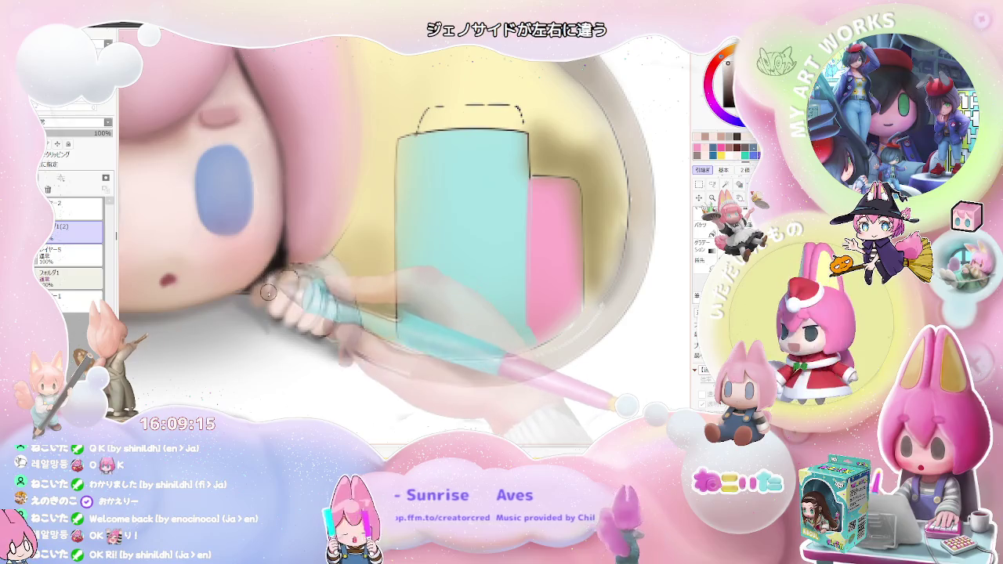
# Step: Shrink the brush for detail shading, check the whole drawing, then zoom back in on the cup and face
pyautogui.press('[')
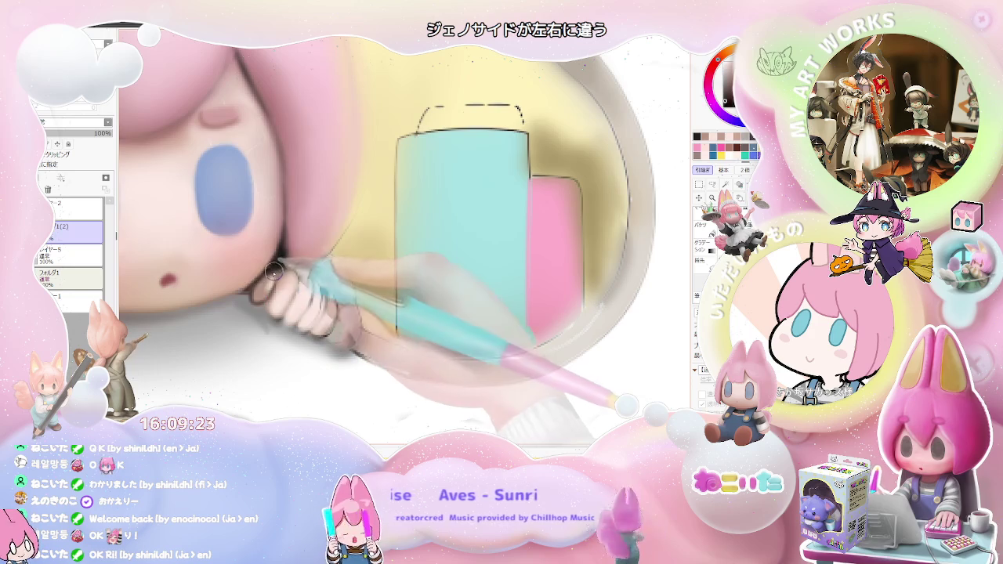
pyautogui.hotkey('ctrl', '-')
pyautogui.hotkey('ctrl', '-')
pyautogui.press('End')
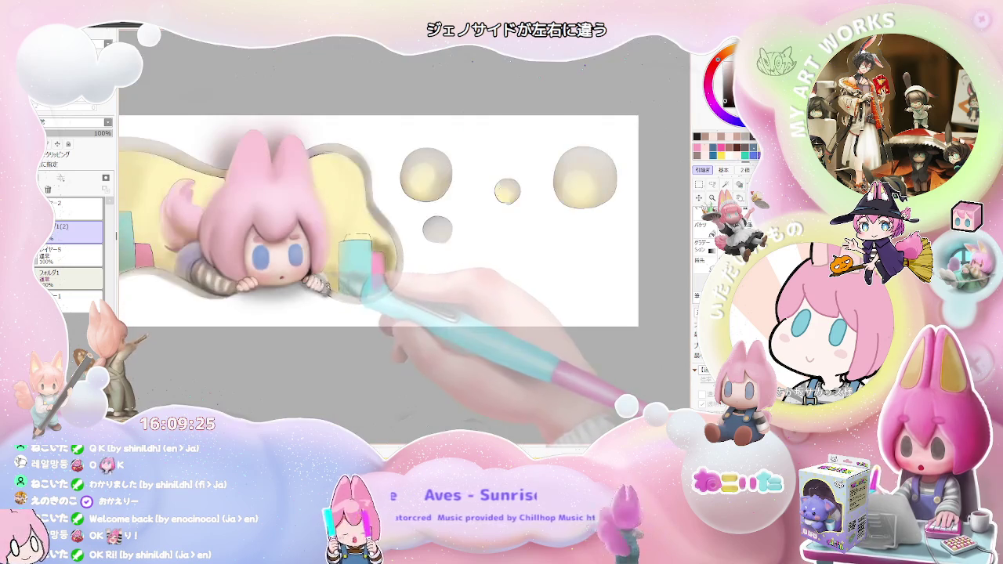
pyautogui.press('End')
pyautogui.press('Home')
pyautogui.hotkey('ctrl', '+')
pyautogui.hotkey('ctrl', '+')
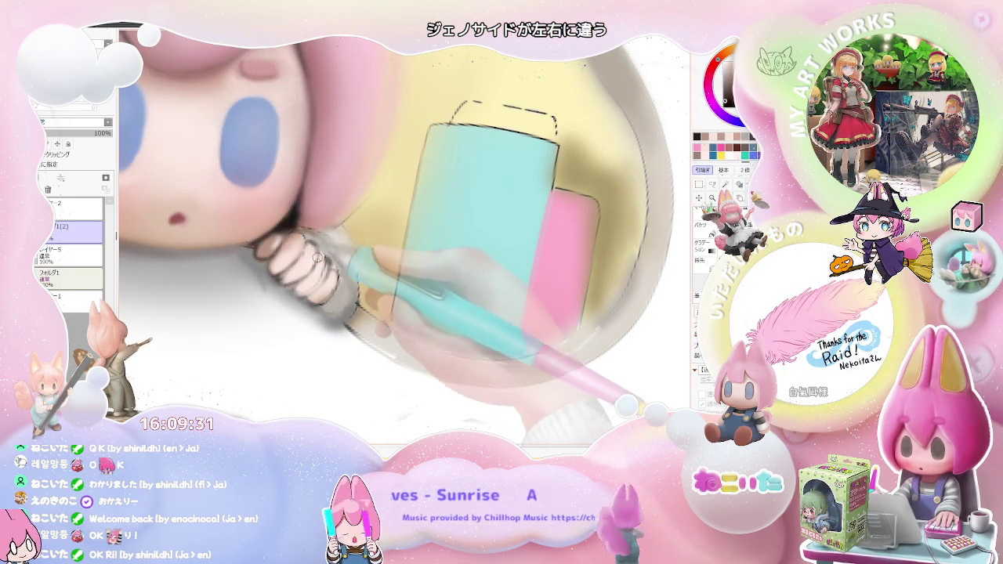
pyautogui.hotkey('ctrl', '-')
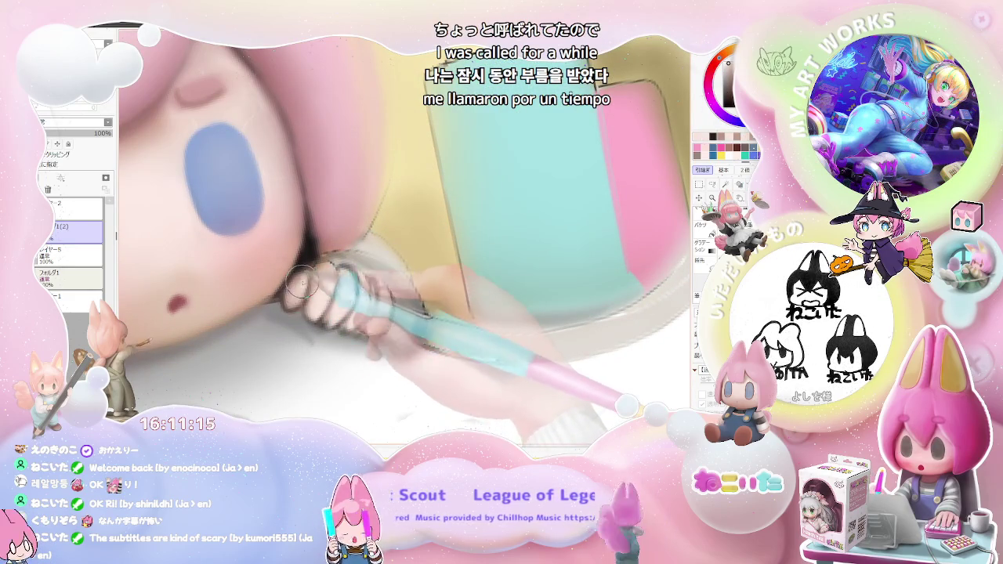
# Step: Shrink the brush and zoom in to shade the small hands and the striped sleeve
pyautogui.moveTo(299, 287); pyautogui.dragTo(304, 313)
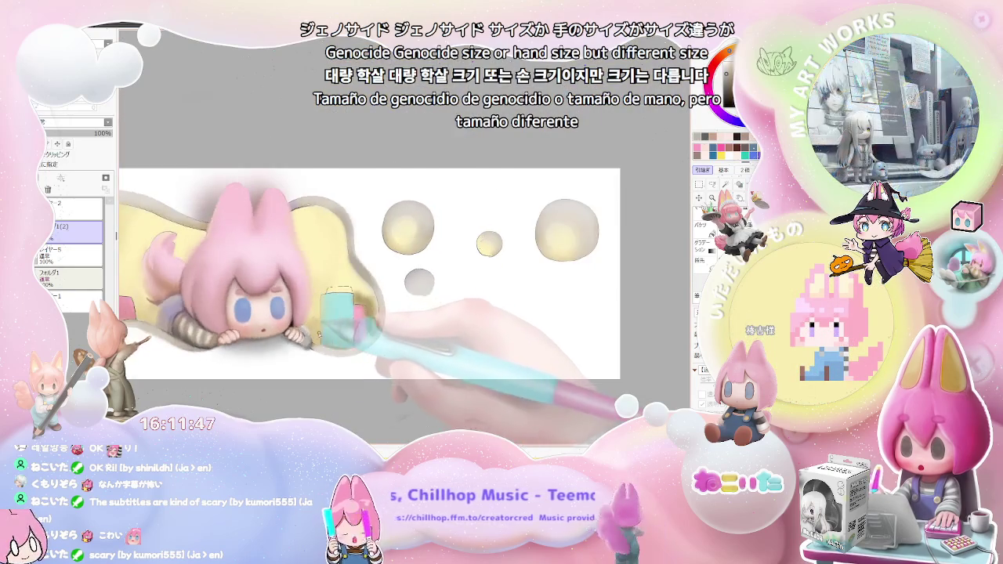
pyautogui.scroll(4, 319, 333)
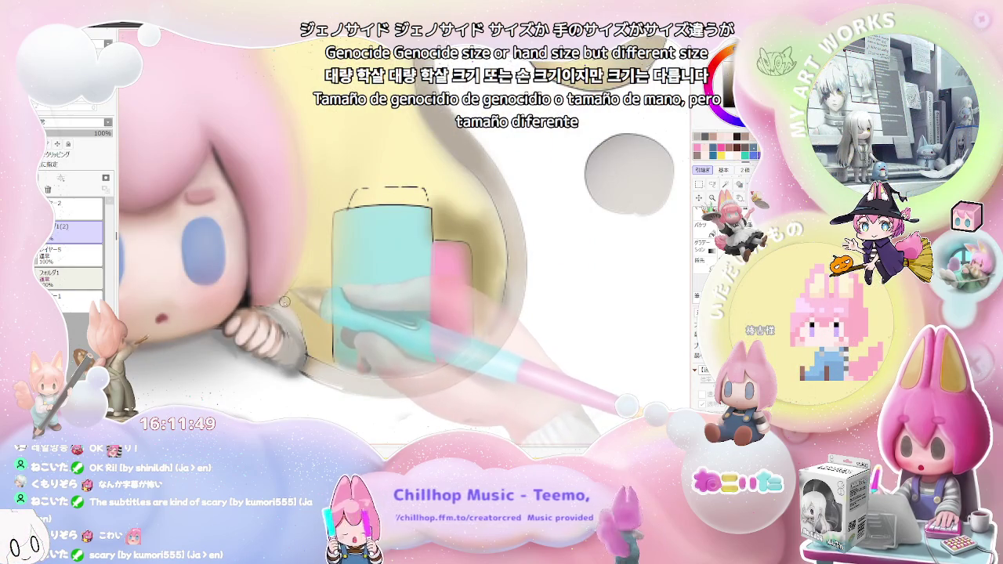
pyautogui.scroll(2, 294, 311)
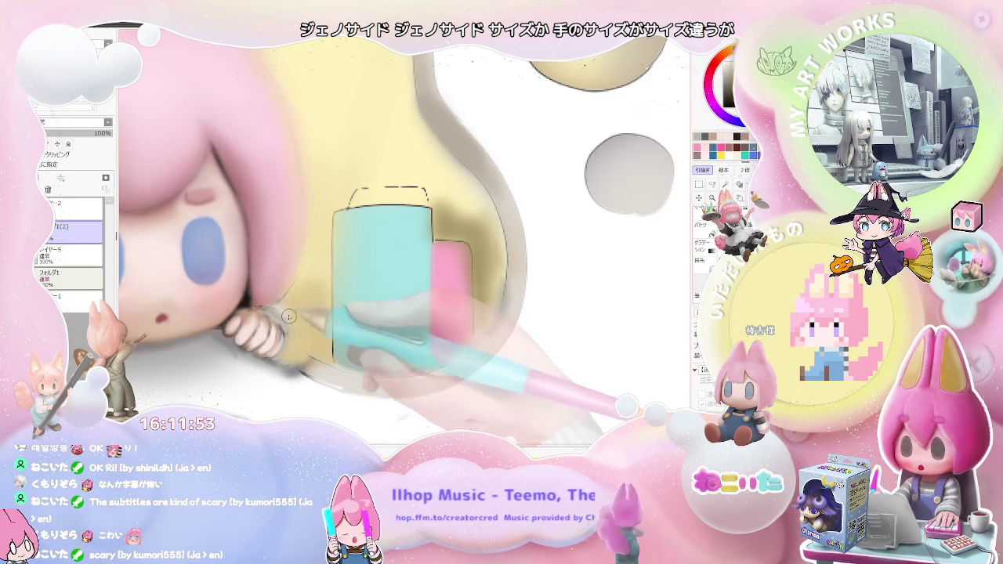
pyautogui.scroll(-2, 293, 350)
pyautogui.scroll(-3, 292, 351)
pyautogui.scroll(-1, 478, 359)
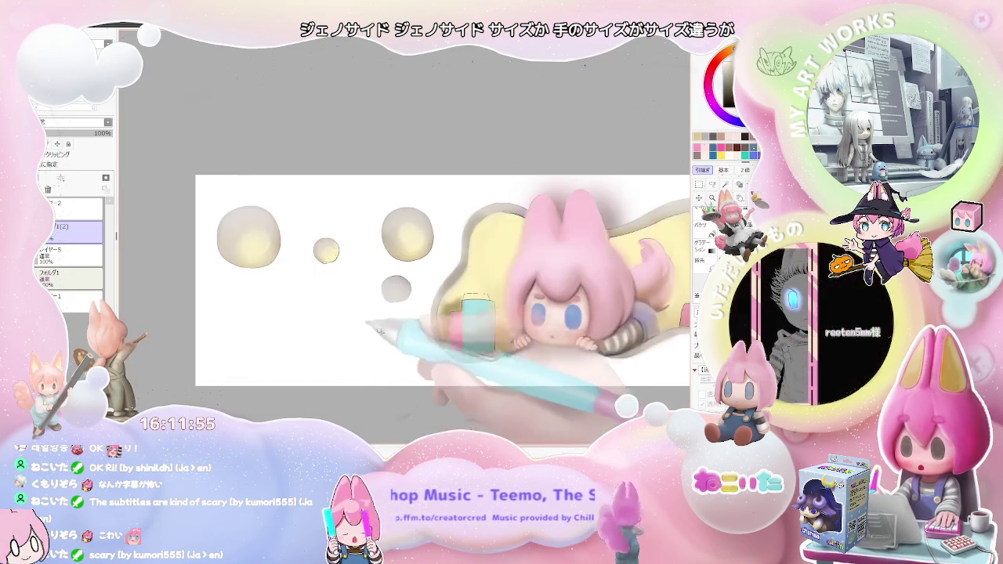
pyautogui.scroll(3, 477, 359)
pyautogui.scroll(2, 353, 345)
pyautogui.scroll(2, 298, 333)
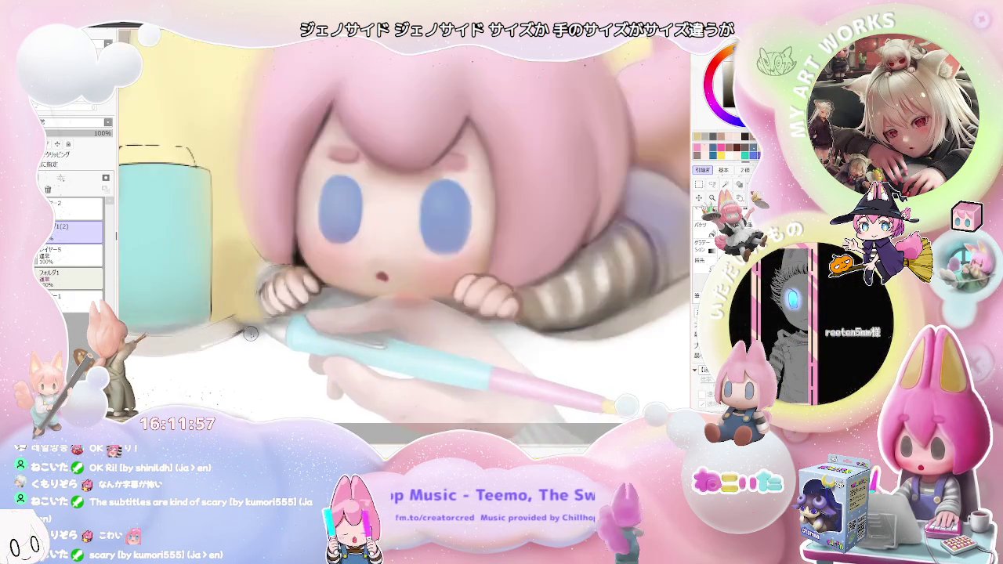
pyautogui.scroll(2, 251, 325)
pyautogui.scroll(1, 251, 323)
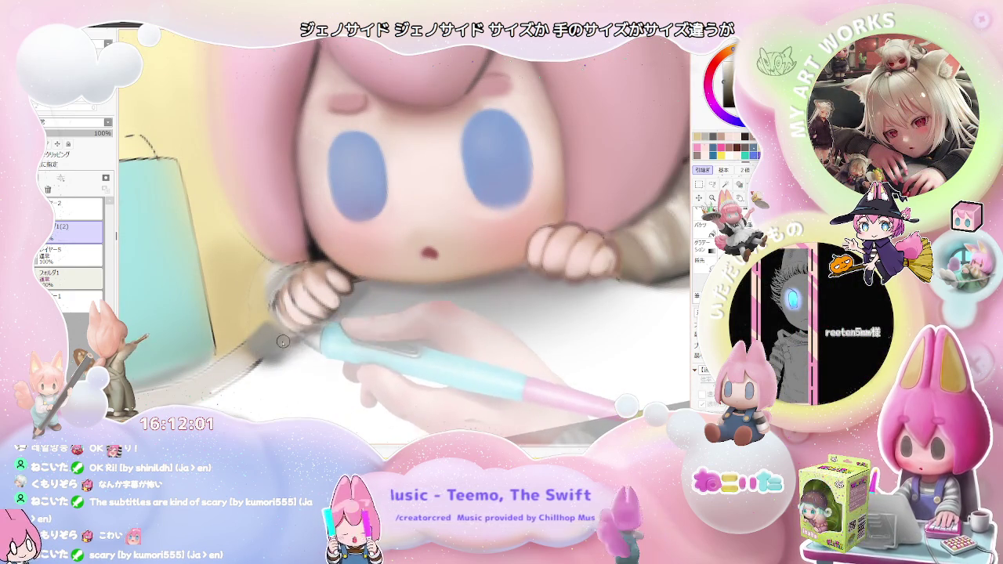
pyautogui.scroll(-1, 271, 321)
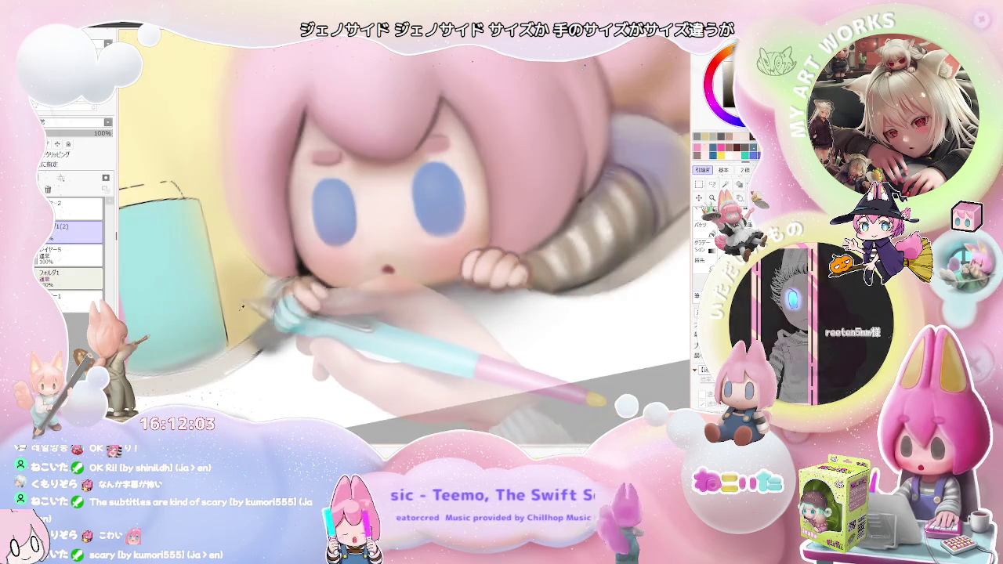
pyautogui.scroll(-1, 249, 320)
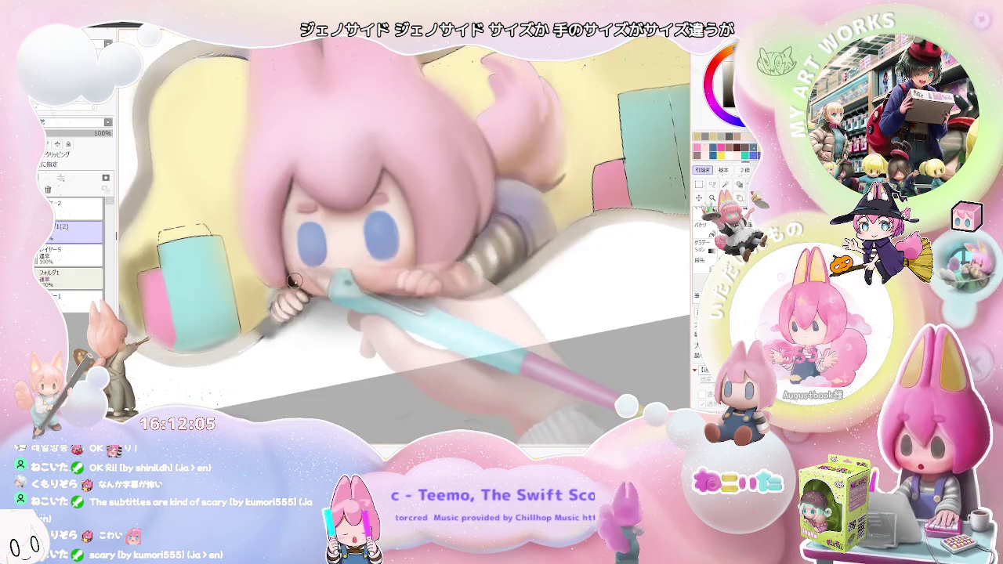
pyautogui.scroll(-1, 279, 251)
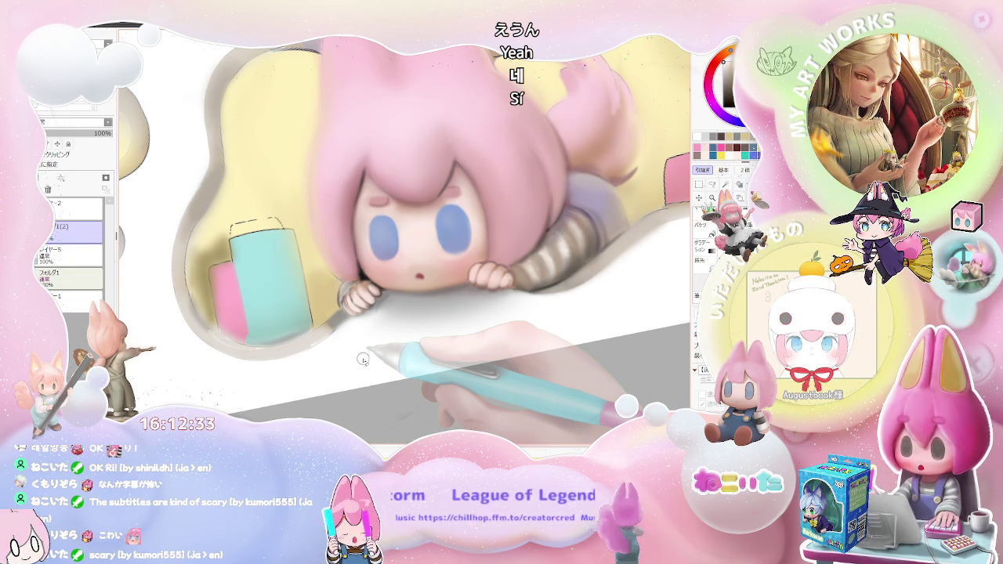
pyautogui.scroll(2, 337, 347)
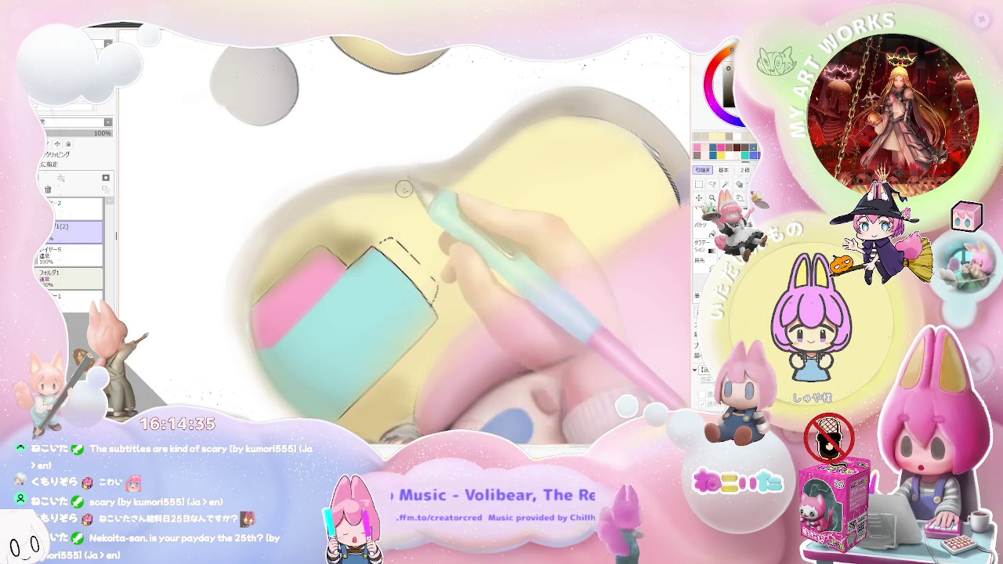
# Step: Bring more of the cushion into view and zoom in on the hair strands lying on it
pyautogui.moveTo(458, 193); pyautogui.dragTo(350, 283)
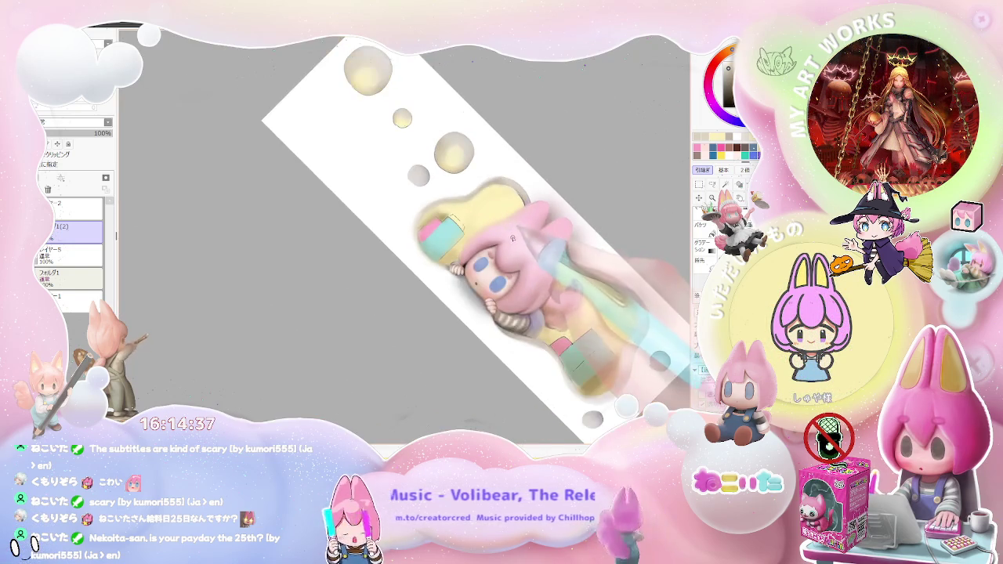
pyautogui.scroll(5, 350, 281)
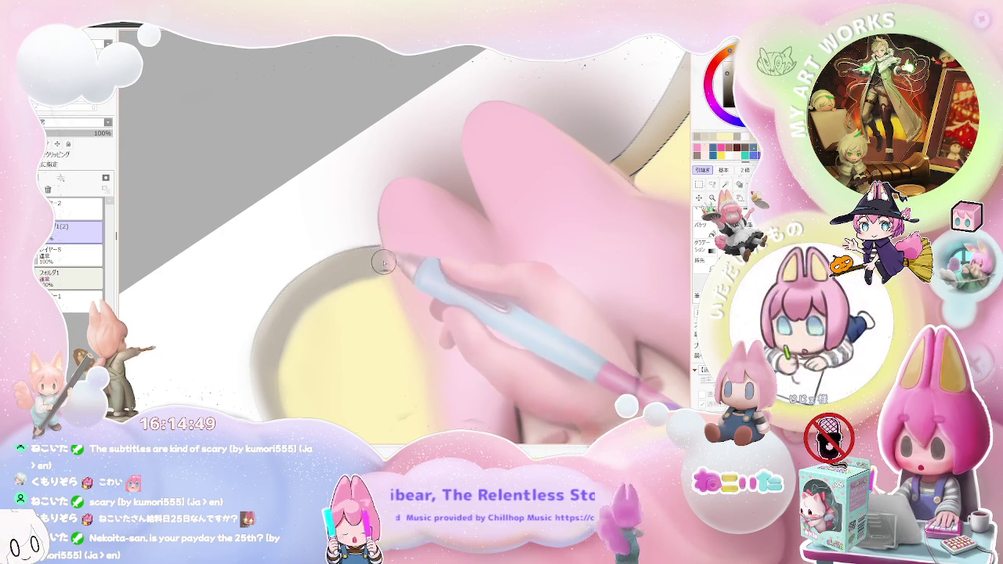
pyautogui.scroll(-1, 362, 275)
pyautogui.scroll(-1, 353, 286)
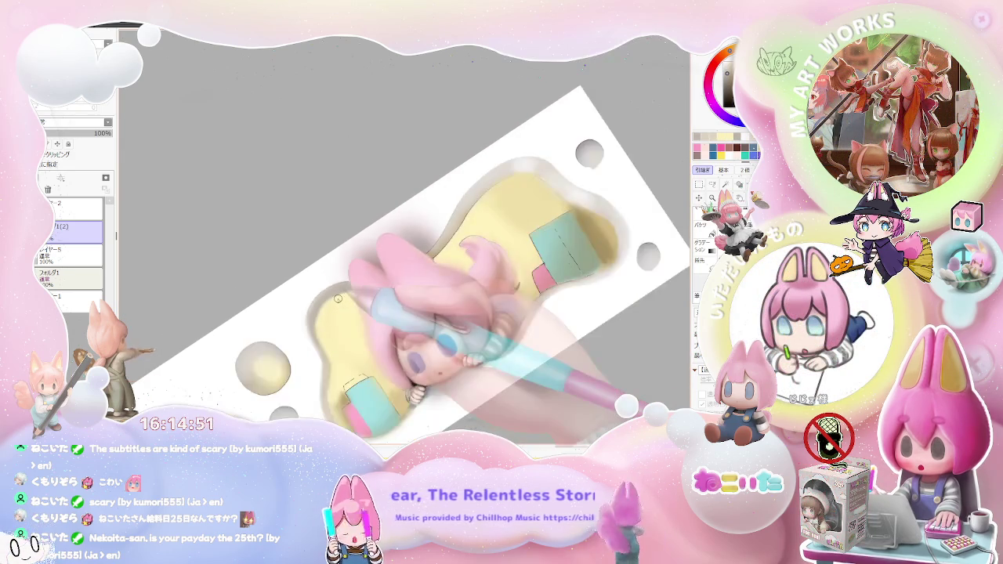
pyautogui.scroll(-1, 338, 299)
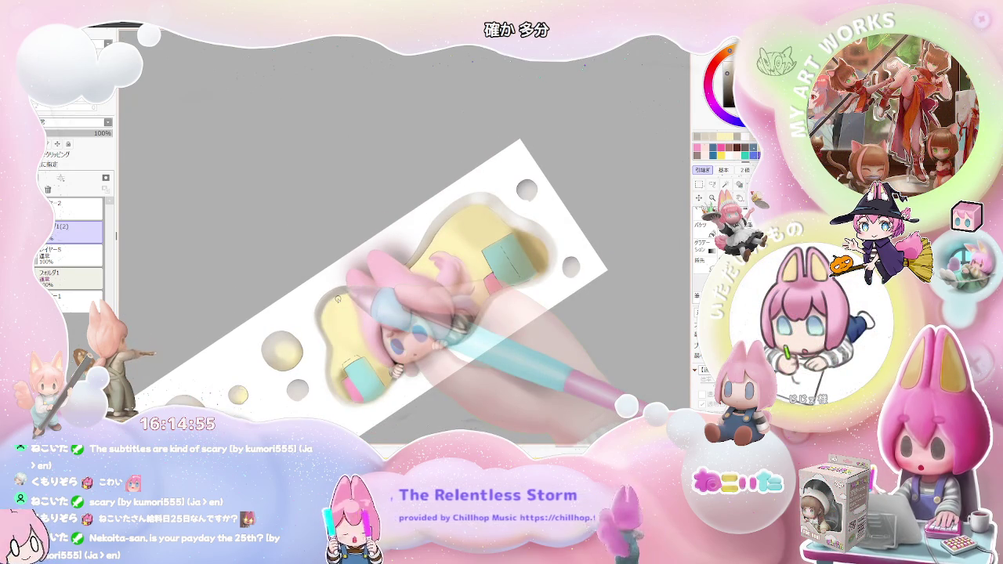
pyautogui.scroll(1, 335, 298)
pyautogui.scroll(1, 326, 299)
pyautogui.scroll(1, 315, 298)
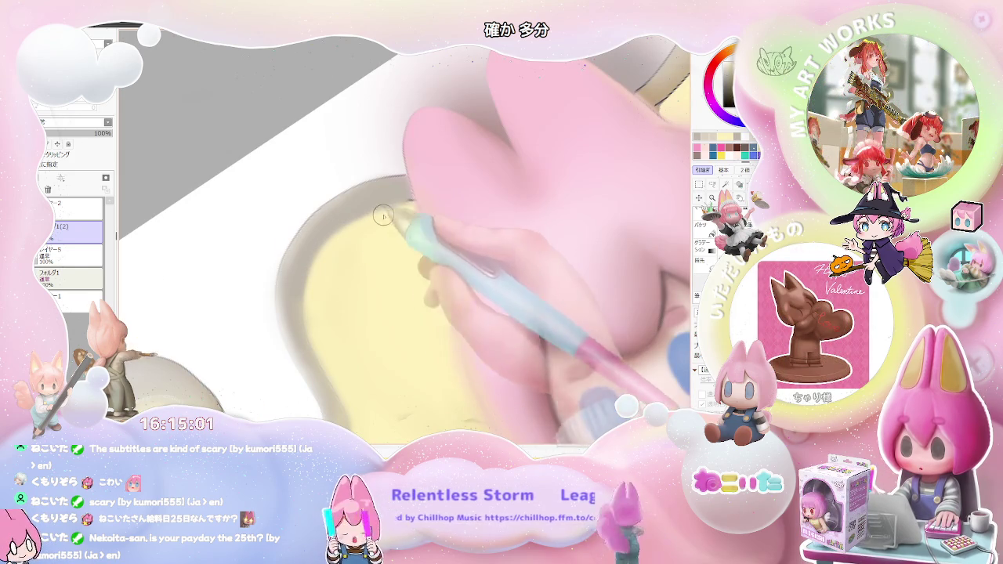
pyautogui.scroll(-1, 377, 258)
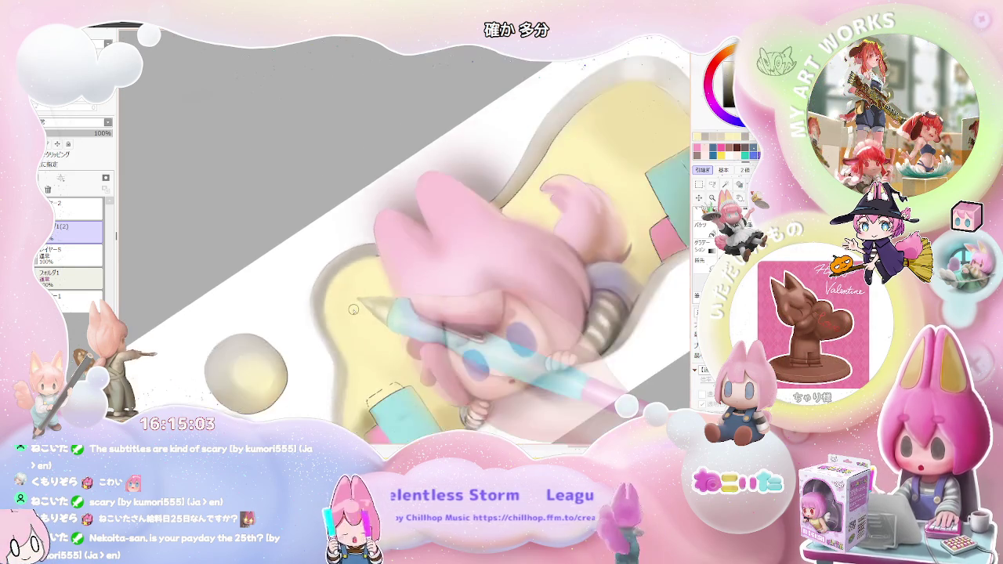
pyautogui.scroll(-1, 399, 298)
pyautogui.scroll(-1, 416, 322)
pyautogui.scroll(1, 525, 320)
pyautogui.scroll(1, 471, 314)
pyautogui.scroll(1, 408, 274)
pyautogui.scroll(2, 349, 242)
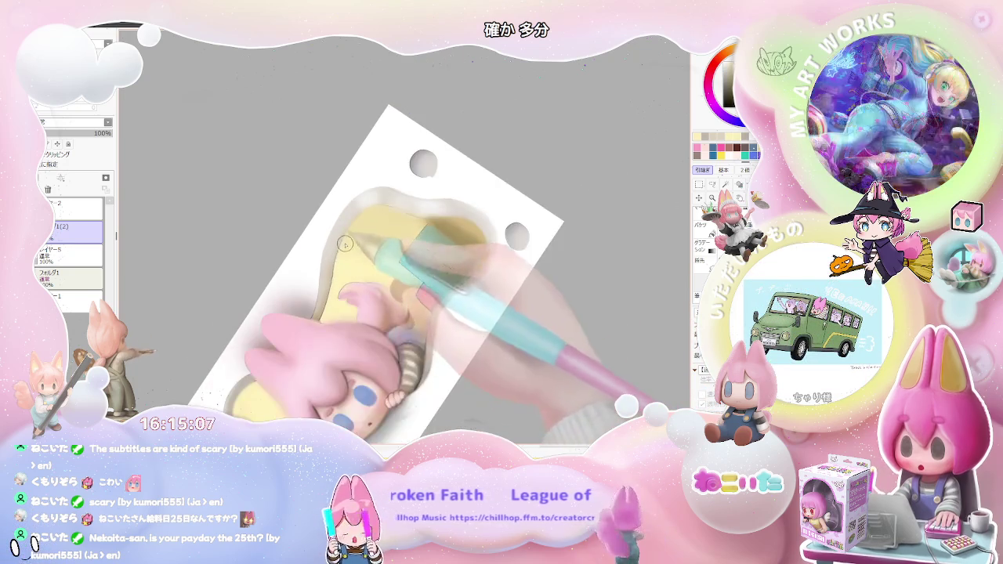
pyautogui.scroll(1, 345, 251)
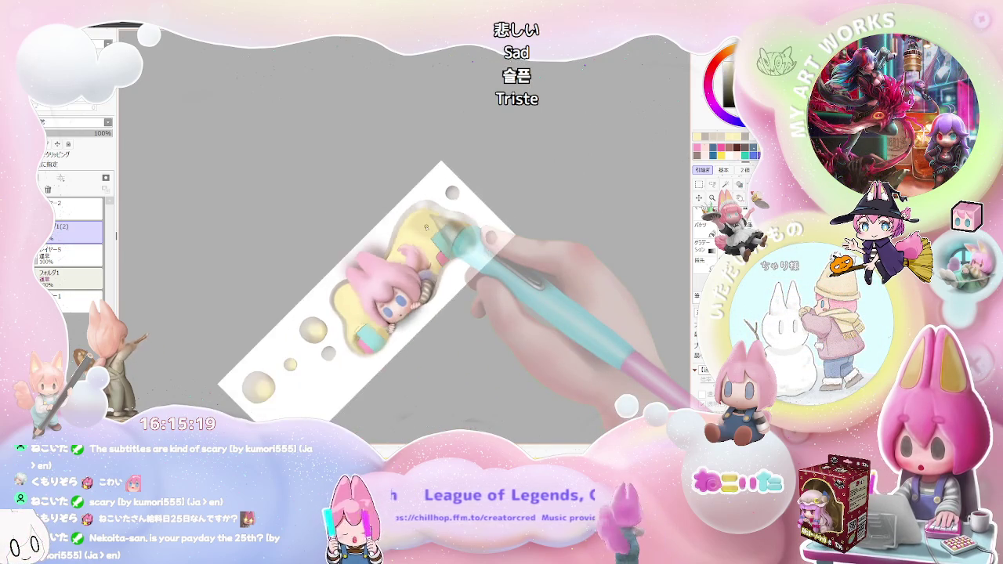
# Step: Rotate the canvas to a flatter angle for painting along the hair strands
pyautogui.press('End')
pyautogui.press('End')
pyautogui.press('End')
pyautogui.press('End')
pyautogui.press('End')
pyautogui.press('End')
pyautogui.press('End')
pyautogui.press('End')
pyautogui.scroll(2, 426, 226)
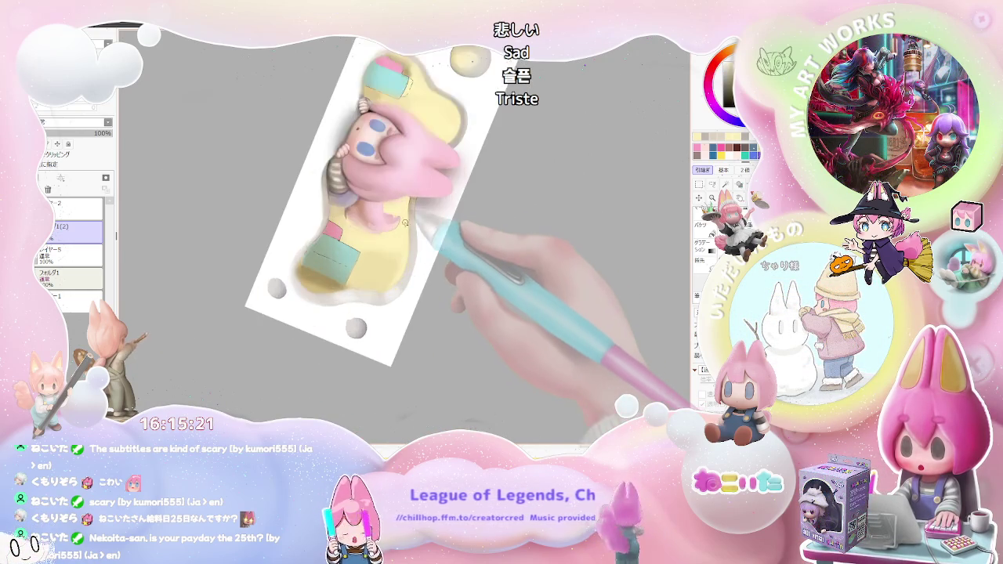
pyautogui.scroll(2, 395, 255)
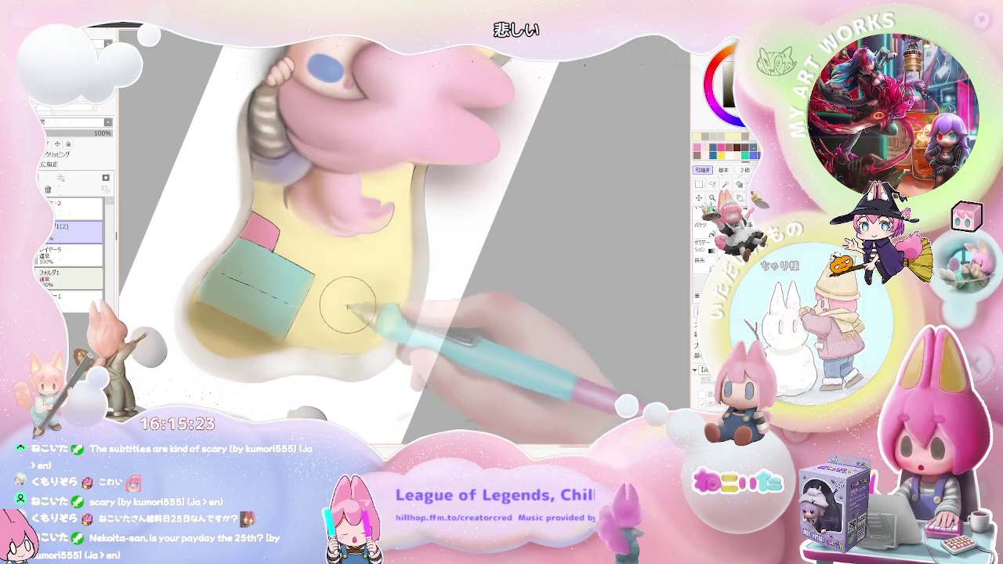
pyautogui.scroll(-2, 368, 313)
pyautogui.scroll(-2, 408, 315)
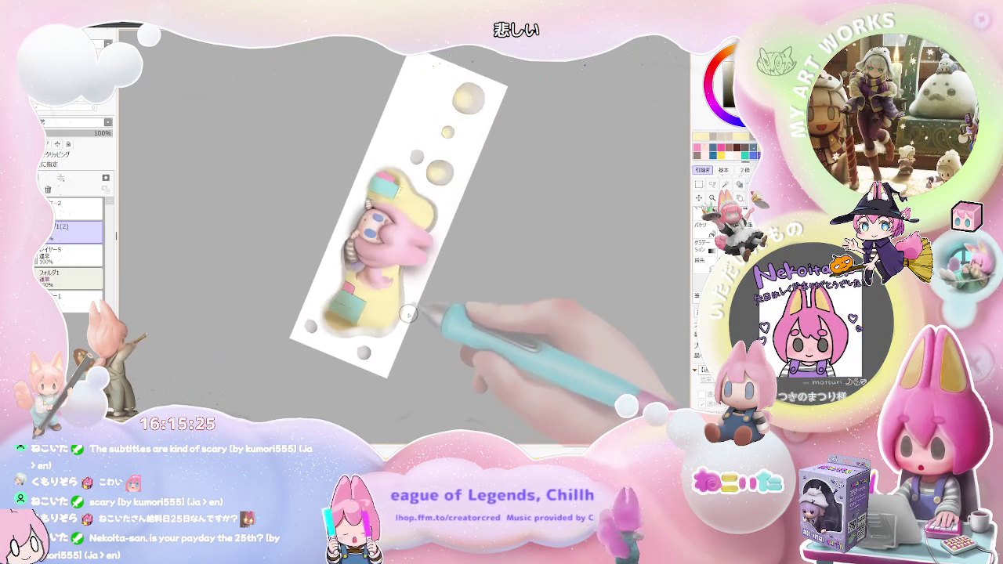
pyautogui.press('End')
pyautogui.scroll(2, 369, 316)
pyautogui.scroll(2, 361, 316)
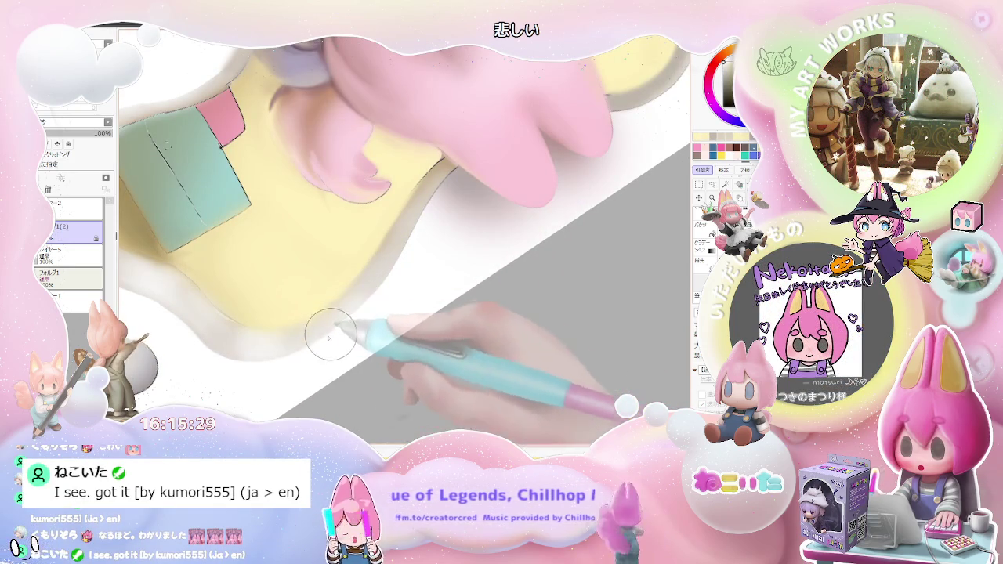
# Step: Set the brush to size 22.0, then enlarge it for broader soft shading on the strands
pyautogui.moveTo(345, 322); pyautogui.dragTo(374, 289)
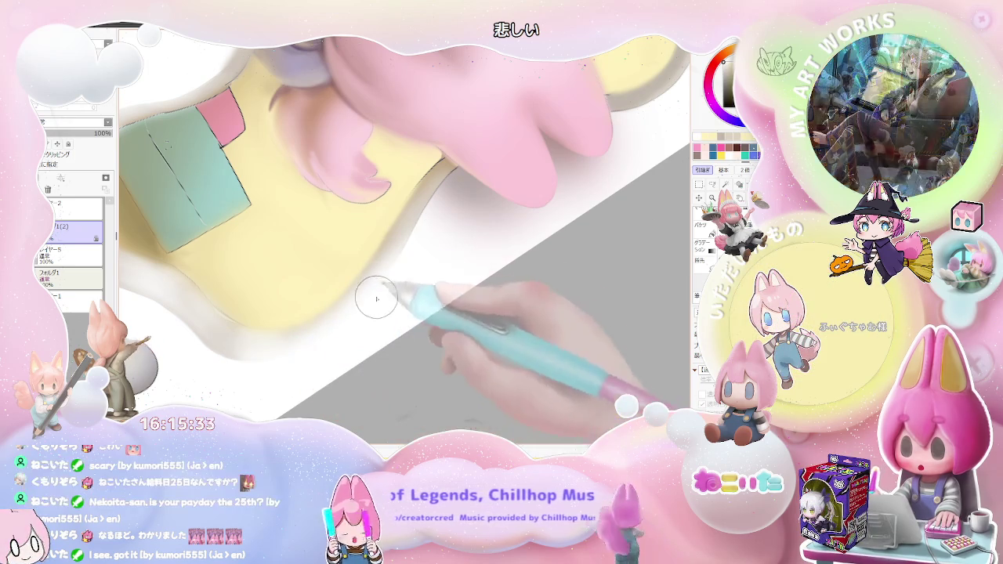
pyautogui.scroll(-1, 404, 254)
pyautogui.scroll(-2, 439, 259)
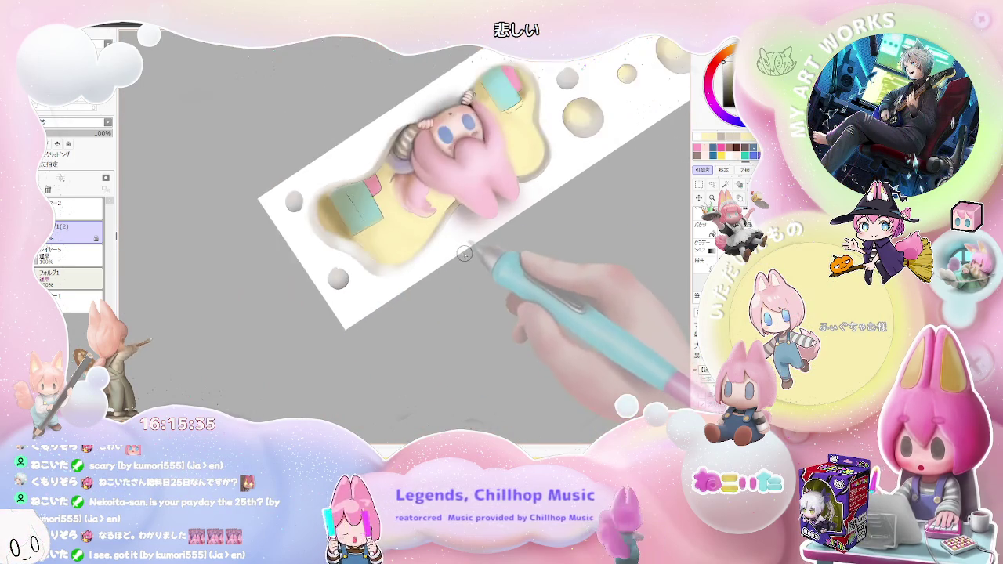
pyautogui.scroll(-1, 465, 257)
pyautogui.scroll(1, 466, 257)
pyautogui.scroll(1, 407, 274)
pyautogui.scroll(2, 330, 294)
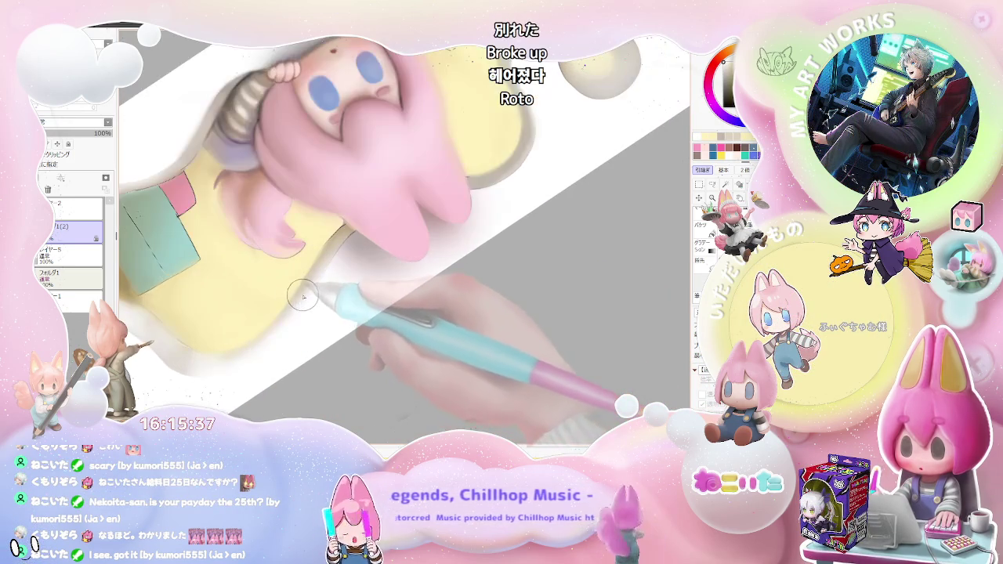
pyautogui.press(']')
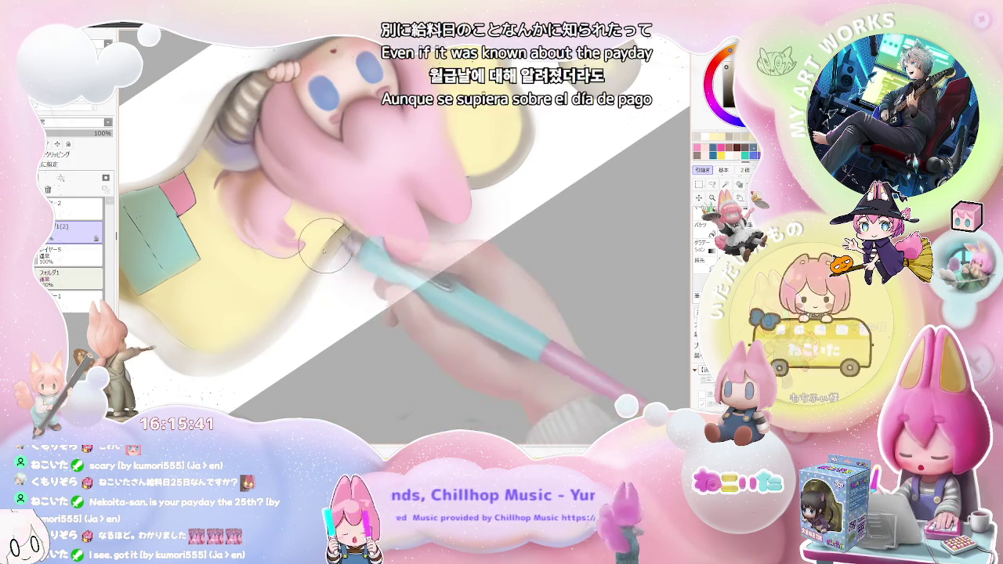
pyautogui.scroll(1, 348, 238)
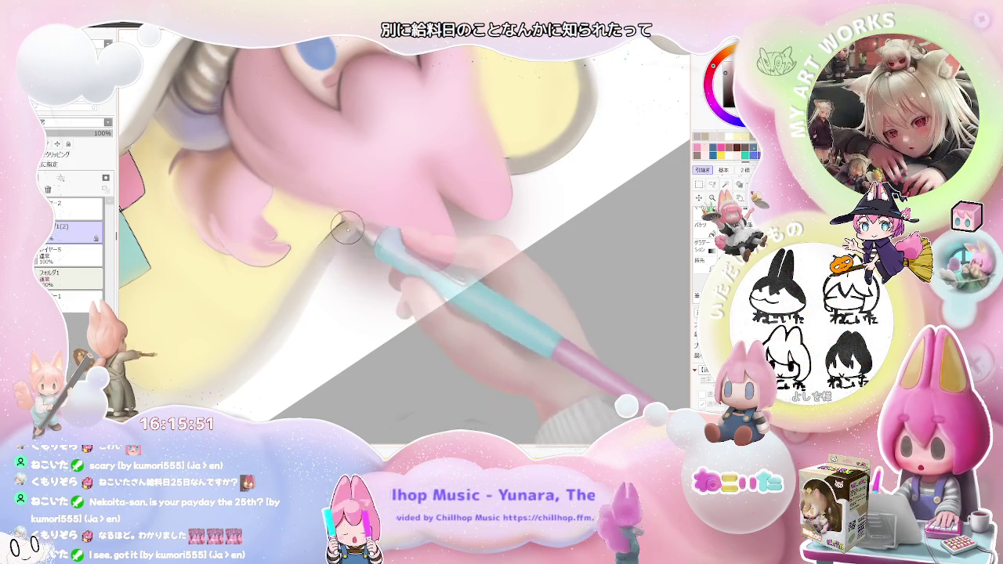
pyautogui.press('-')
pyautogui.press('-')
pyautogui.press('-')
pyautogui.press('-')
pyautogui.press('-')
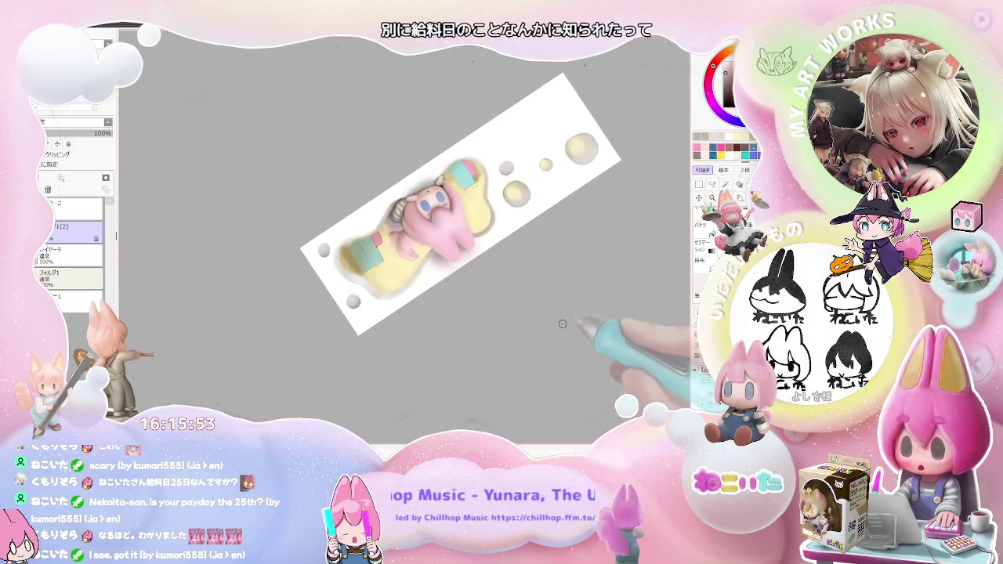
# Step: Turn the canvas back upright and zoom in on the character's pink hair
pyautogui.press('End')
pyautogui.press('End')
pyautogui.press('End')
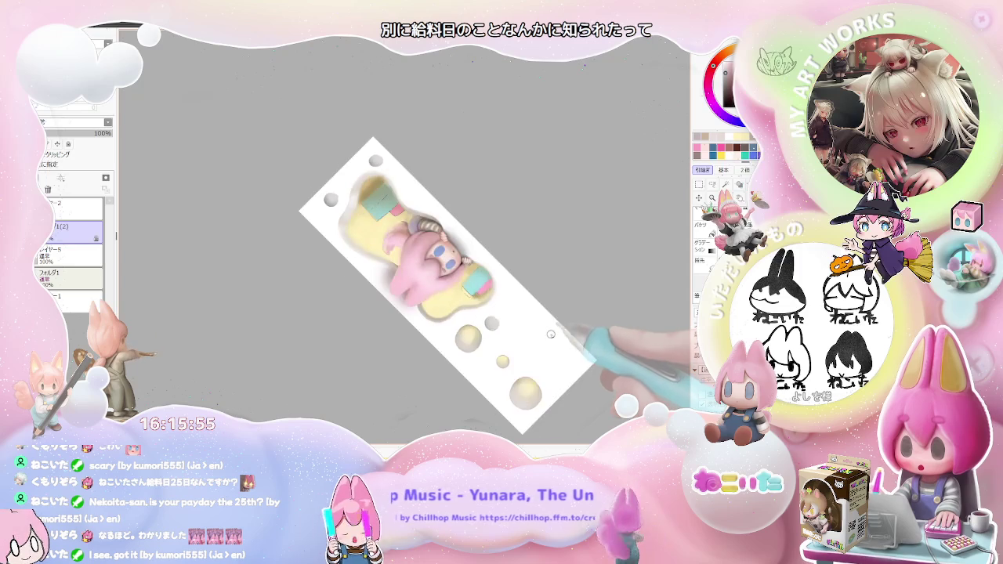
pyautogui.press('Home')
pyautogui.scroll(5, 290, 259)
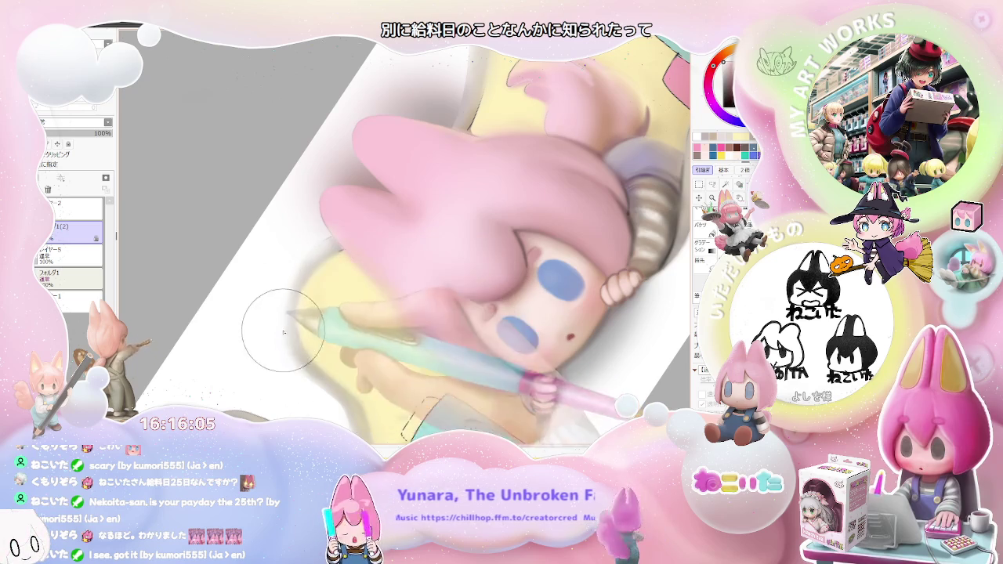
pyautogui.scroll(-5, 284, 322)
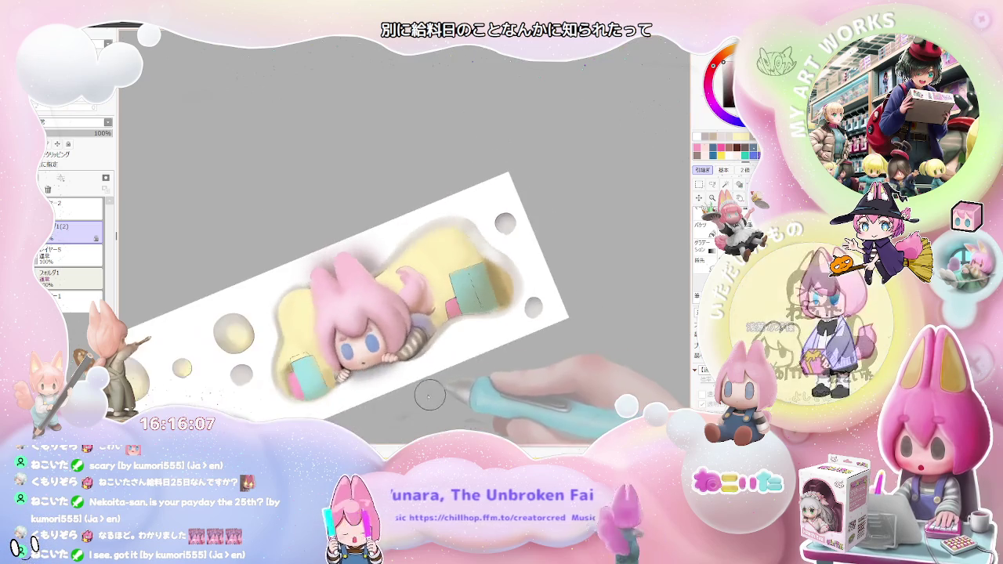
pyautogui.scroll(3, 279, 318)
pyautogui.scroll(2, 275, 298)
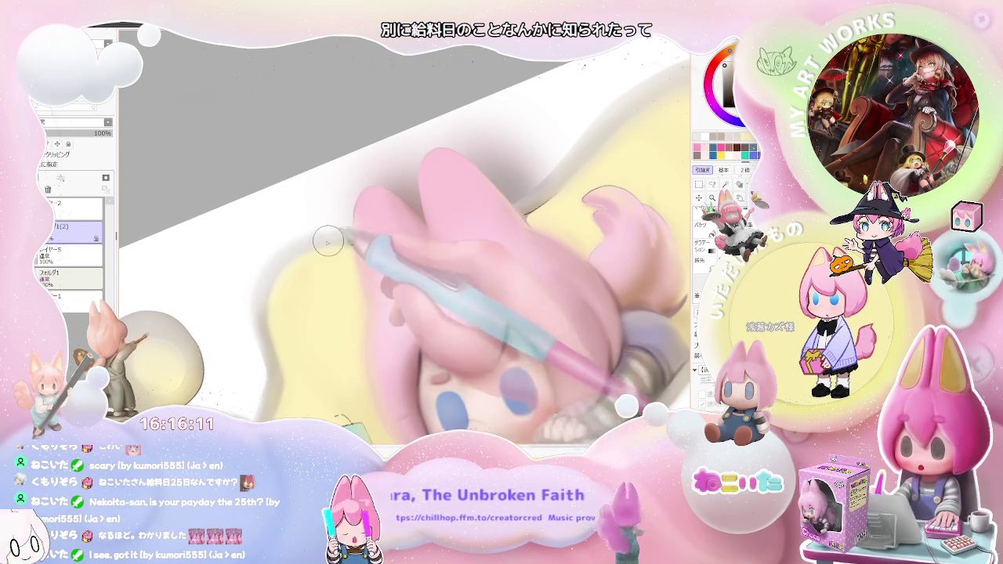
pyautogui.scroll(-2, 268, 294)
pyautogui.scroll(-2, 282, 321)
pyautogui.scroll(-1, 298, 352)
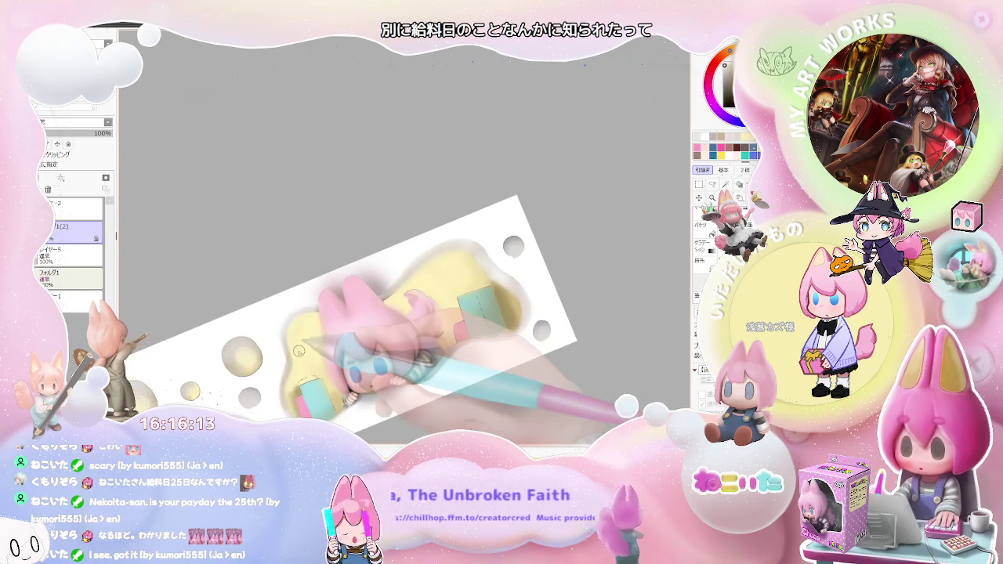
pyautogui.scroll(1, 298, 352)
pyautogui.scroll(1, 290, 345)
pyautogui.scroll(2, 259, 330)
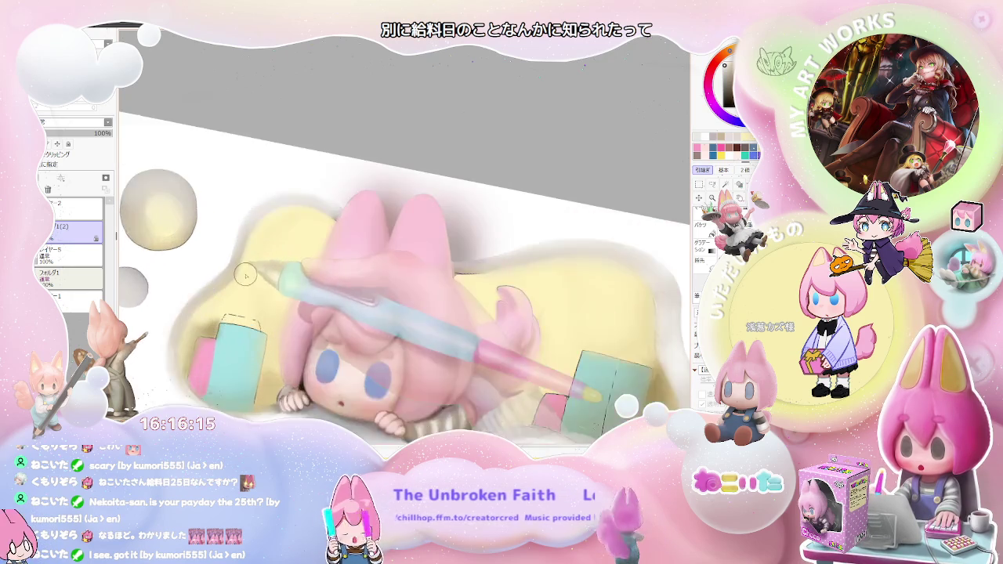
pyautogui.scroll(1, 211, 314)
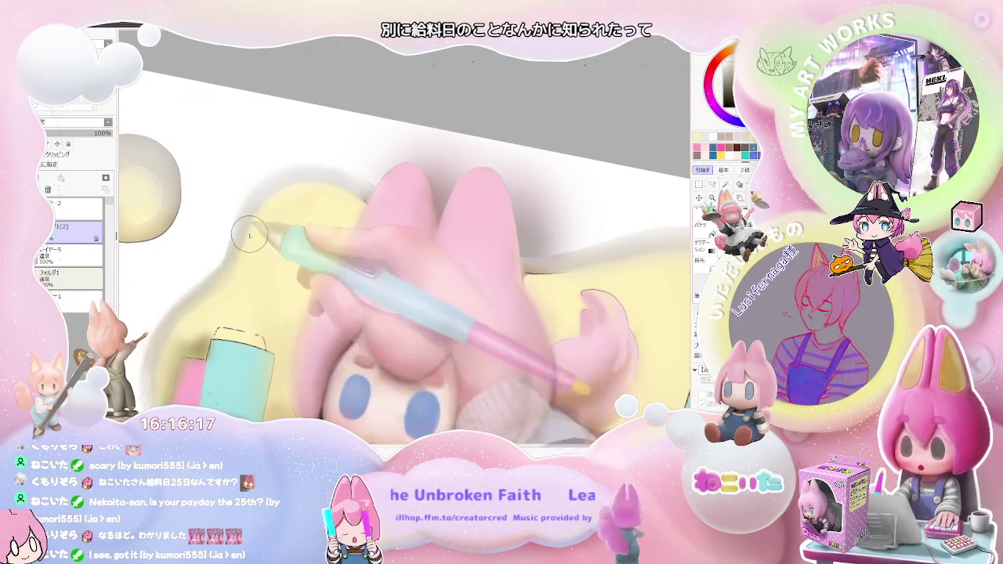
pyautogui.scroll(-2, 282, 196)
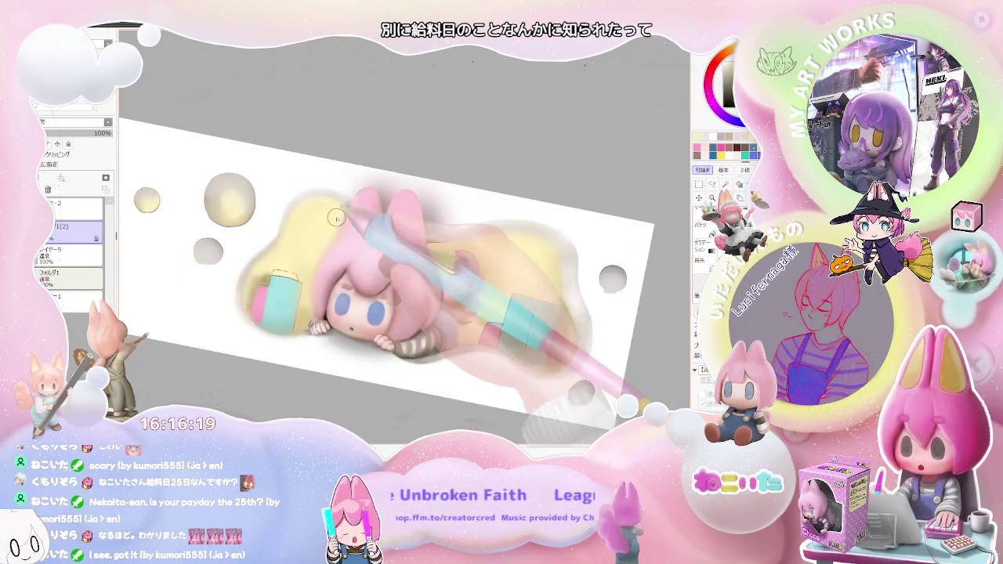
pyautogui.scroll(-2, 391, 259)
pyautogui.scroll(1, 439, 321)
pyautogui.scroll(1, 376, 317)
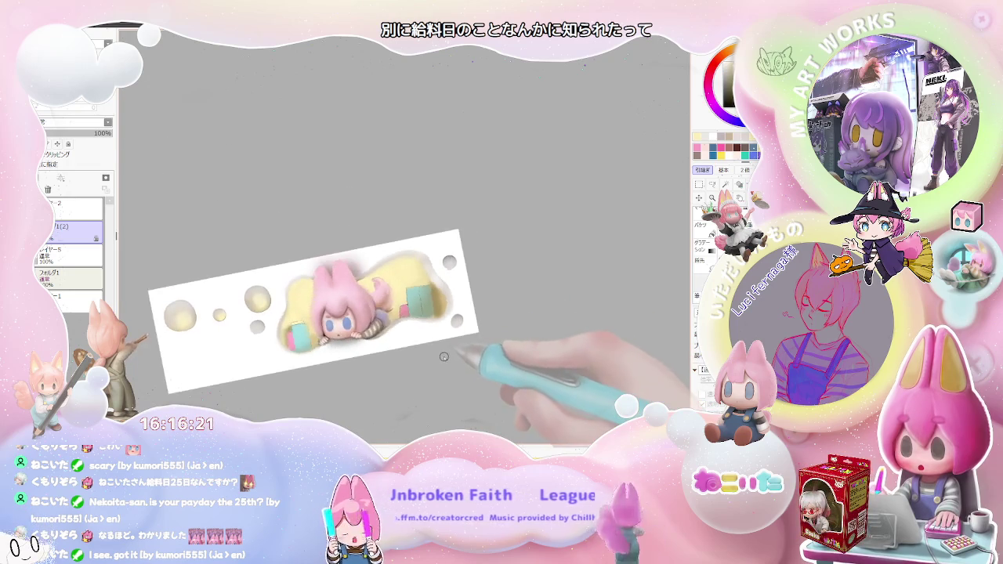
pyautogui.scroll(1, 313, 313)
pyautogui.scroll(2, 259, 307)
pyautogui.scroll(1, 254, 307)
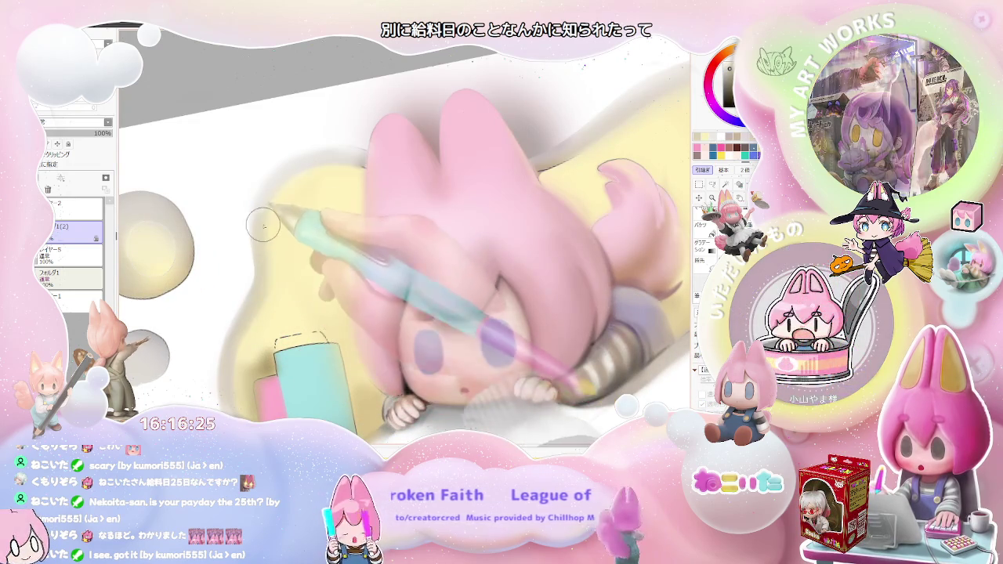
pyautogui.scroll(-3, 299, 233)
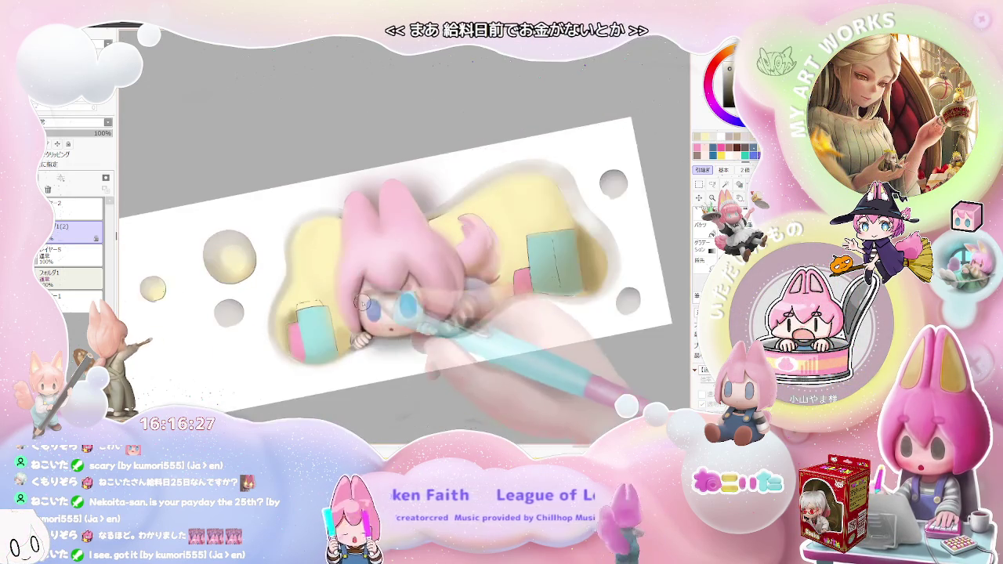
pyautogui.scroll(-2, 352, 267)
pyautogui.scroll(2, 432, 301)
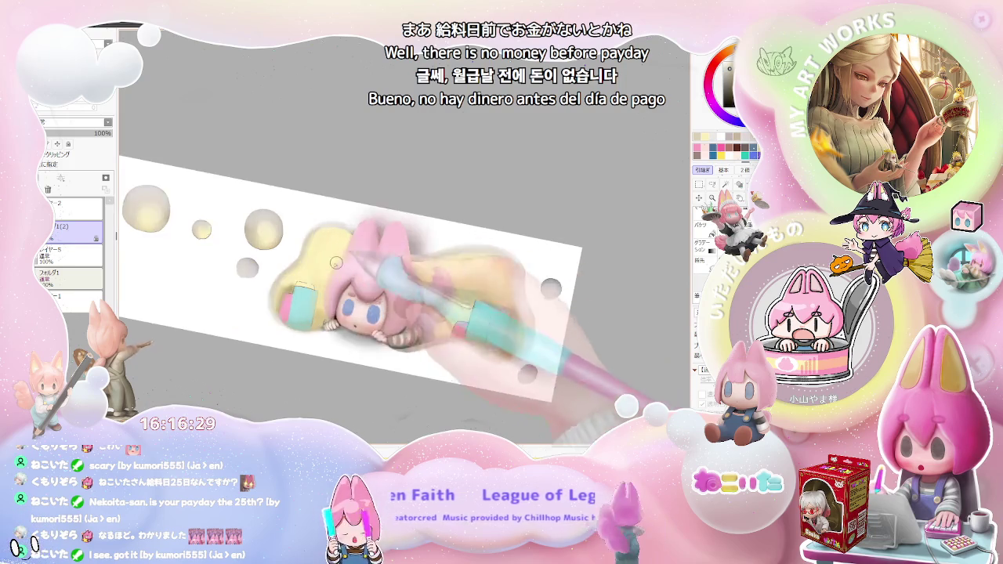
pyautogui.scroll(2, 376, 297)
pyautogui.scroll(1, 313, 294)
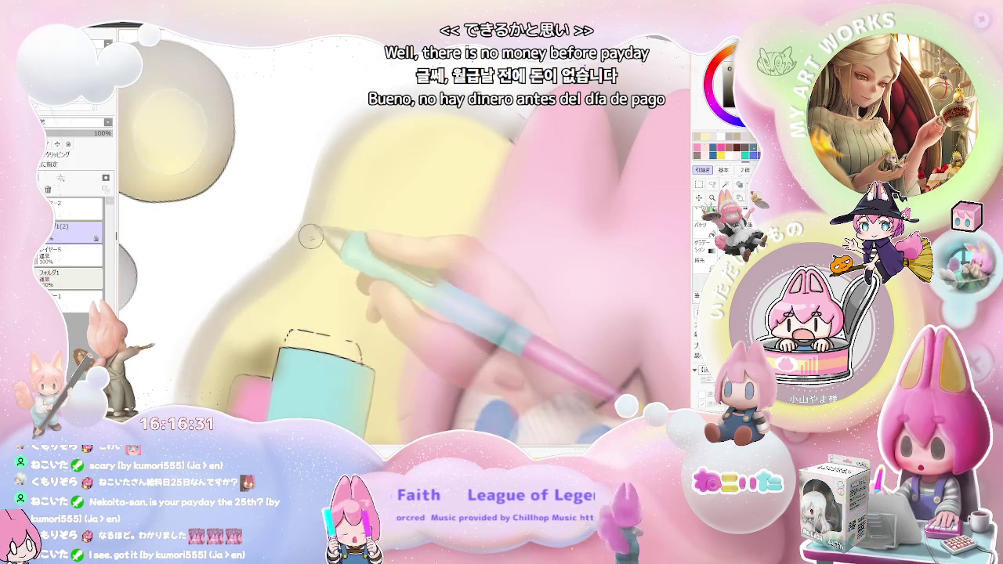
# Step: Set the brush size to 10.0 and tilt the canvas the other way to shade the hair
pyautogui.moveTo(326, 199); pyautogui.dragTo(308, 238)
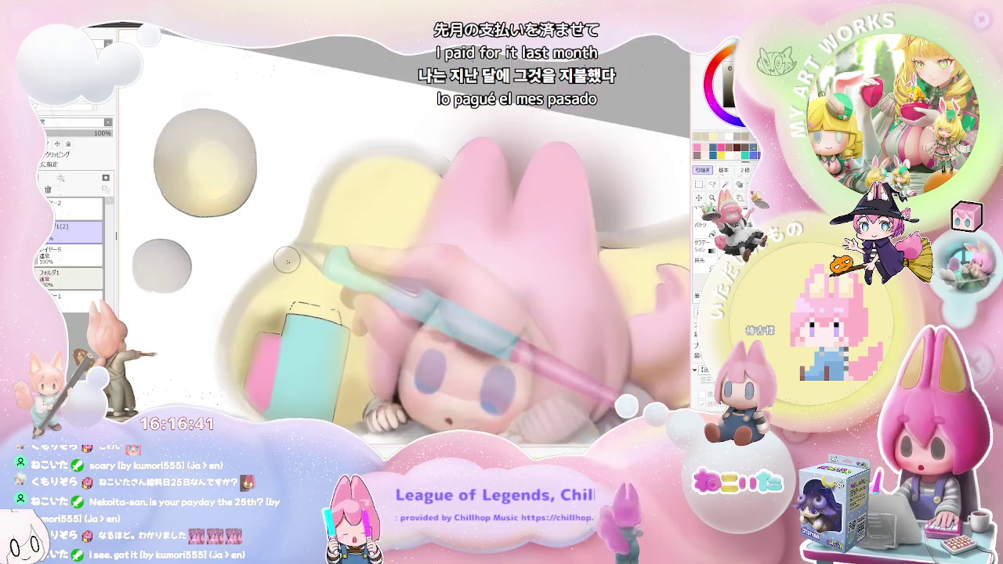
pyautogui.hotkey('ctrl', '-')
pyautogui.hotkey('ctrl', '-')
pyautogui.hotkey('ctrl', '-')
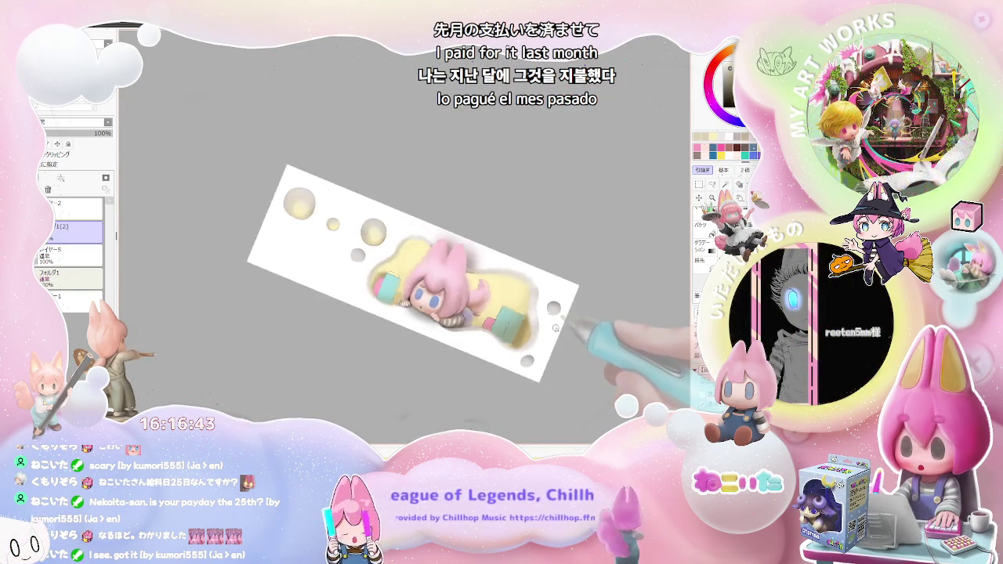
pyautogui.moveTo(555, 324); pyautogui.dragTo(369, 297)
pyautogui.hotkey('ctrl', '+')
pyautogui.hotkey('ctrl', '+')
pyautogui.hotkey('ctrl', '+')
pyautogui.hotkey('ctrl', '+')
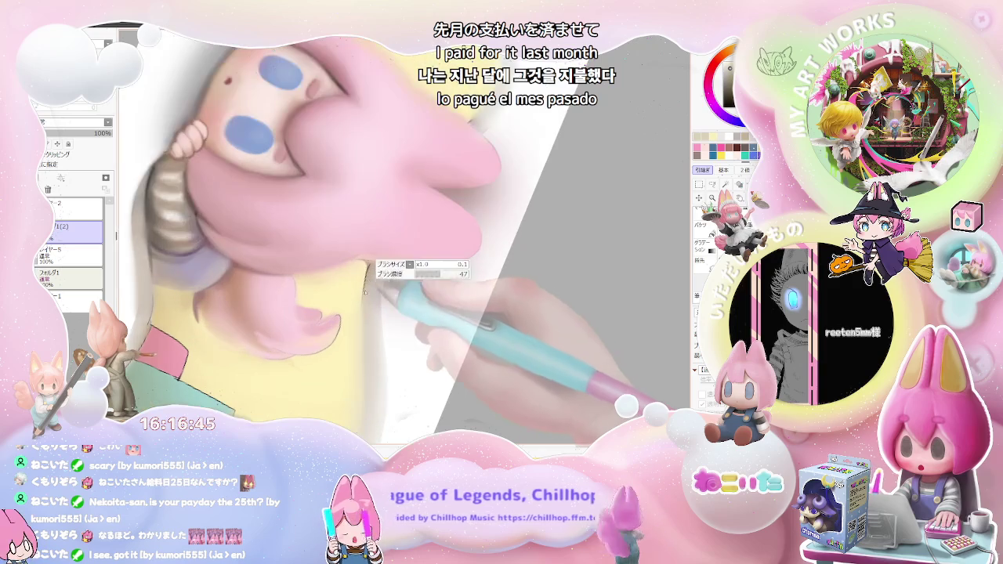
pyautogui.hotkey('ctrl', '+')
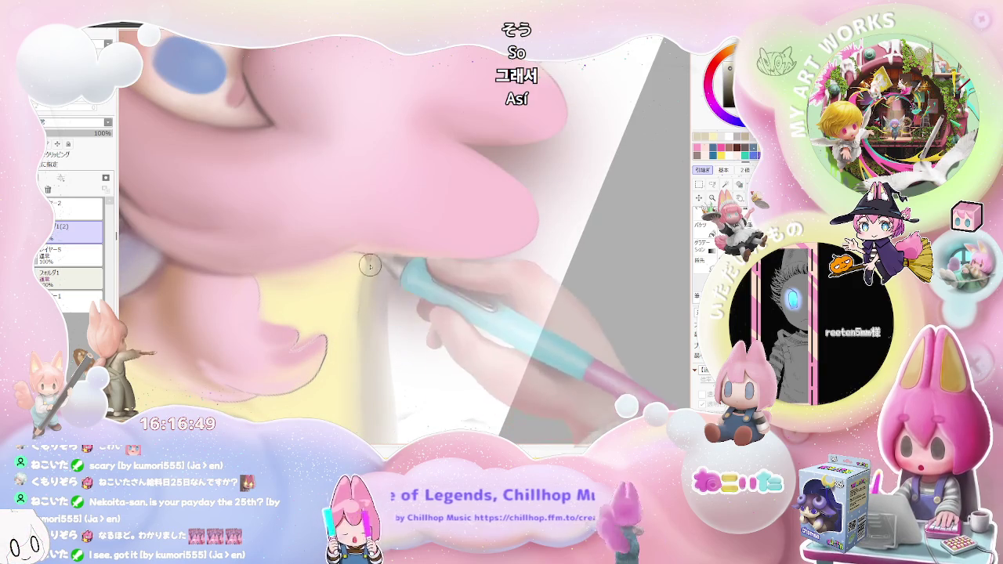
pyautogui.hotkey('ctrl', '-')
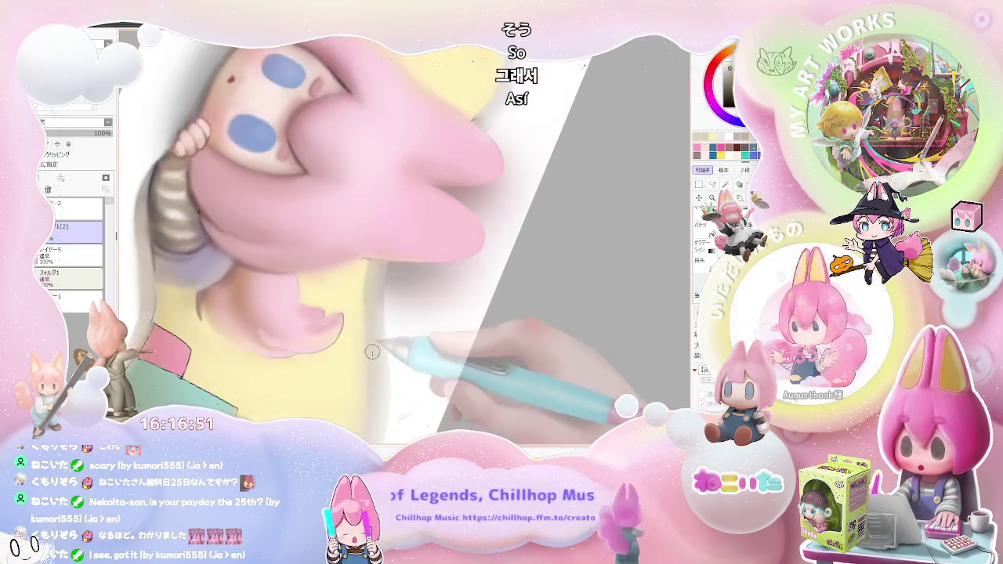
pyautogui.hotkey('ctrl', '-')
pyautogui.hotkey('ctrl', '-')
pyautogui.hotkey('ctrl', '-')
# Step: Shade the cushion edges around the teal book, turning the view nearly horizontal then upright
pyautogui.press('End')
pyautogui.press('End')
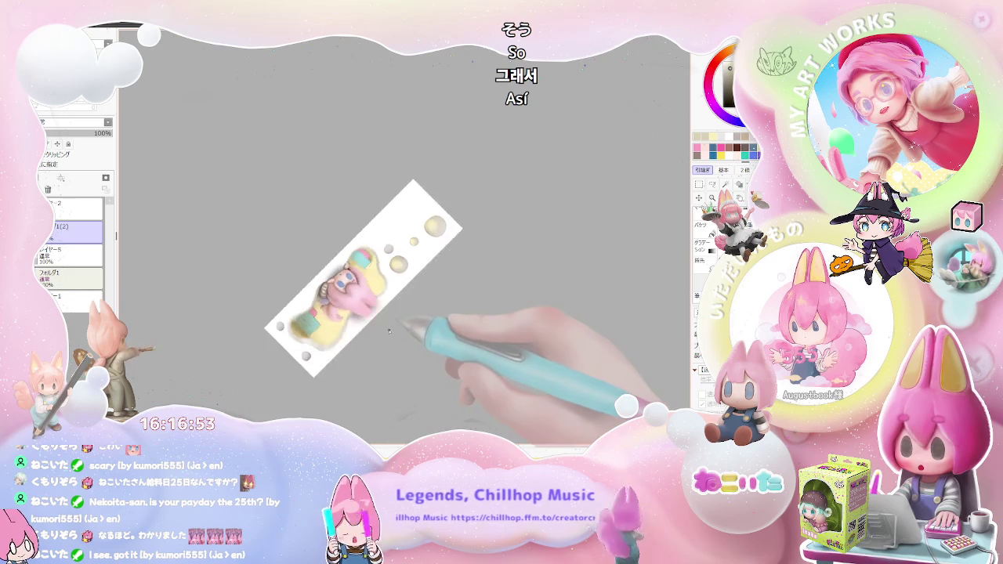
pyautogui.press('End')
pyautogui.hotkey('ctrl', '+')
pyautogui.hotkey('ctrl', '+')
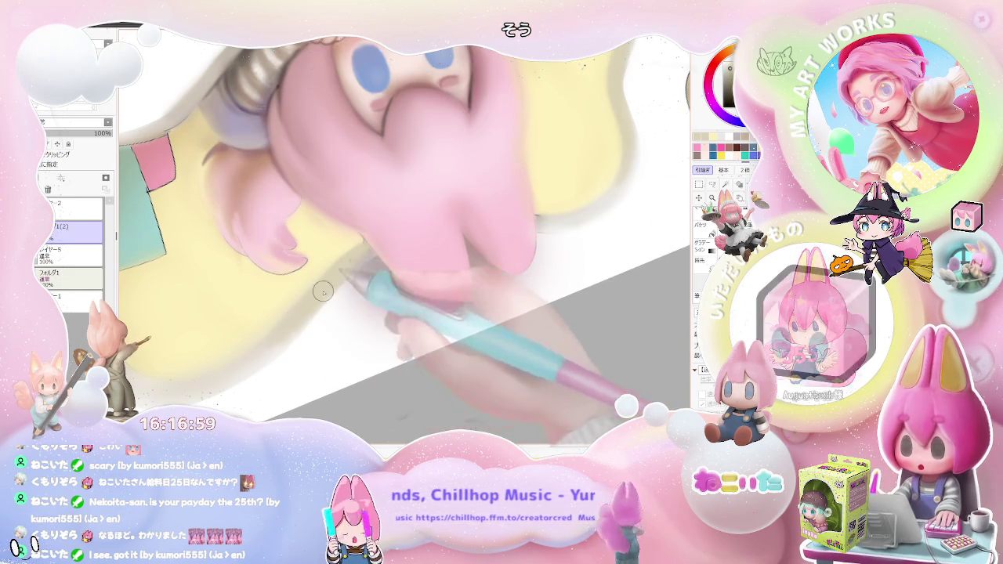
pyautogui.hotkey('ctrl', '-')
pyautogui.hotkey('ctrl', '-')
pyautogui.hotkey('ctrl', '-')
pyautogui.hotkey('ctrl', '-')
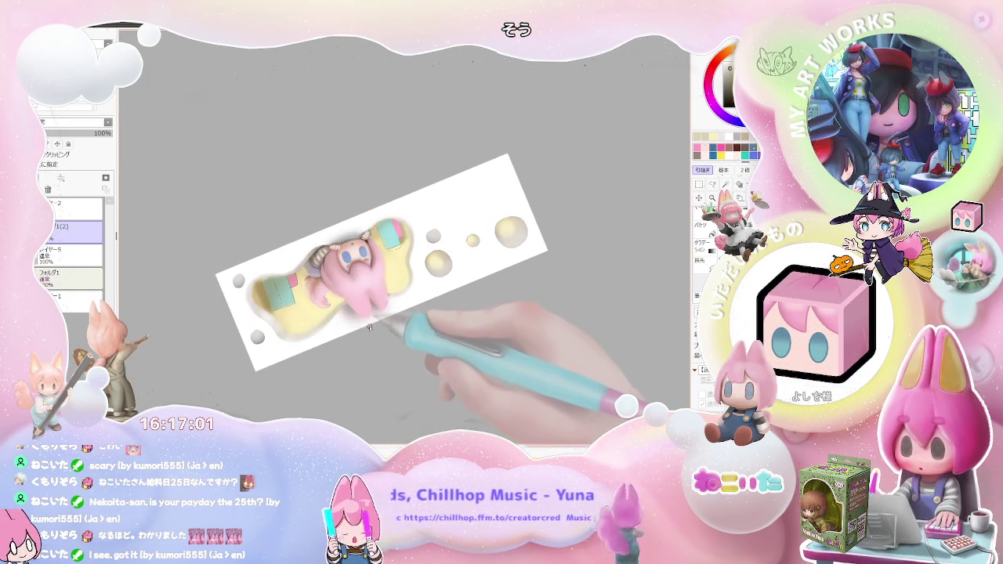
pyautogui.hotkey('ctrl', '+')
pyautogui.hotkey('ctrl', '+')
pyautogui.hotkey('ctrl', '+')
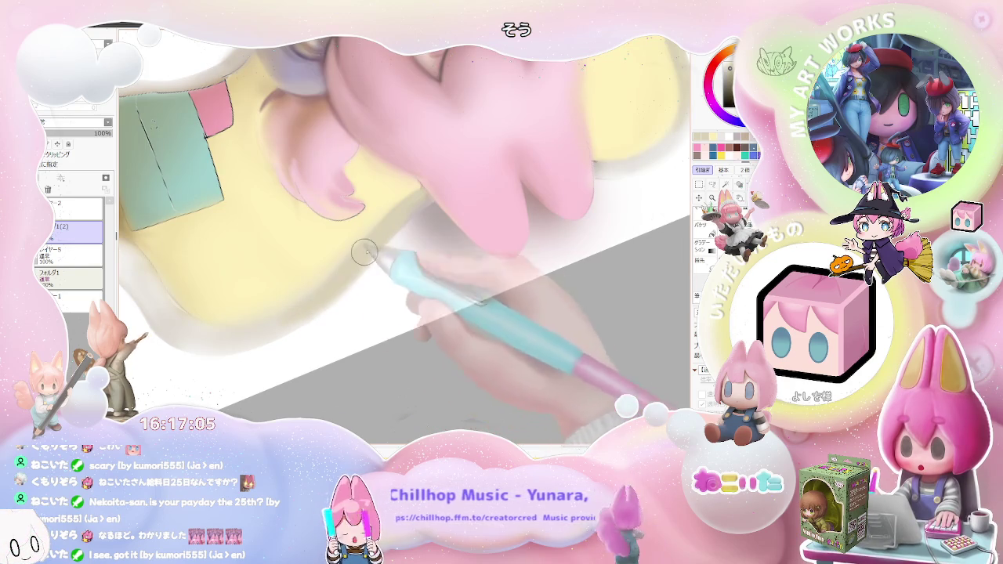
pyautogui.hotkey('ctrl', '-')
pyautogui.hotkey('ctrl', '-')
pyautogui.hotkey('ctrl', '-')
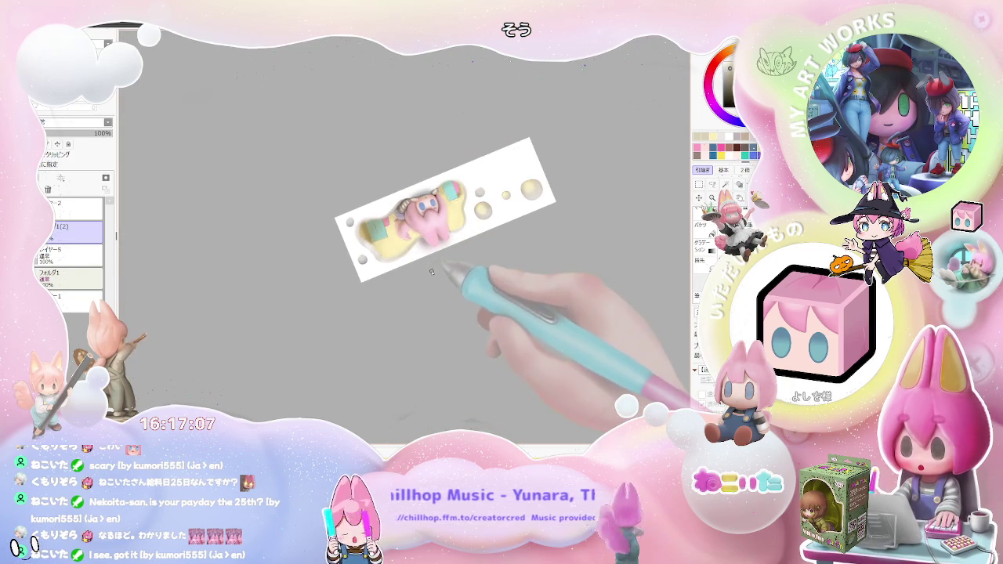
pyautogui.press('End')
pyautogui.press('End')
pyautogui.press('End')
pyautogui.press('End')
pyautogui.press('End')
pyautogui.press('End')
pyautogui.hotkey('ctrl', '+')
pyautogui.hotkey('ctrl', '+')
pyautogui.hotkey('ctrl', '+')
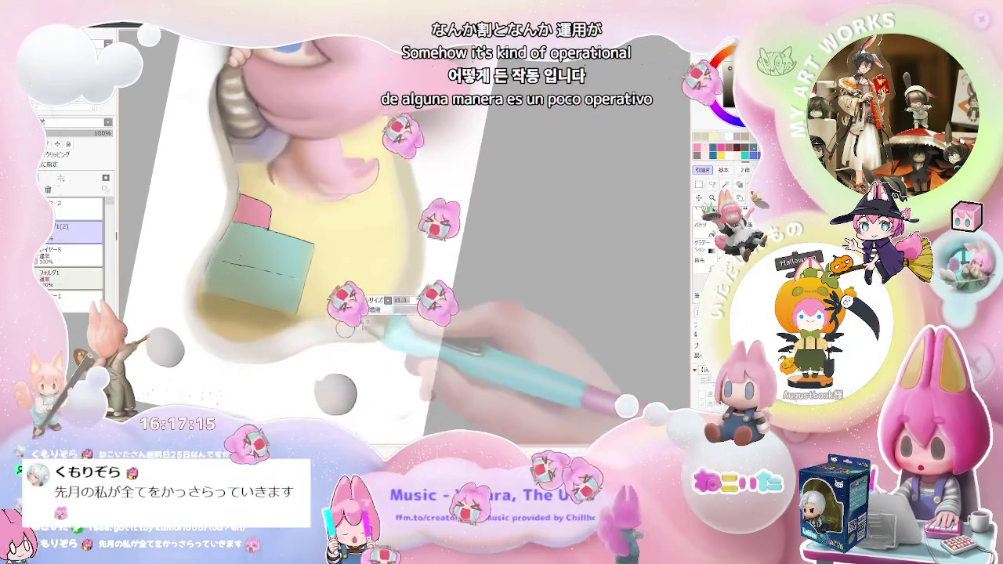
# Step: Turn the canvas roughly upside-down and zoom in to soften the hair tufts beside the teal book
pyautogui.scroll(-2, 382, 317)
pyautogui.scroll(-2, 408, 302)
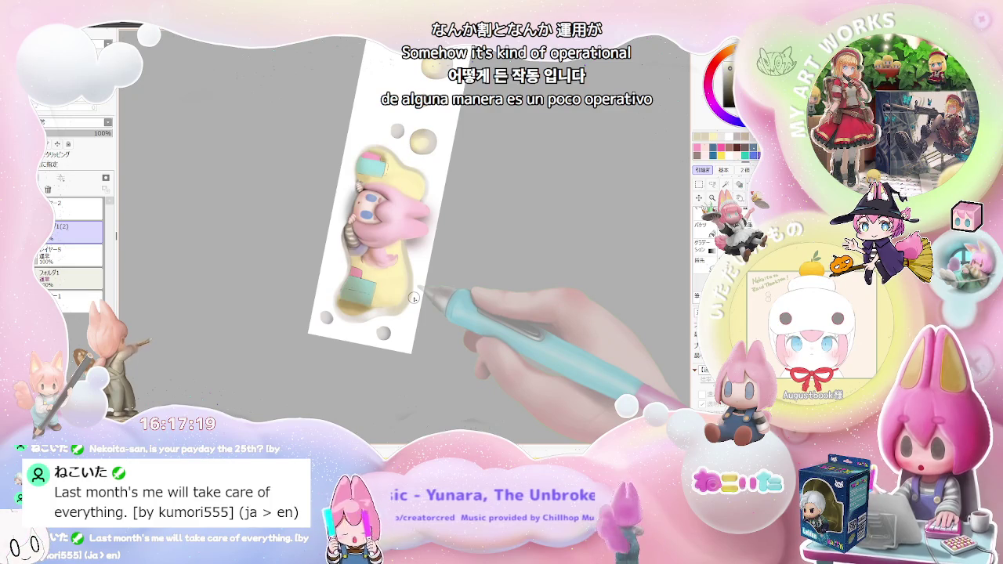
pyautogui.moveTo(415, 299); pyautogui.dragTo(306, 304)
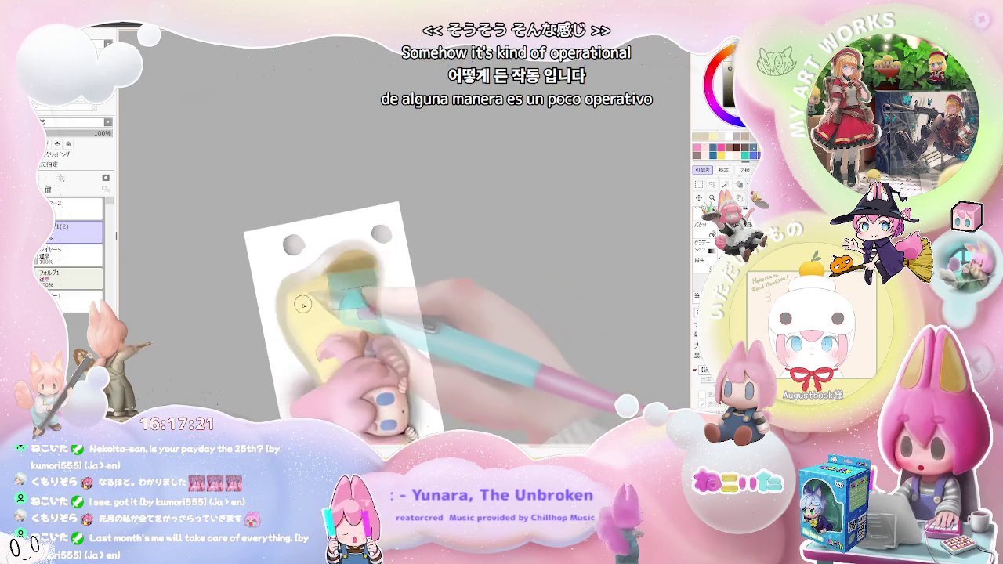
pyautogui.scroll(2, 306, 304)
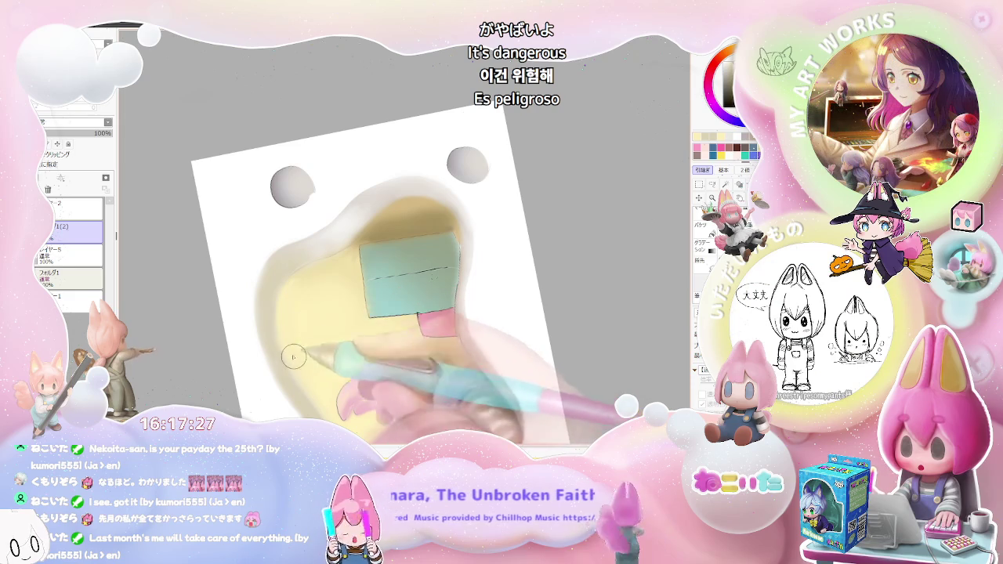
pyautogui.scroll(-2, 423, 359)
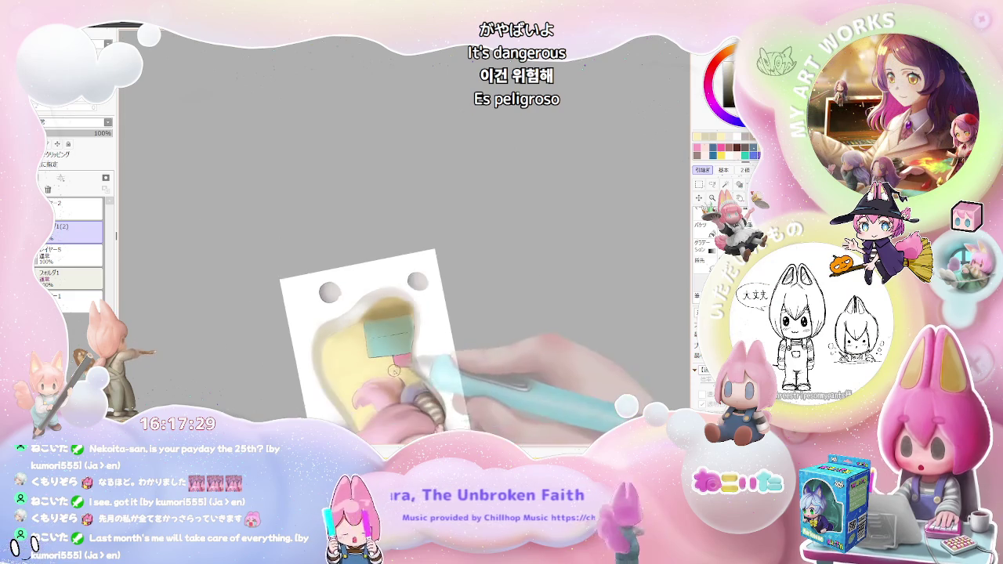
pyautogui.scroll(-1, 423, 360)
pyautogui.scroll(1, 470, 353)
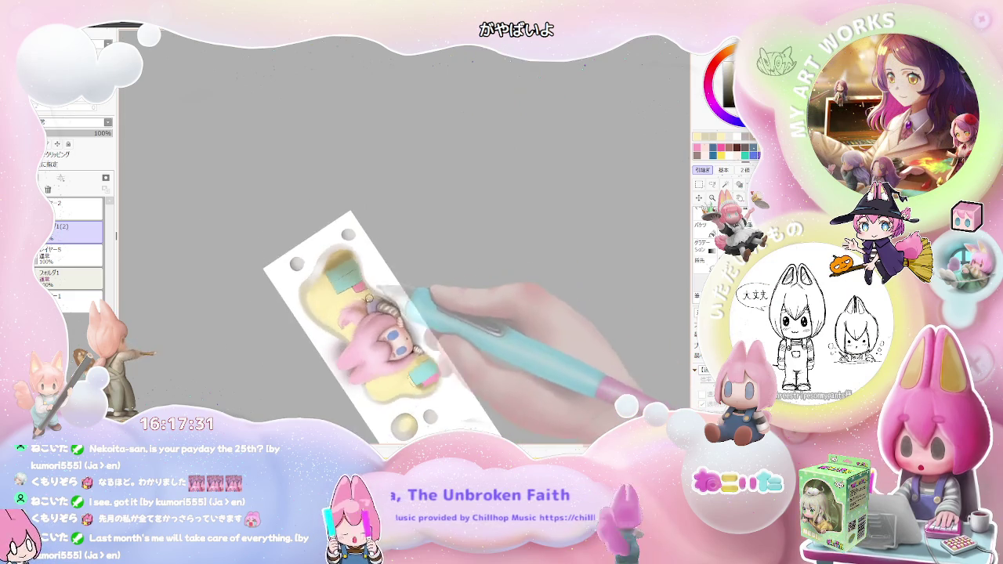
pyautogui.scroll(1, 330, 349)
pyautogui.scroll(2, 330, 349)
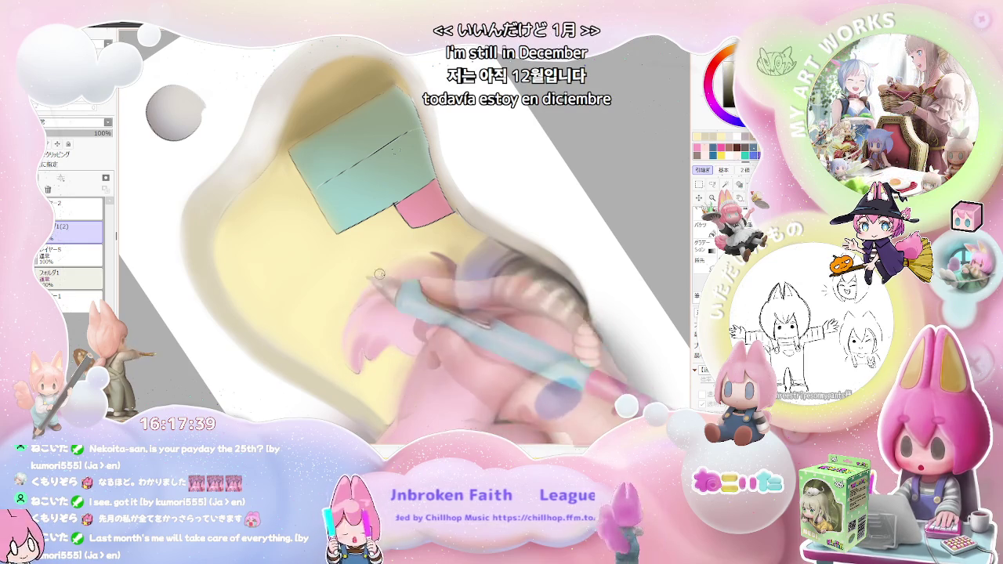
# Step: Zoom in on the pink hair and face against the yellow cushion to blend their shading
pyautogui.scroll(-3, 365, 289)
pyautogui.scroll(-1, 559, 339)
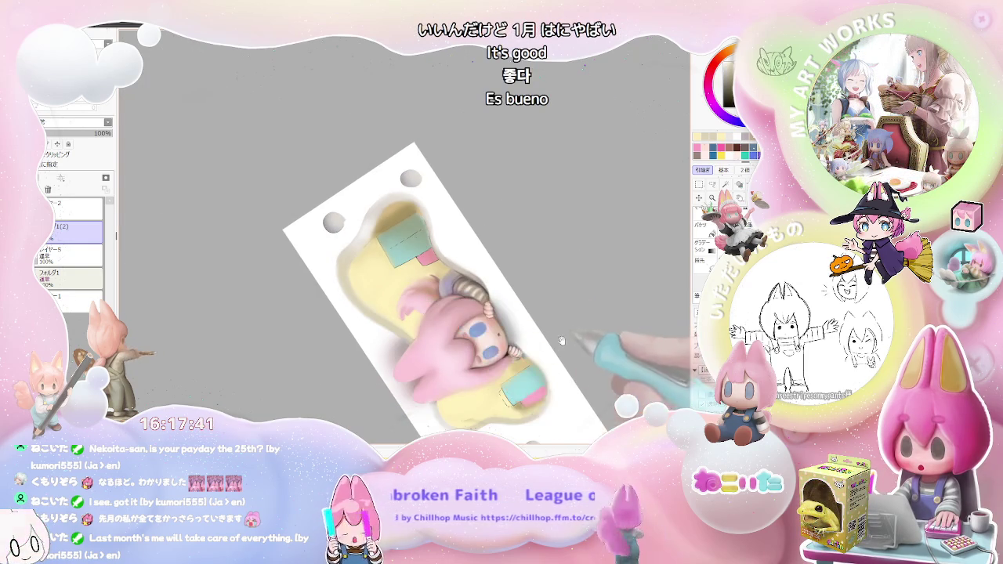
pyautogui.scroll(1, 471, 313)
pyautogui.scroll(1, 392, 305)
pyautogui.scroll(2, 339, 298)
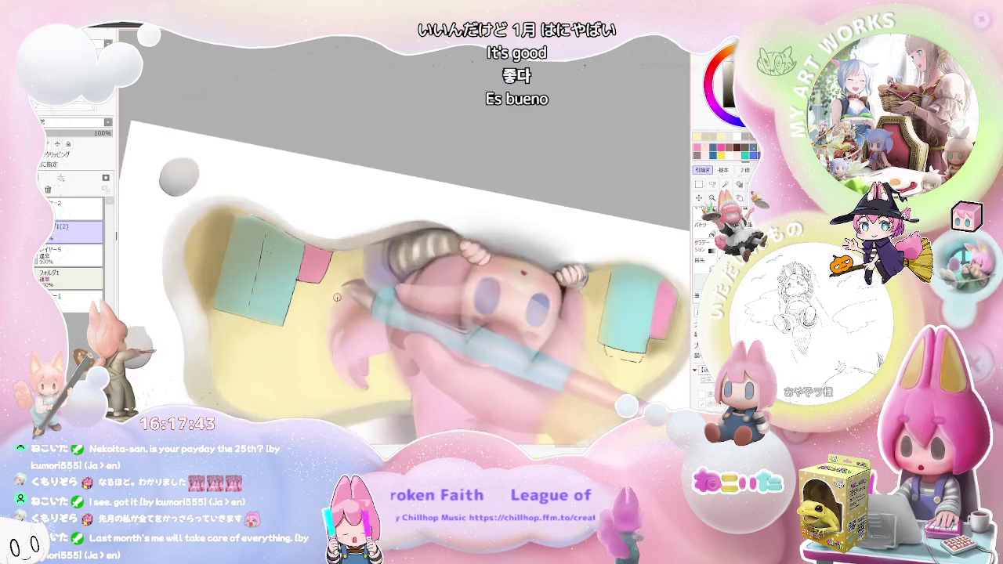
pyautogui.scroll(2, 338, 299)
pyautogui.scroll(1, 330, 300)
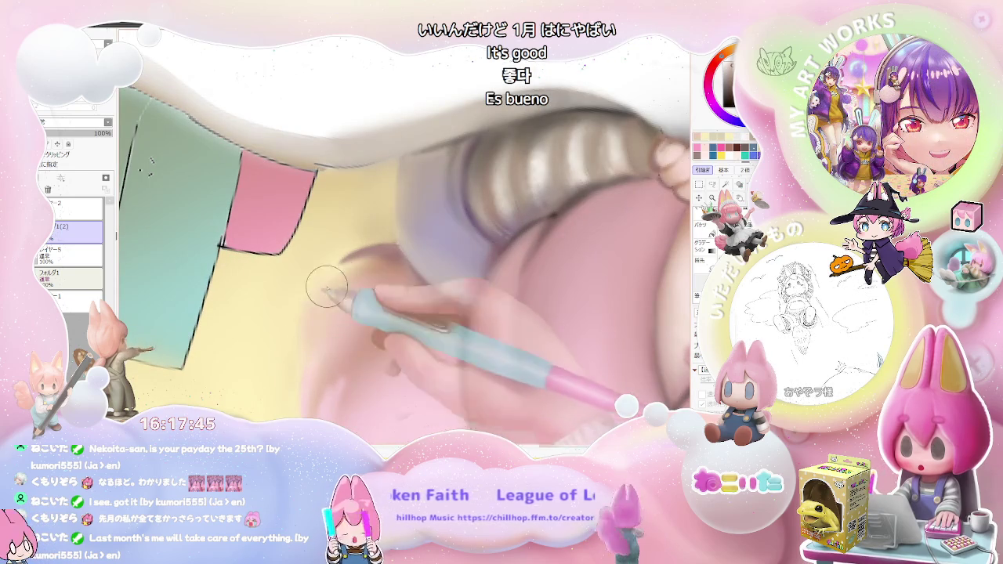
pyautogui.scroll(-1, 345, 272)
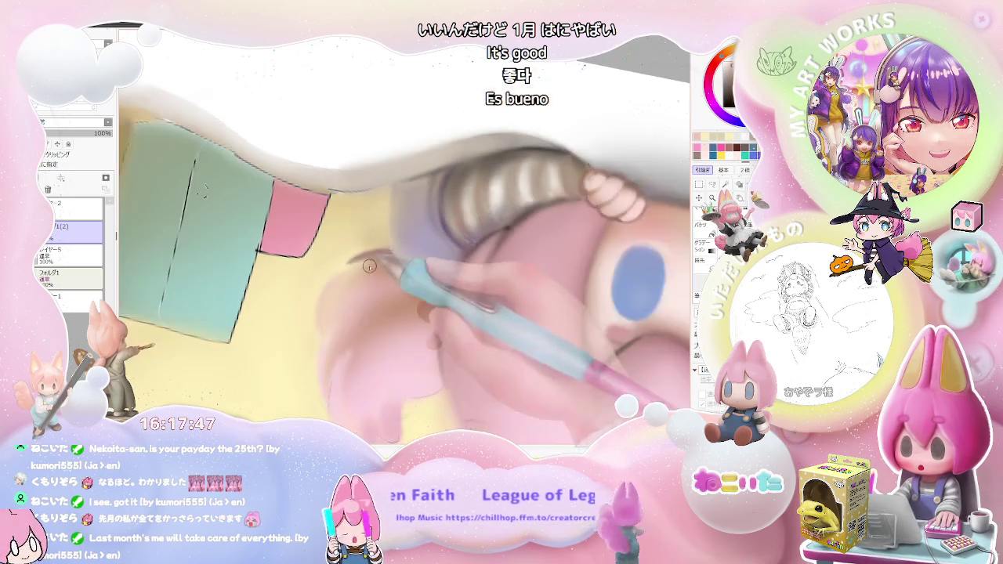
pyautogui.scroll(-1, 326, 298)
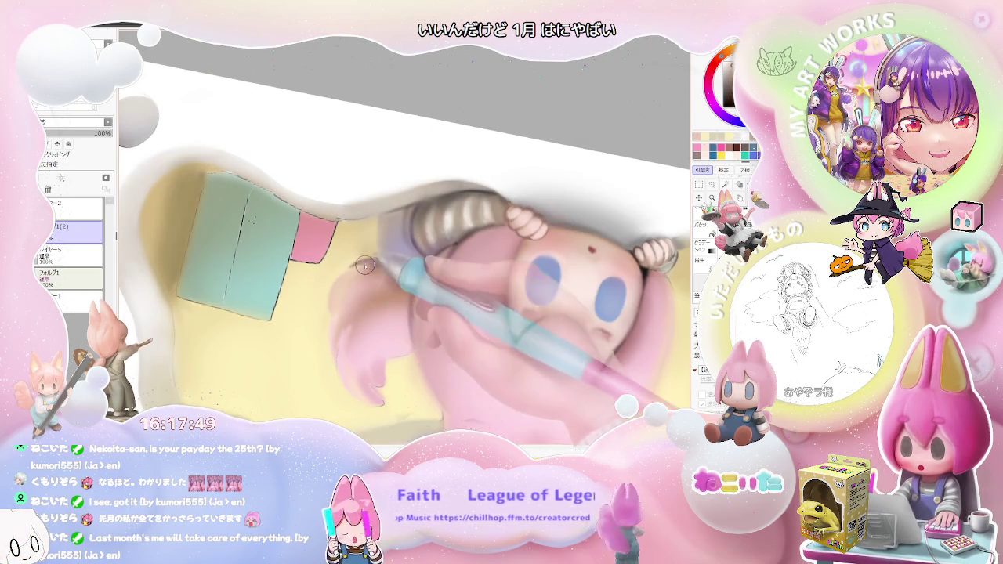
pyautogui.scroll(-1, 343, 290)
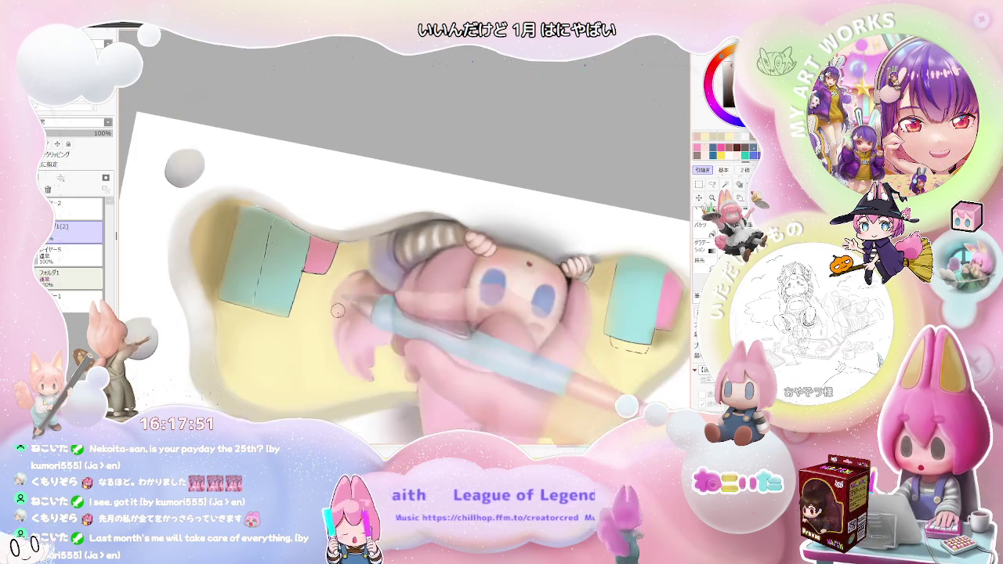
pyautogui.scroll(-1, 345, 296)
pyautogui.scroll(-2, 350, 307)
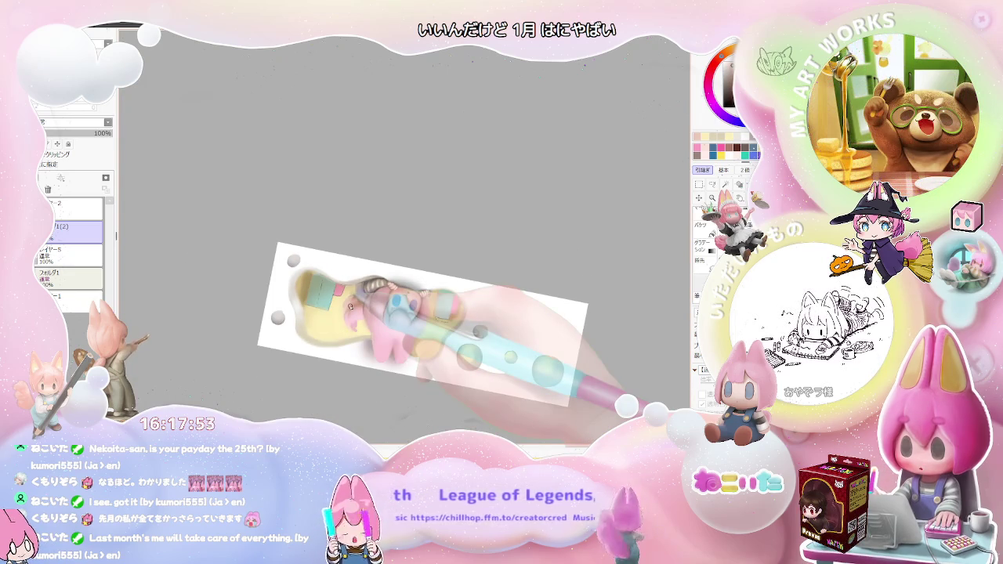
# Step: Tilt the canvas steeply, then nearly upside down, shading a hair tip with the size 7.0 brush
pyautogui.press('End')
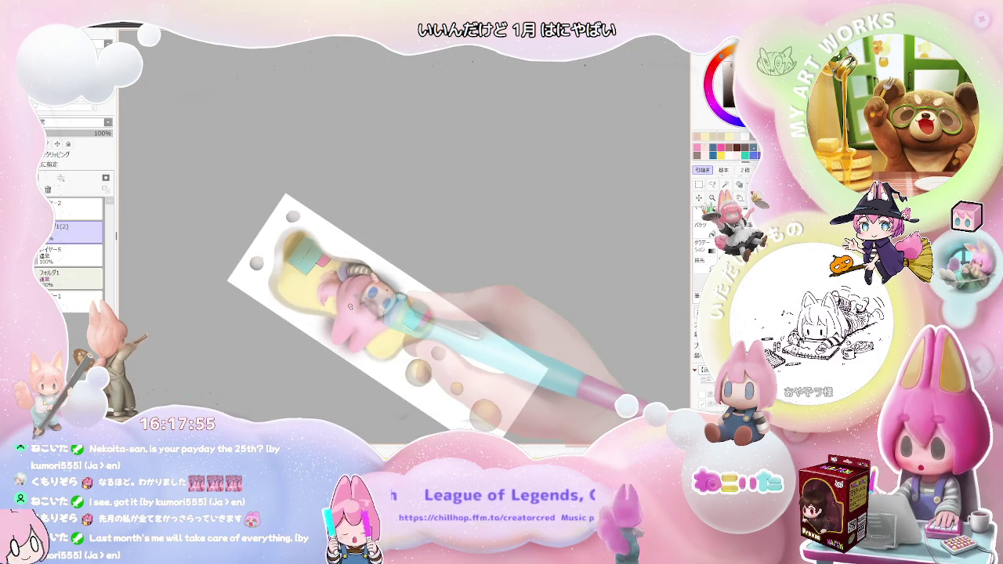
pyautogui.scroll(1, 345, 294)
pyautogui.scroll(1, 337, 275)
pyautogui.scroll(1, 328, 255)
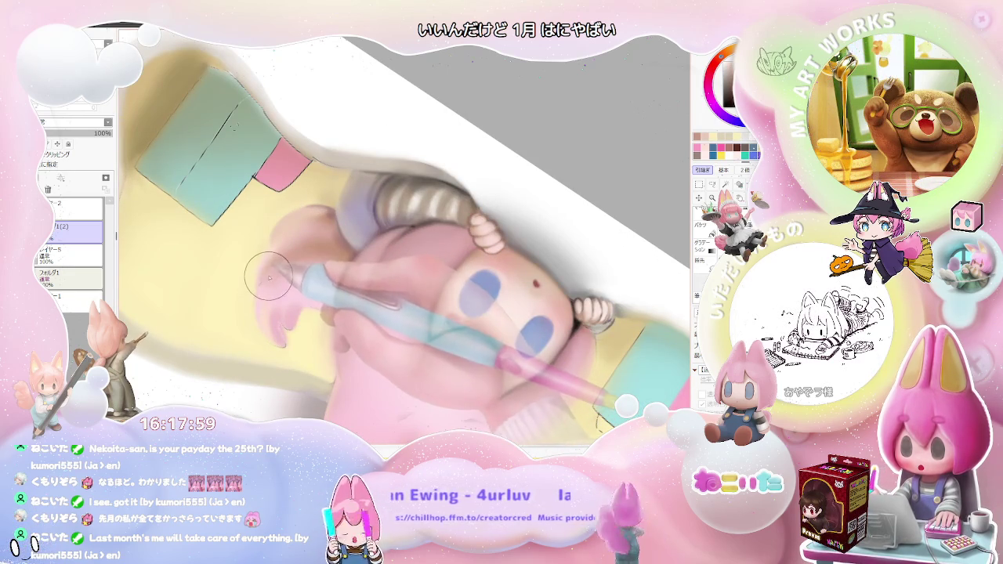
pyautogui.scroll(1, 260, 291)
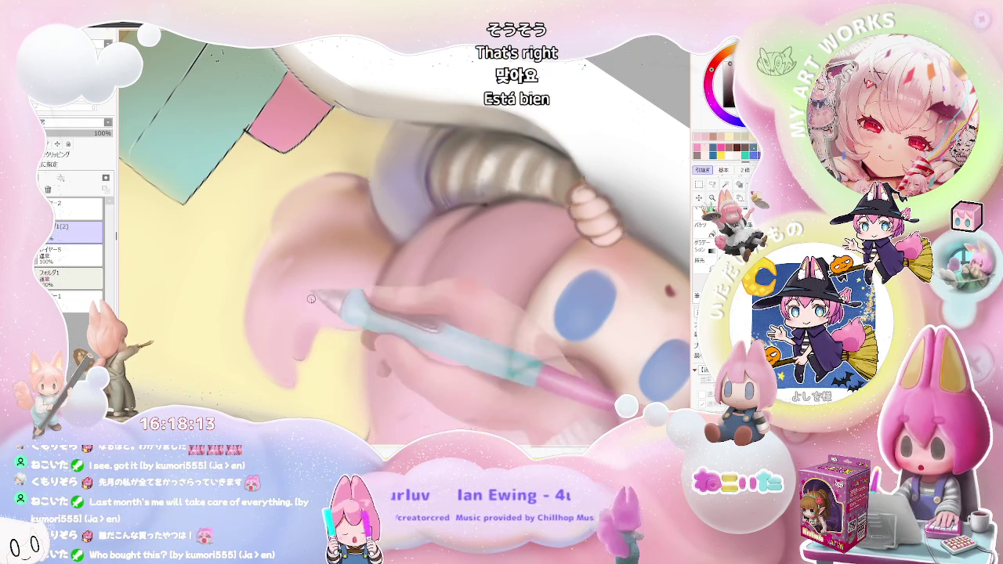
pyautogui.scroll(-3, 289, 337)
pyautogui.scroll(-3, 313, 314)
pyautogui.scroll(-2, 342, 293)
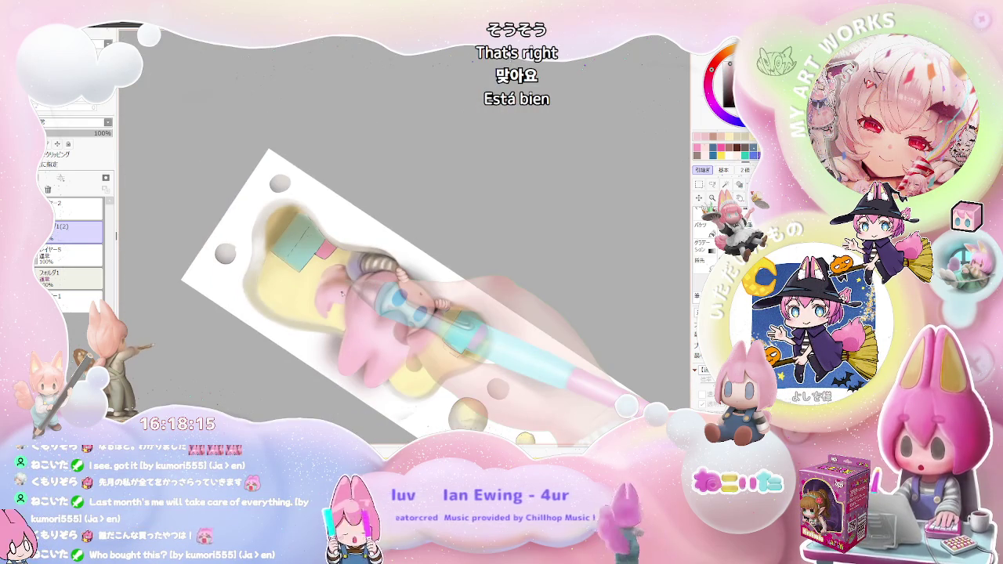
pyautogui.press('Delete')
pyautogui.press('Delete')
pyautogui.press('Delete')
pyautogui.press('Delete')
pyautogui.press('Delete')
pyautogui.press('Delete')
pyautogui.press('Delete')
pyautogui.press('Delete')
pyautogui.press('Delete')
pyautogui.press('Delete')
pyautogui.press('Delete')
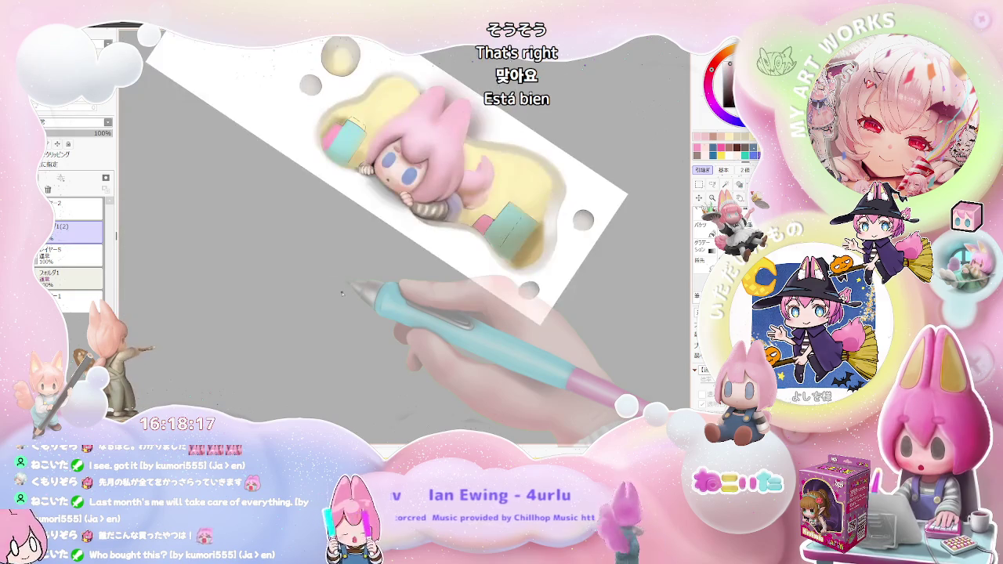
pyautogui.scroll(3, 330, 296)
pyautogui.scroll(2, 317, 301)
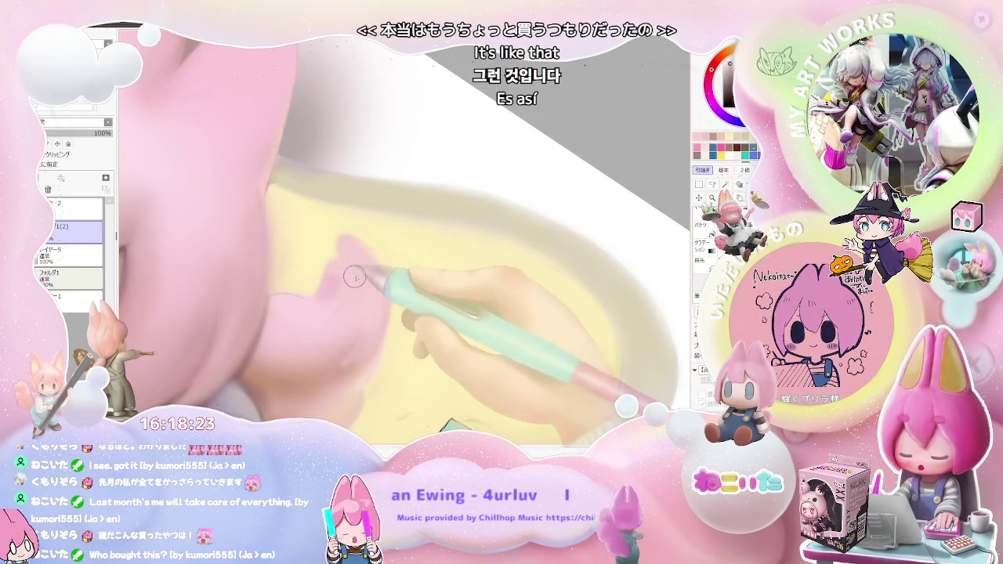
# Step: Zoom in on the face and shrink the brush to a tiny size for hair detail
pyautogui.scroll(-3, 343, 256)
pyautogui.scroll(-2, 357, 275)
pyautogui.scroll(3, 366, 287)
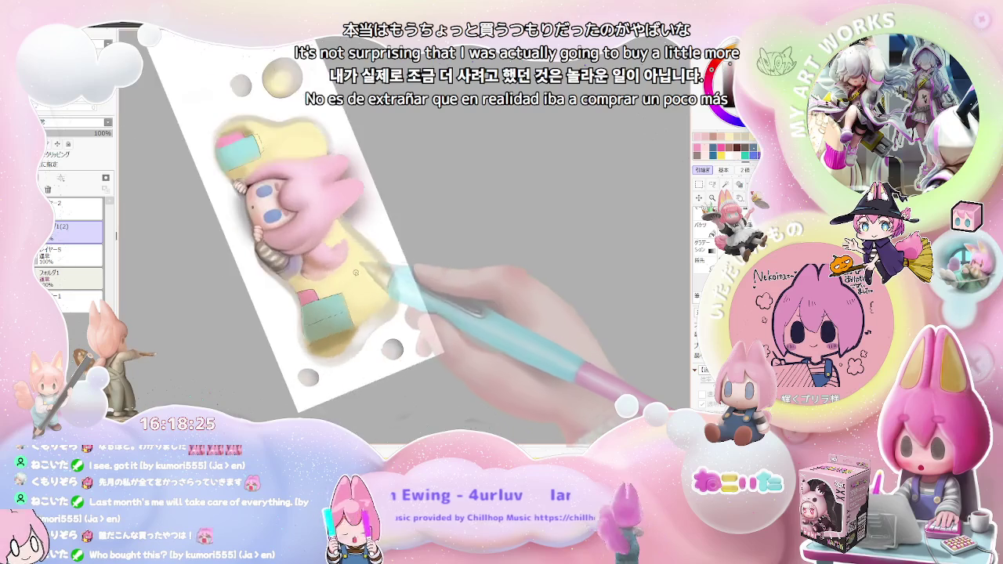
pyautogui.scroll(2, 327, 234)
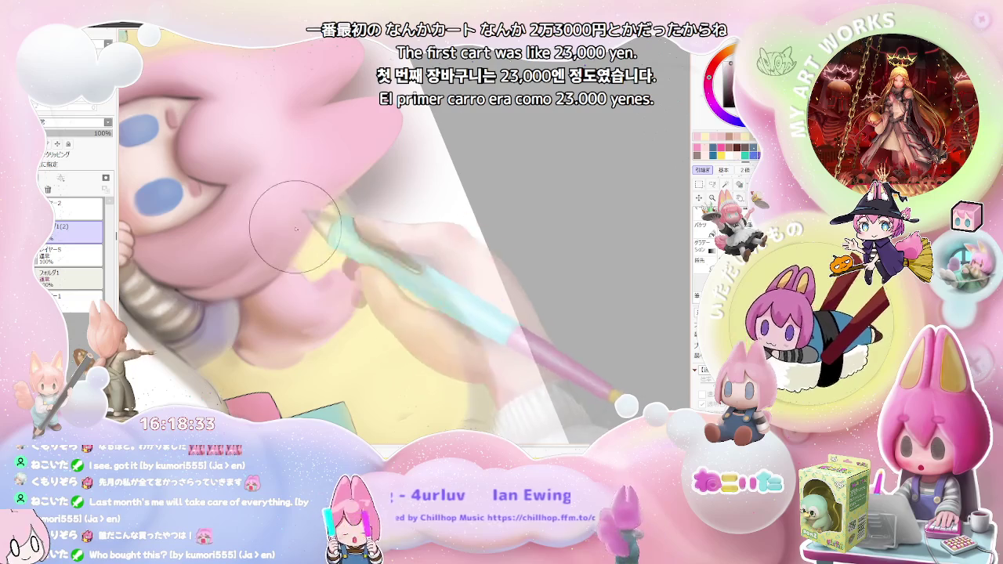
pyautogui.scroll(-2, 316, 208)
pyautogui.scroll(-3, 316, 208)
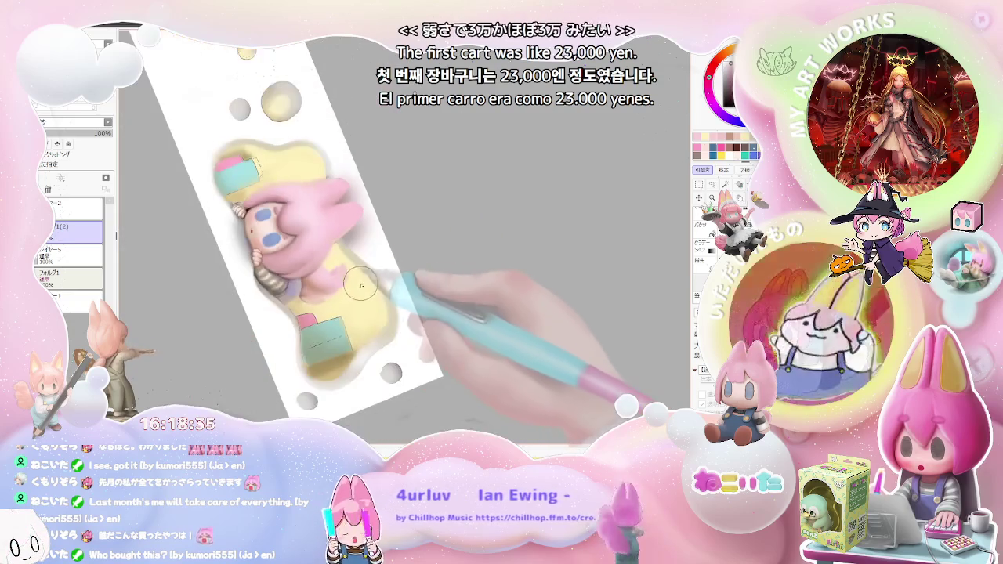
pyautogui.scroll(2, 367, 312)
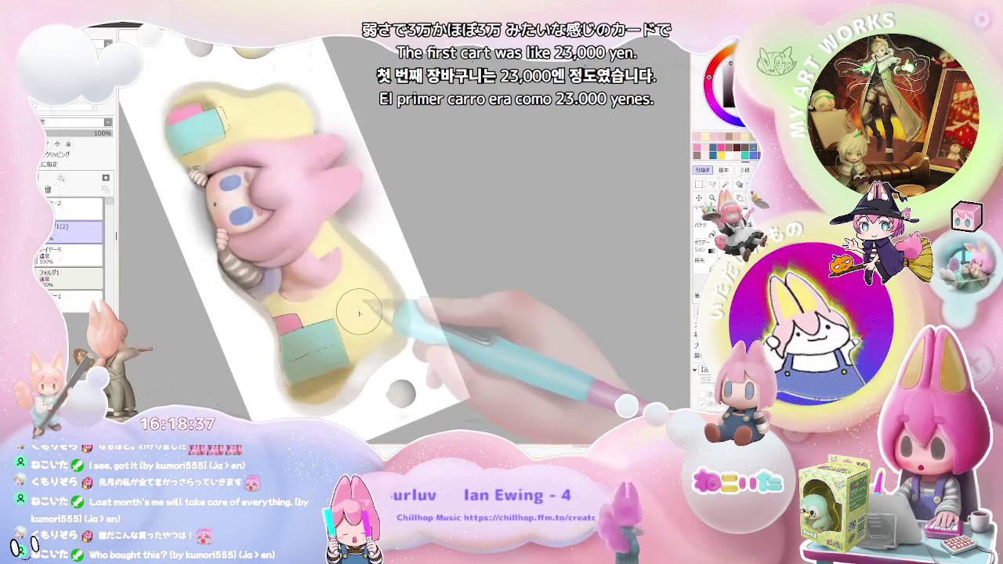
pyautogui.scroll(2, 337, 251)
pyautogui.scroll(2, 306, 194)
pyautogui.press('[')
pyautogui.press('[')
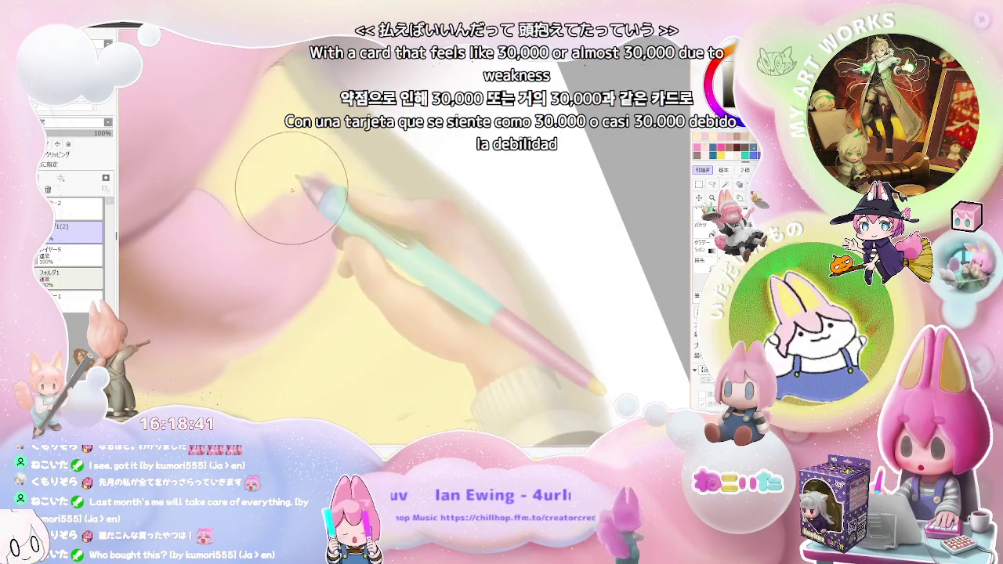
pyautogui.scroll(-2, 329, 266)
pyautogui.scroll(-2, 416, 278)
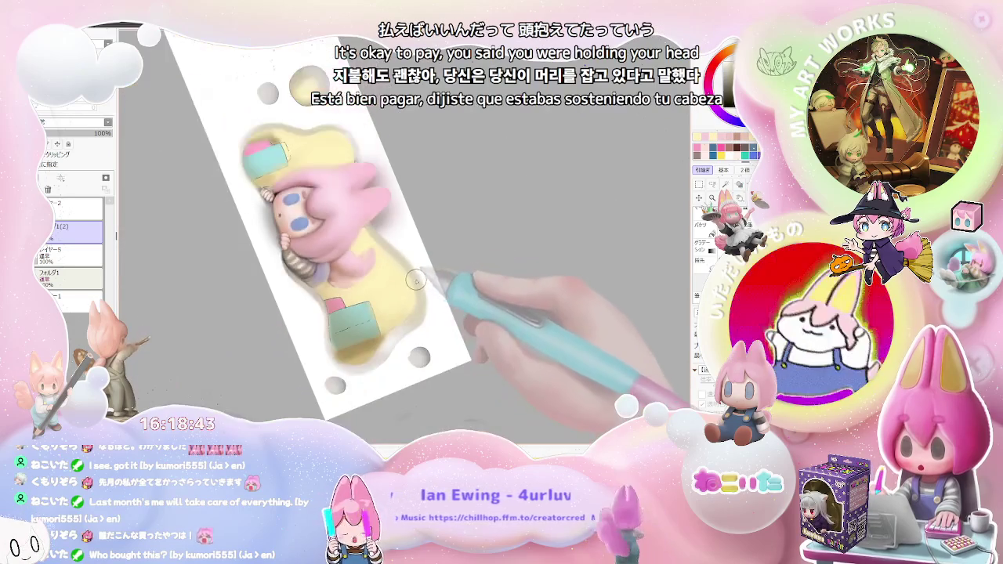
pyautogui.scroll(2, 392, 286)
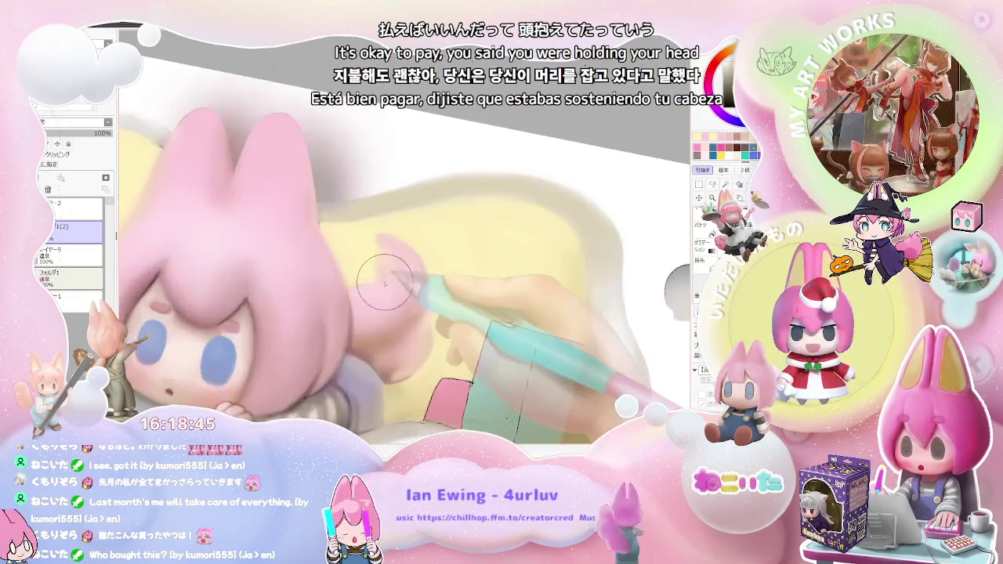
pyautogui.scroll(2, 347, 291)
pyautogui.press('[')
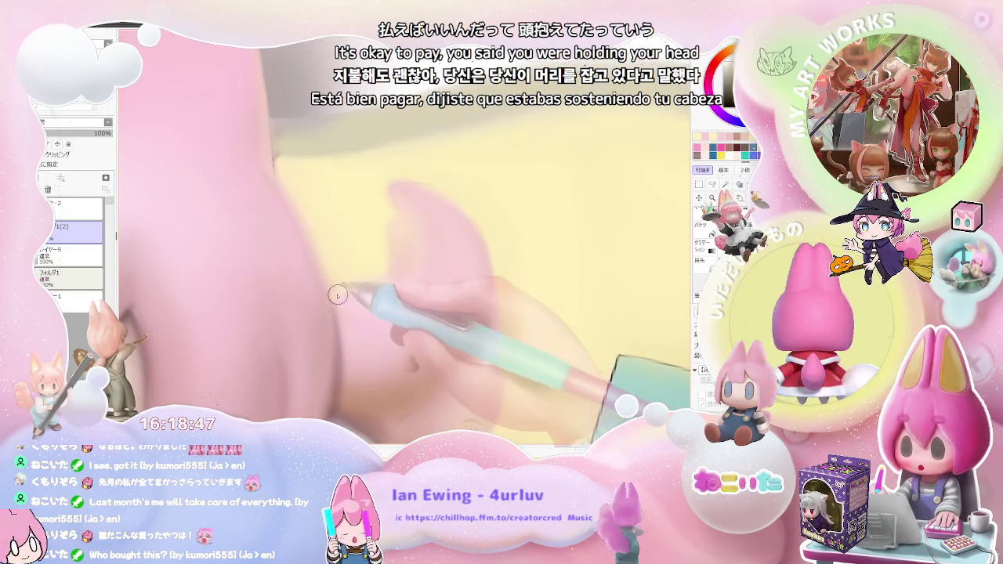
# Step: Tilt the canvas to a steeper angle and make the brush much smaller
pyautogui.scroll(-1, 388, 292)
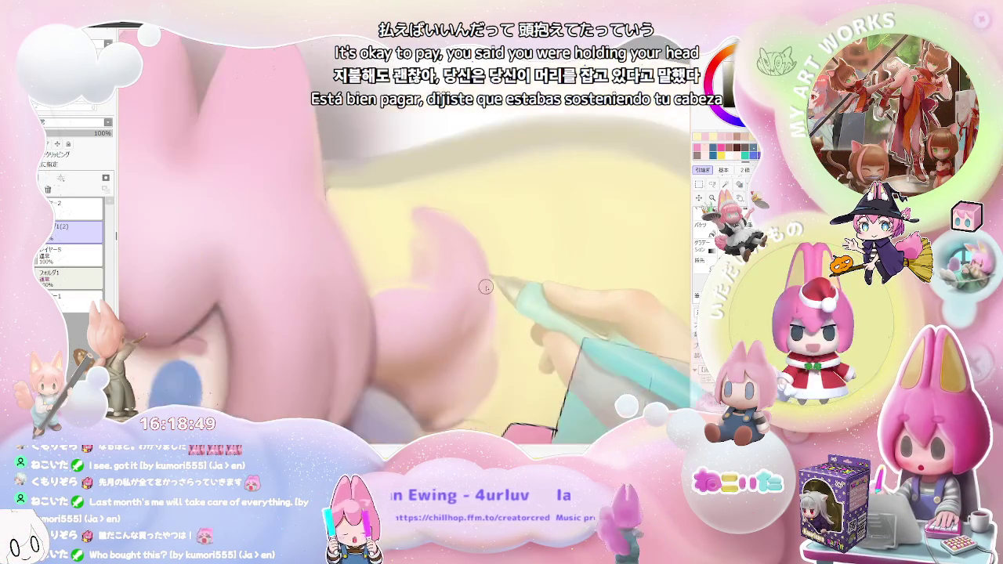
pyautogui.scroll(-1, 387, 292)
pyautogui.scroll(-2, 387, 291)
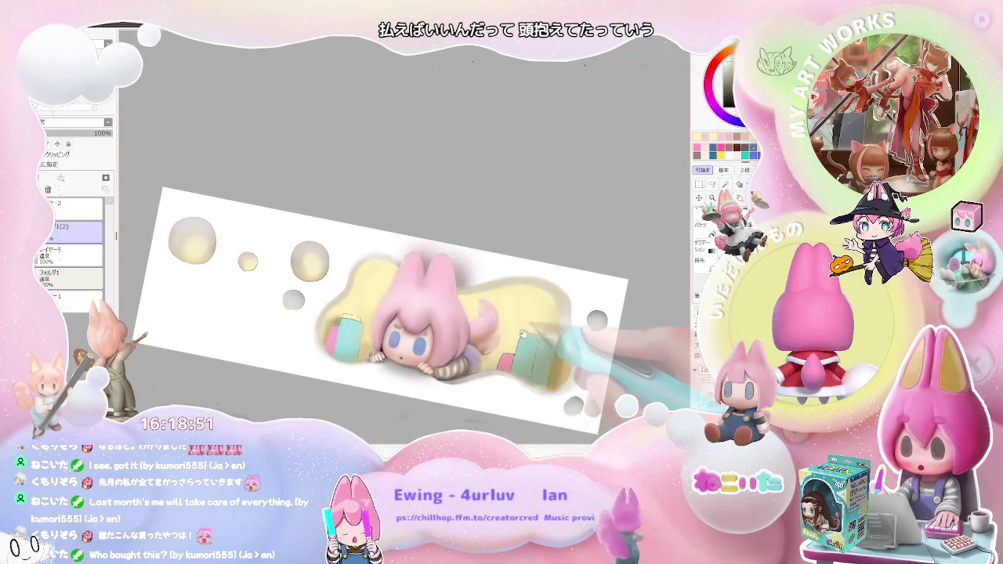
pyautogui.scroll(1, 524, 336)
pyautogui.scroll(1, 439, 313)
pyautogui.scroll(2, 356, 294)
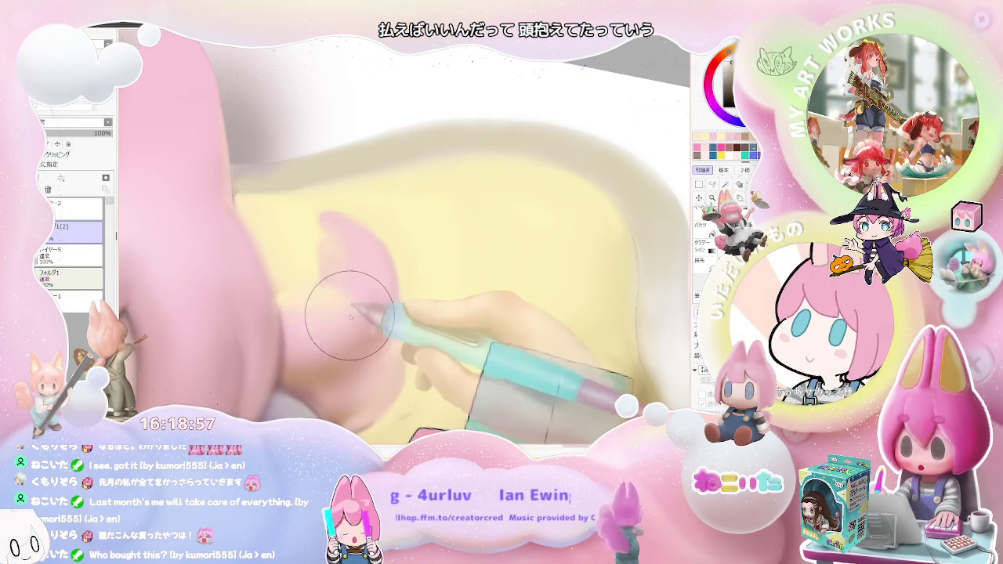
pyautogui.scroll(-1, 366, 291)
pyautogui.scroll(-1, 392, 298)
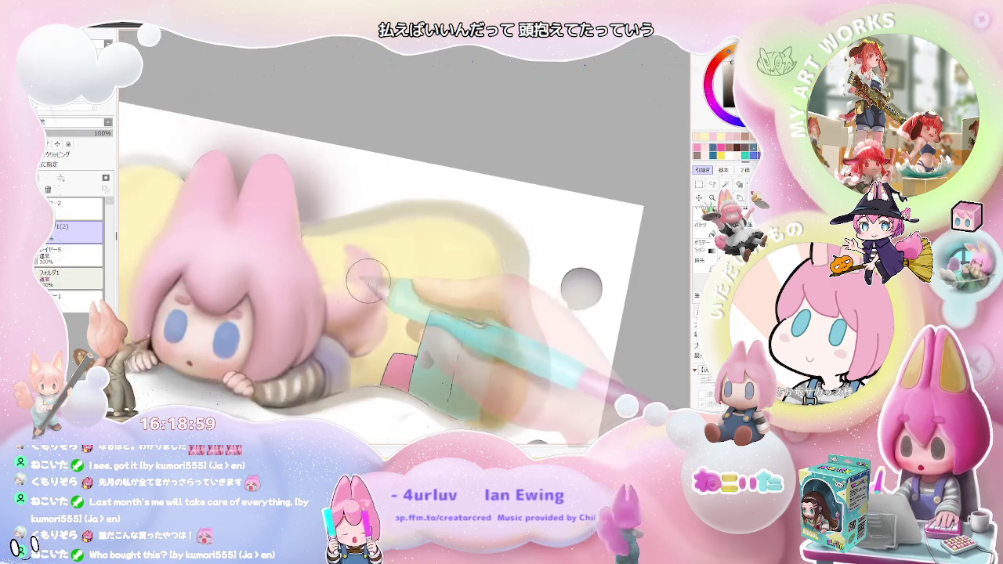
pyautogui.scroll(-1, 432, 306)
pyautogui.scroll(-1, 468, 315)
pyautogui.moveTo(466, 319); pyautogui.dragTo(385, 291)
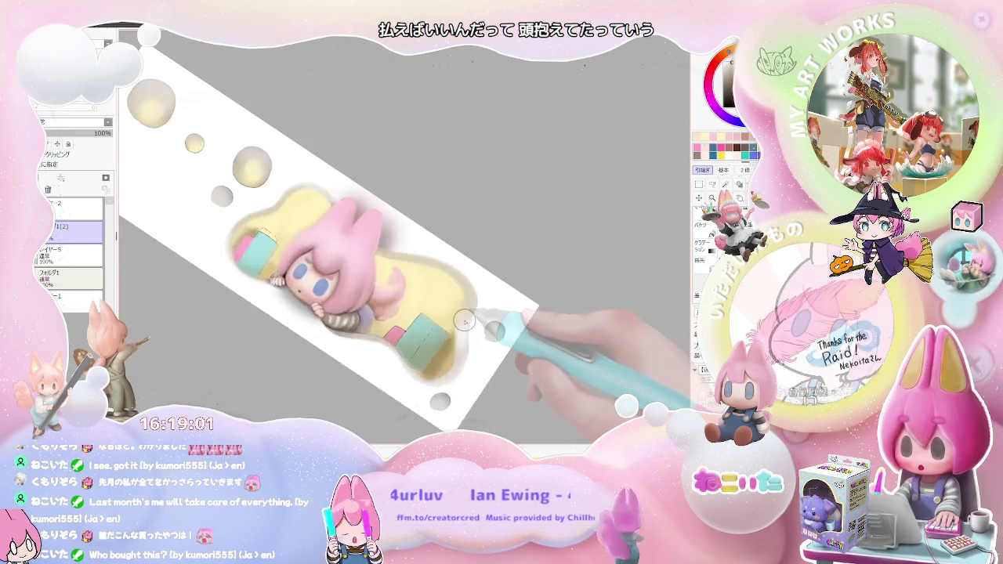
pyautogui.scroll(2, 385, 292)
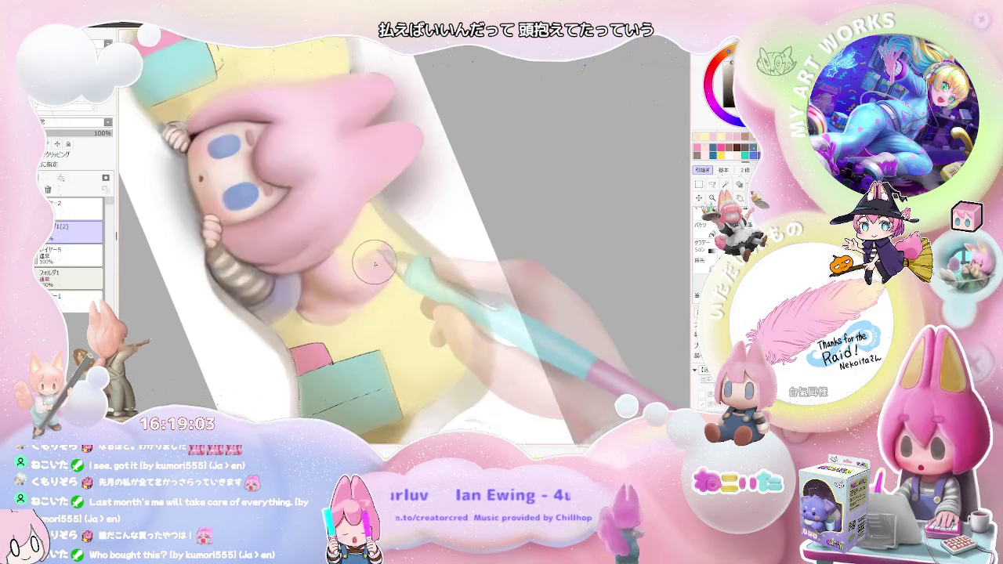
pyautogui.scroll(2, 337, 251)
pyautogui.scroll(1, 321, 235)
pyautogui.press('[')
pyautogui.press('[')
pyautogui.press('[')
# Step: Rotate the canvas so the hair strip near the ear lies diagonally
pyautogui.scroll(-2, 314, 188)
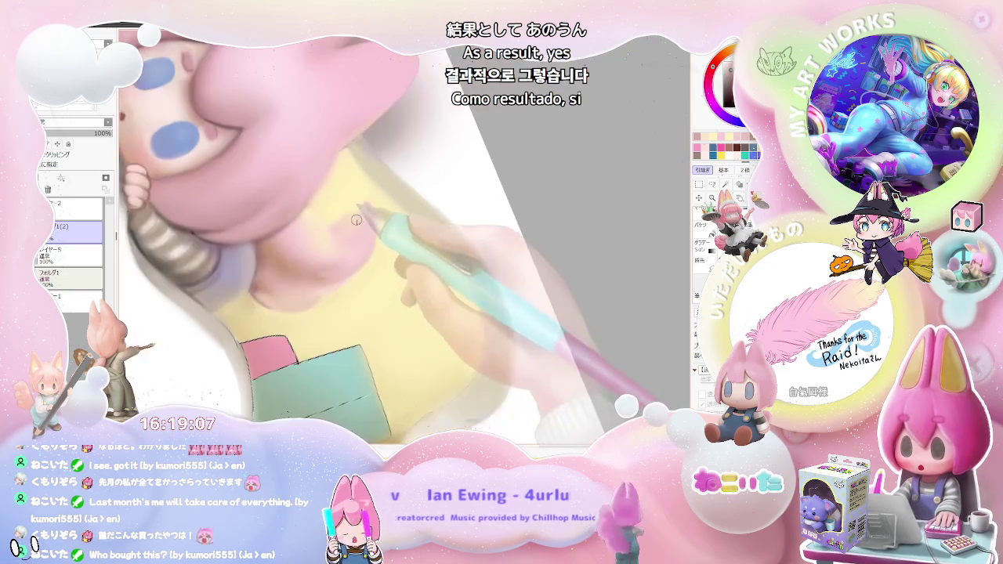
pyautogui.scroll(-2, 345, 227)
pyautogui.scroll(-1, 367, 250)
pyautogui.scroll(1, 366, 247)
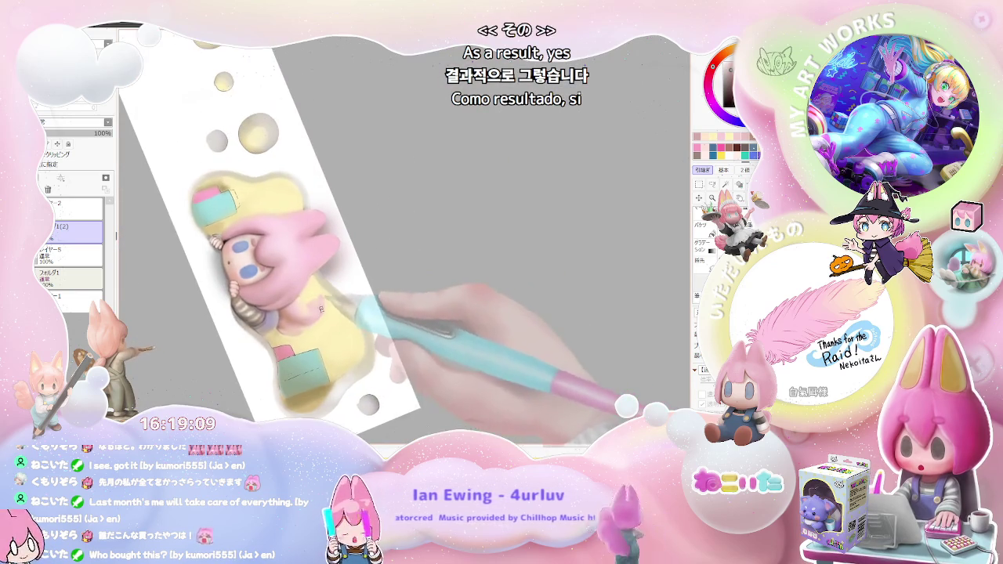
pyautogui.scroll(2, 329, 259)
pyautogui.scroll(2, 298, 274)
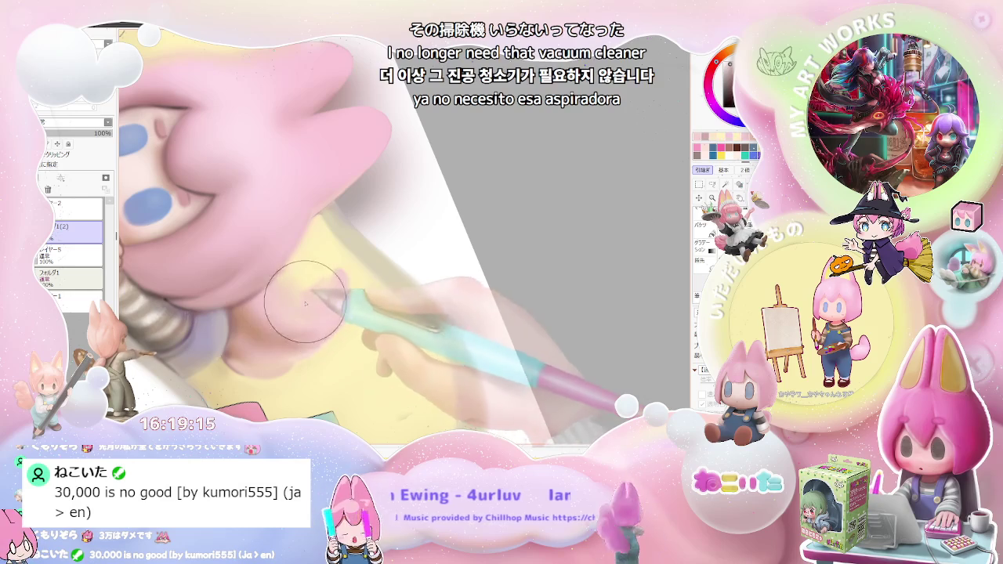
pyautogui.scroll(-1, 312, 304)
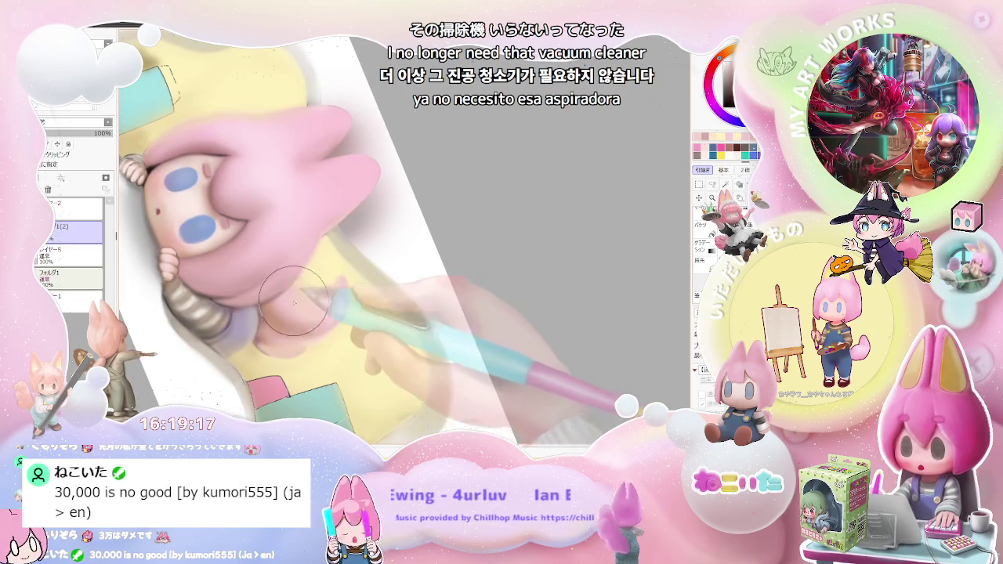
pyautogui.scroll(-3, 368, 329)
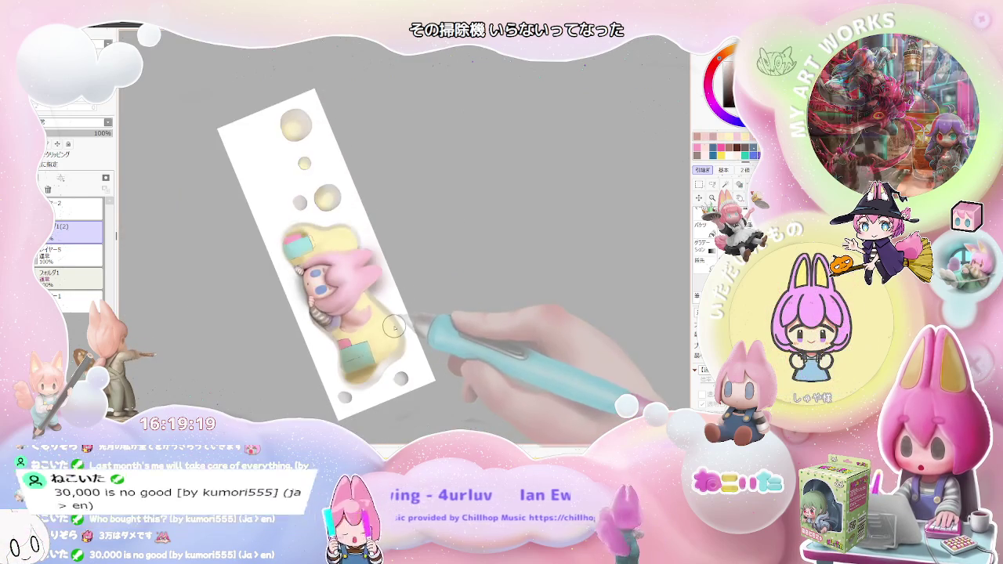
pyautogui.scroll(1, 368, 329)
pyautogui.moveTo(331, 336)
pyautogui.mouseDown()
pyautogui.moveTo(287, 264)
pyautogui.moveTo(333, 198)
pyautogui.mouseUp()
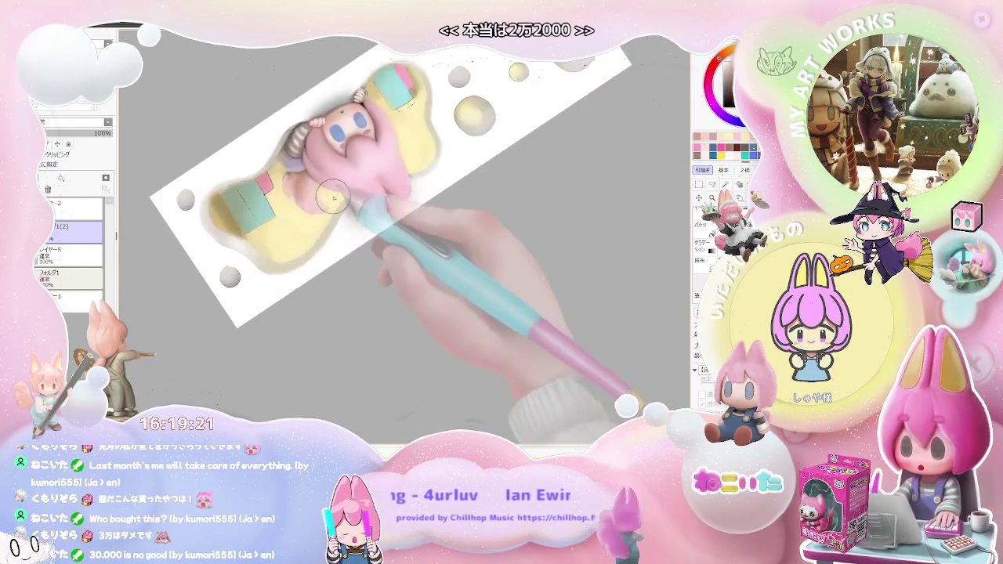
# Step: Work over the pink hair folds and shrink the brush to size 9
pyautogui.scroll(3, 333, 198)
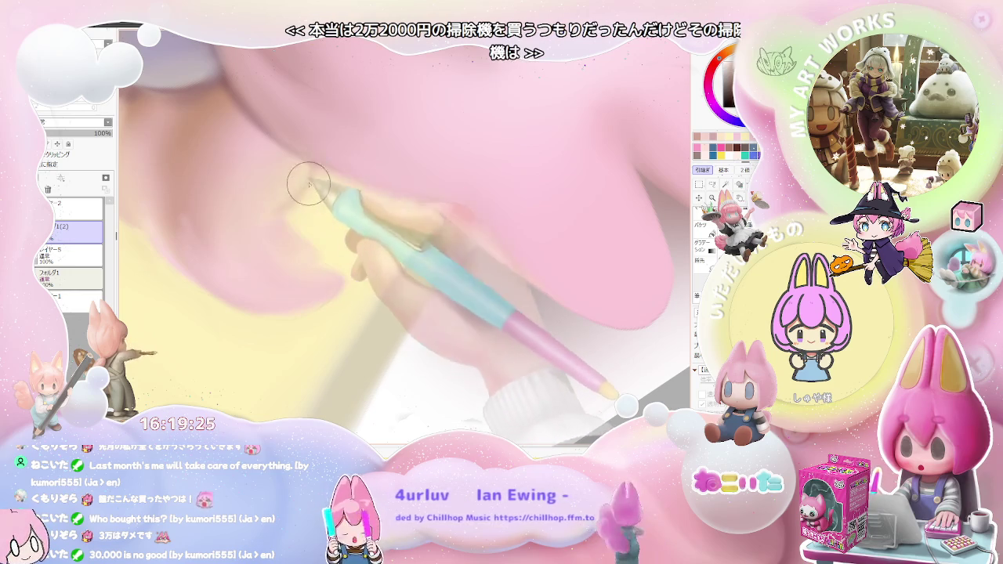
pyautogui.scroll(-2, 317, 177)
pyautogui.scroll(-3, 353, 227)
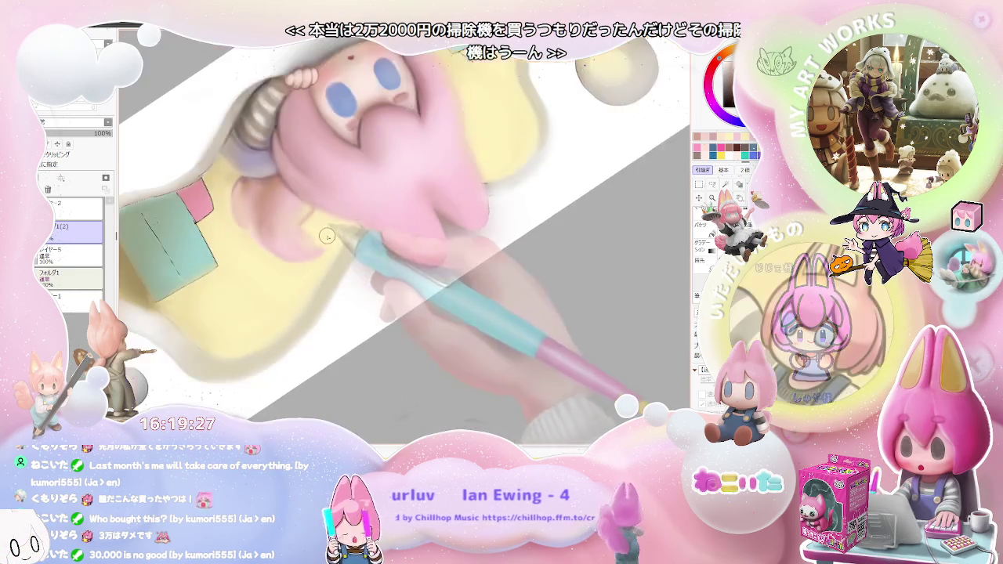
pyautogui.scroll(-2, 396, 283)
pyautogui.scroll(2, 376, 263)
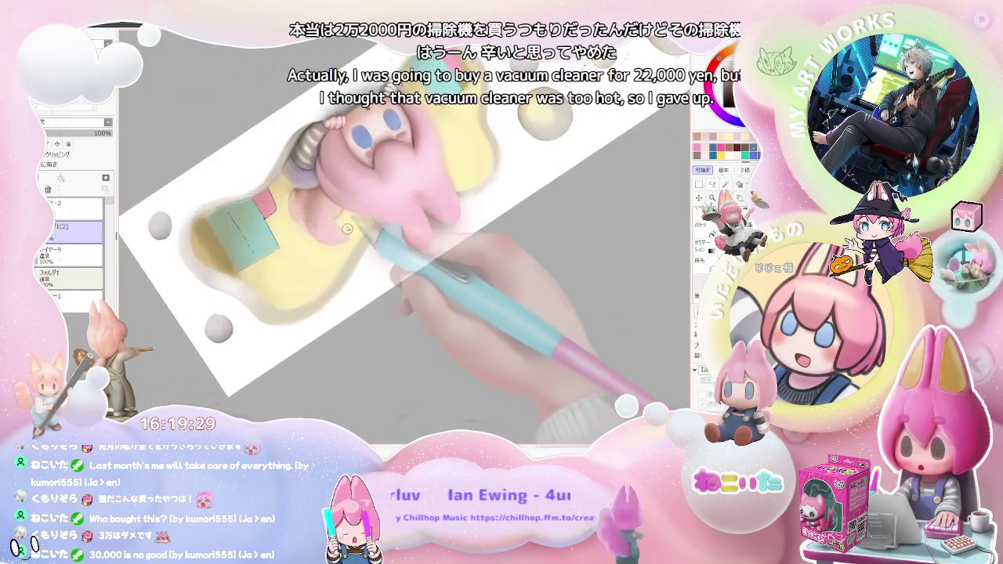
pyautogui.scroll(2, 353, 239)
pyautogui.scroll(2, 329, 218)
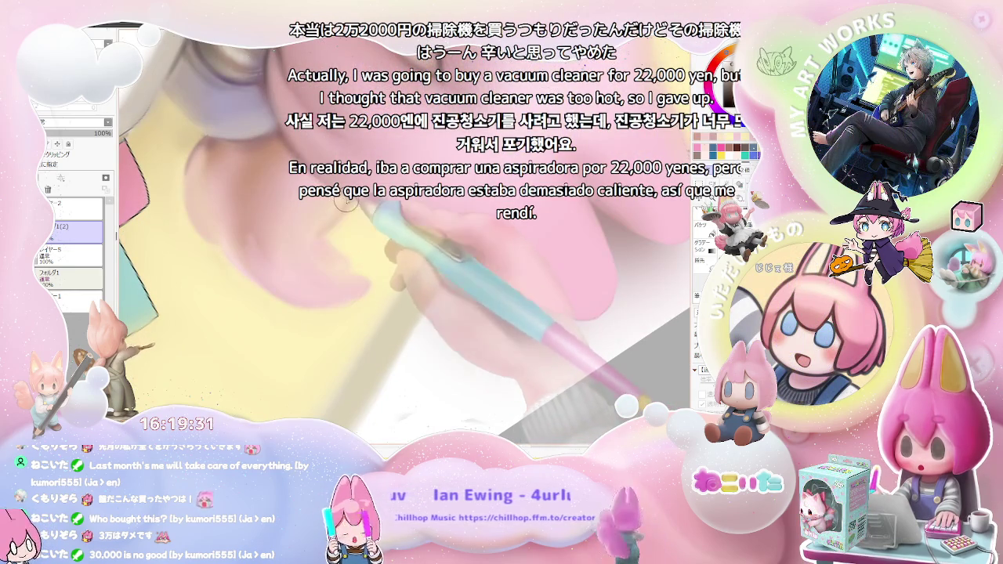
pyautogui.scroll(-1, 352, 207)
pyautogui.scroll(-2, 372, 223)
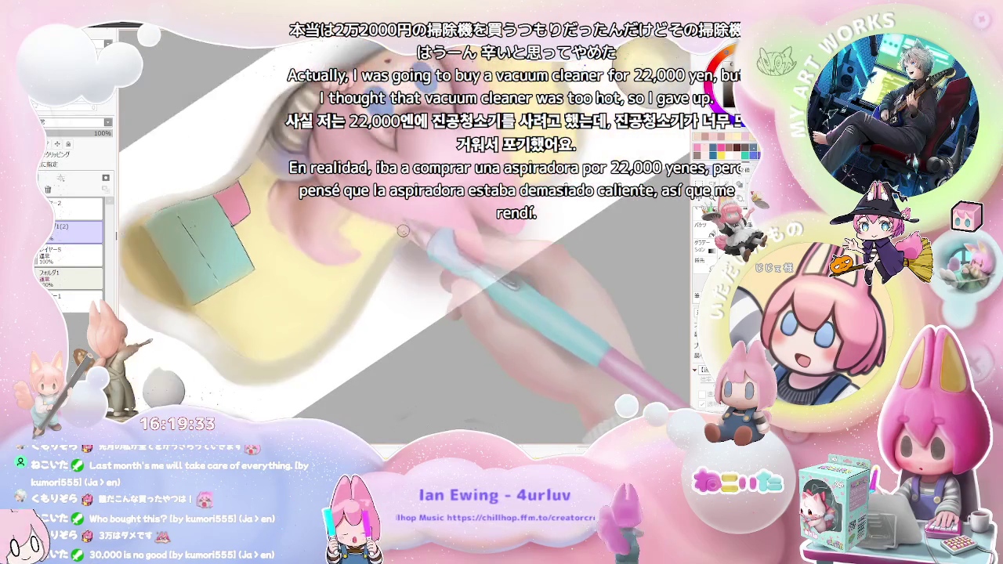
pyautogui.scroll(-2, 395, 243)
pyautogui.scroll(-1, 420, 261)
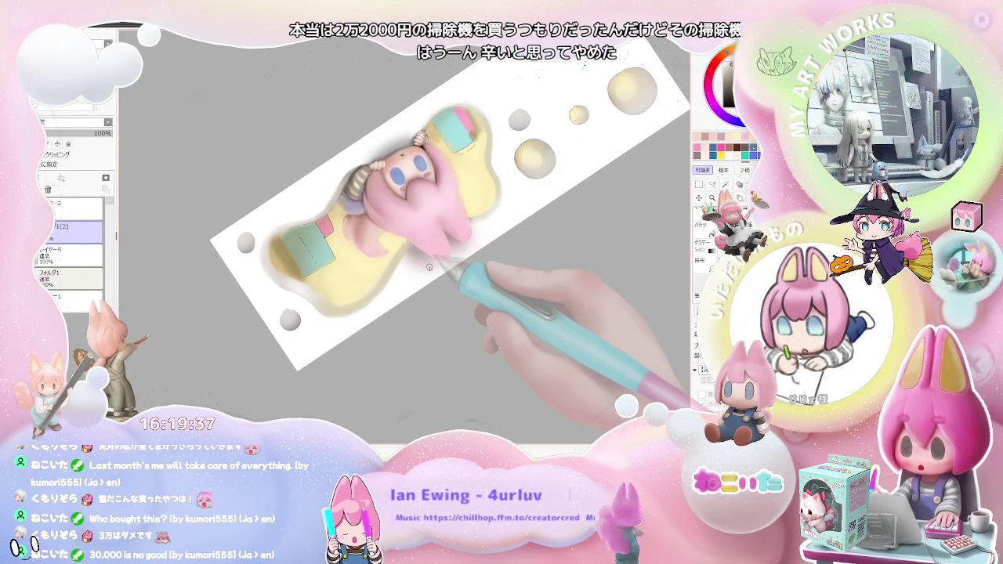
pyautogui.scroll(1, 413, 256)
pyautogui.scroll(1, 398, 245)
pyautogui.scroll(2, 382, 234)
pyautogui.scroll(1, 369, 224)
pyautogui.scroll(1, 356, 225)
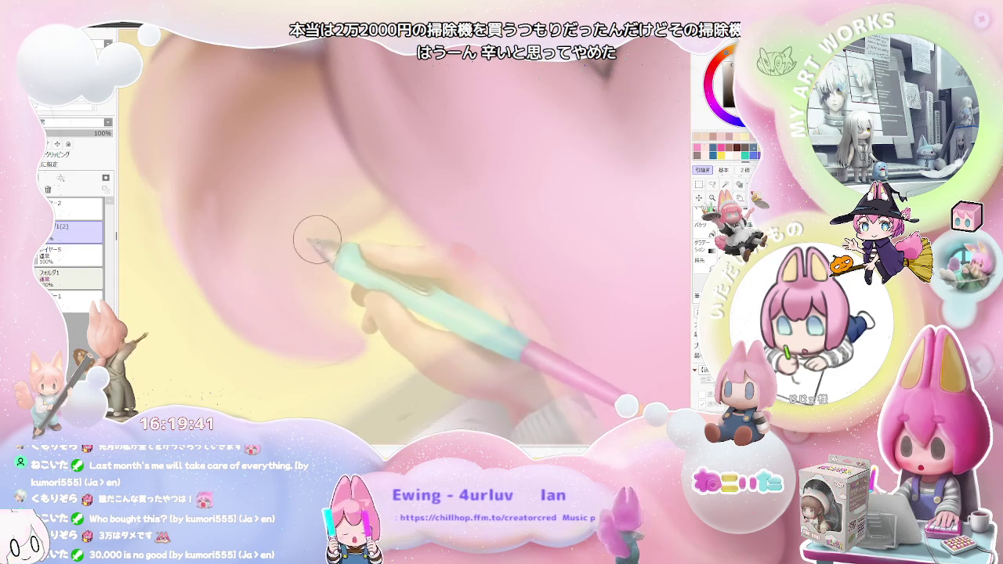
pyautogui.press('[')
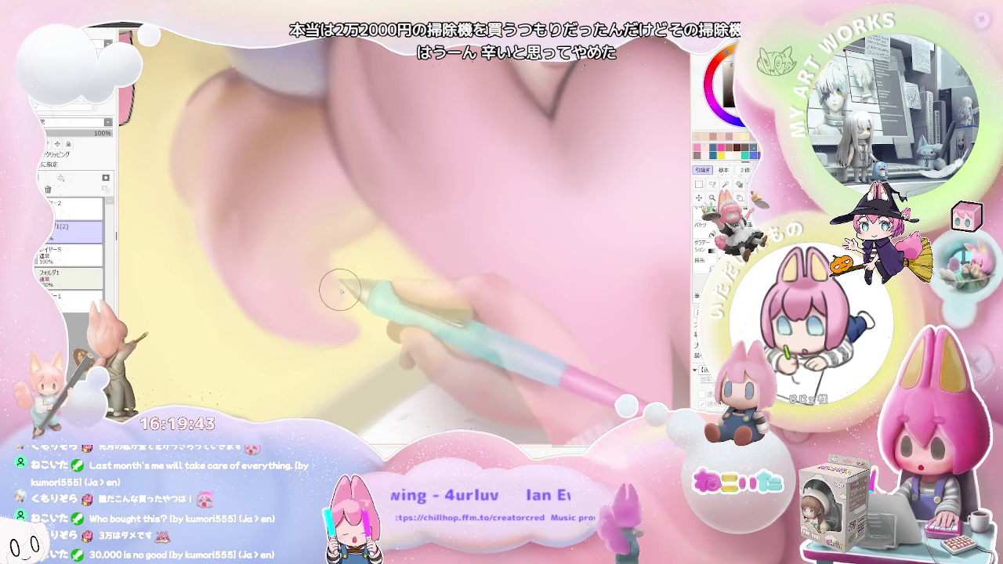
# Step: Zoom in close on the face and ear and shrink the brush for finer detail
pyautogui.scroll(-1, 336, 292)
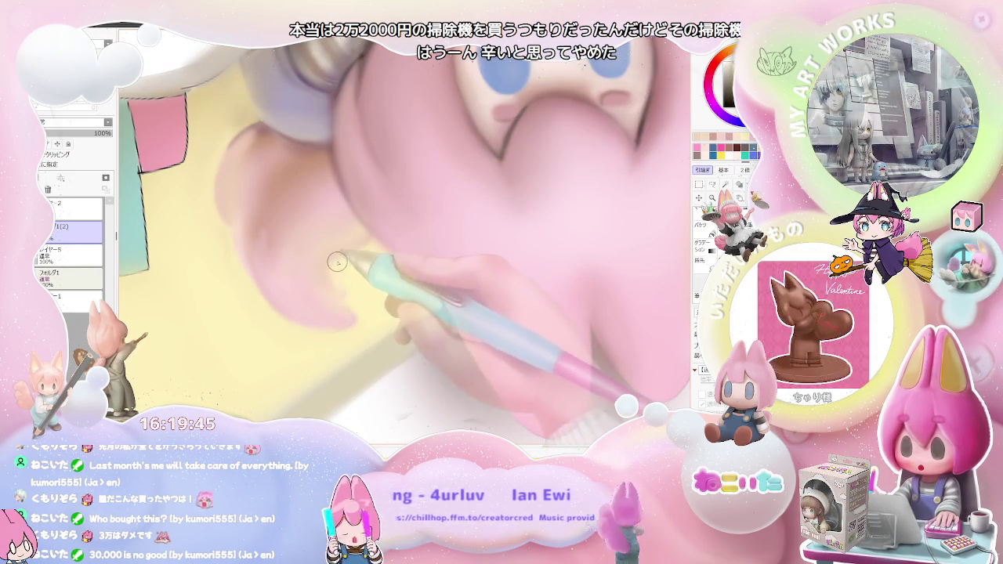
pyautogui.scroll(-3, 347, 289)
pyautogui.scroll(-2, 357, 298)
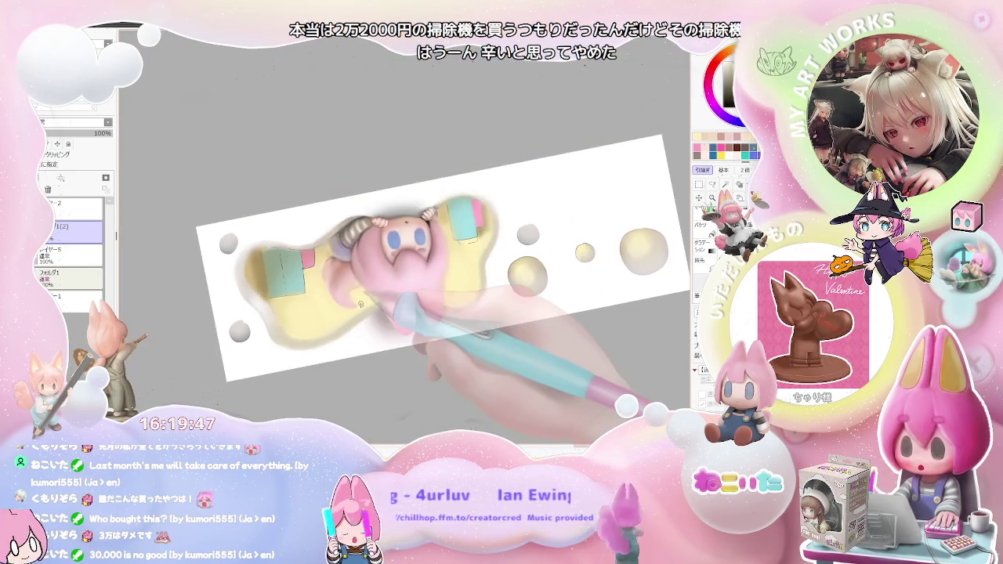
pyautogui.scroll(-1, 360, 305)
pyautogui.scroll(2, 360, 304)
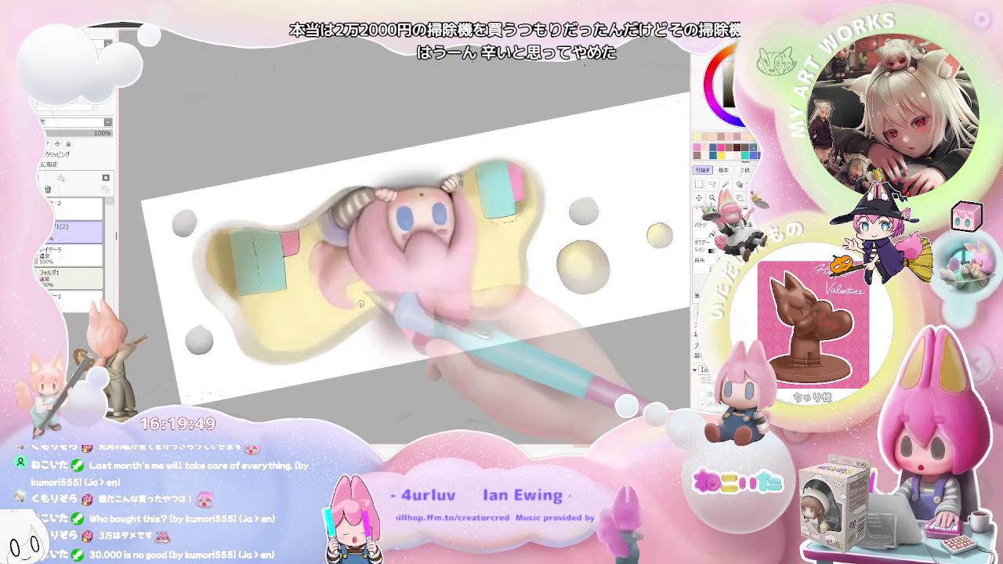
pyautogui.scroll(2, 345, 286)
pyautogui.scroll(2, 325, 267)
pyautogui.scroll(1, 307, 250)
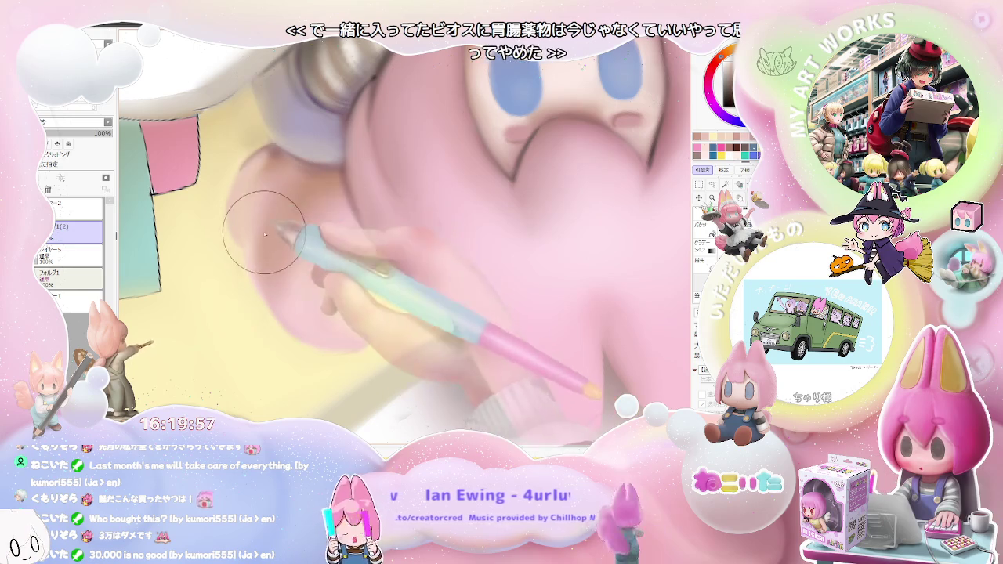
pyautogui.scroll(-5, 282, 219)
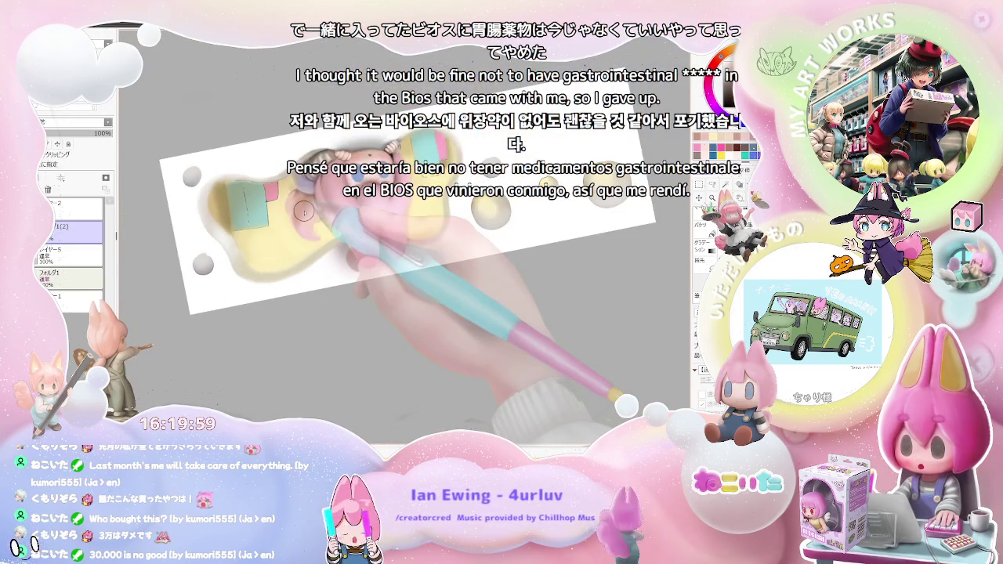
pyautogui.scroll(2, 304, 212)
pyautogui.scroll(2, 307, 221)
pyautogui.scroll(1, 313, 233)
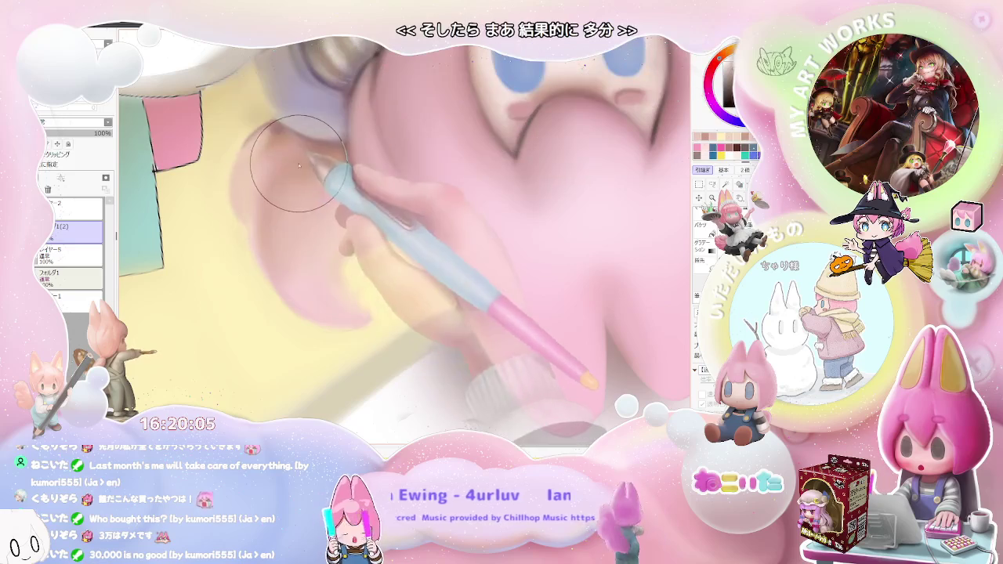
pyautogui.scroll(-3, 353, 196)
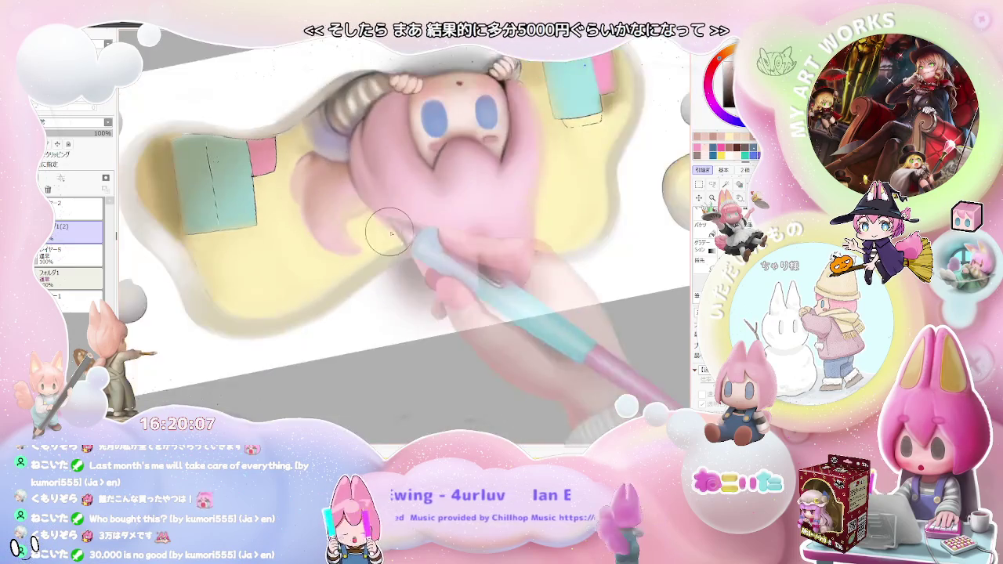
pyautogui.scroll(-2, 422, 265)
pyautogui.scroll(-2, 431, 276)
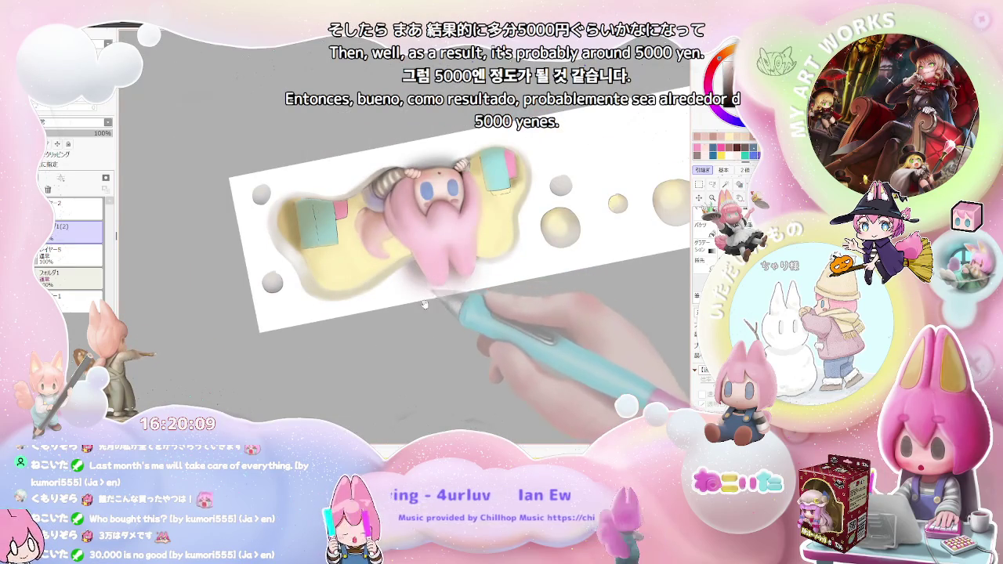
pyautogui.scroll(3, 392, 283)
pyautogui.scroll(3, 339, 265)
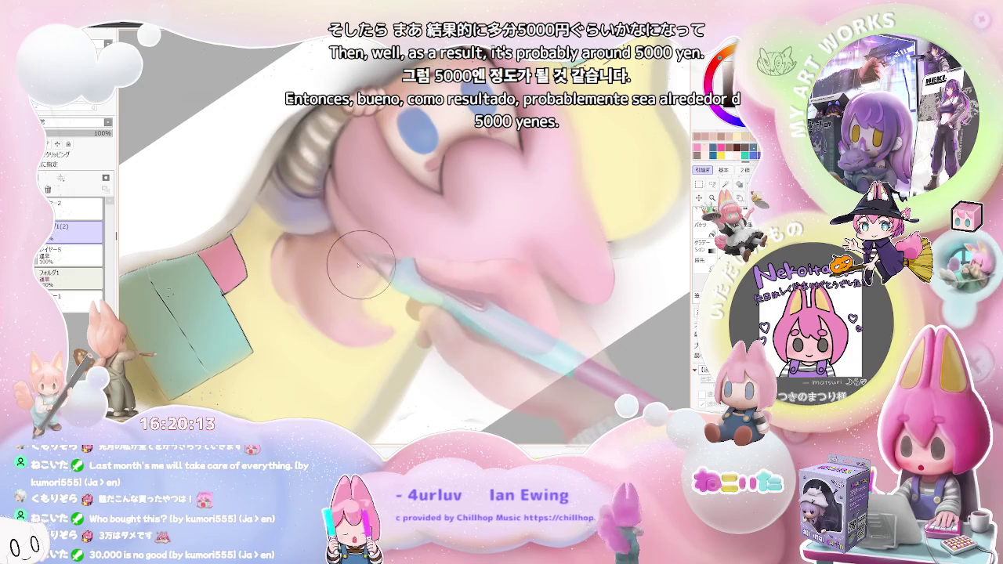
pyautogui.scroll(-3, 377, 282)
pyautogui.scroll(-2, 400, 302)
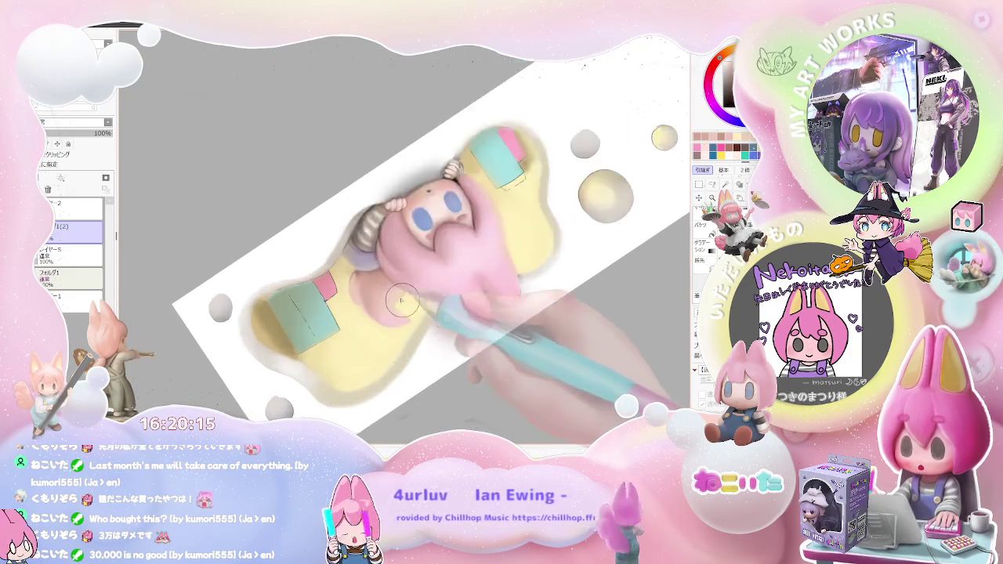
pyautogui.scroll(3, 406, 308)
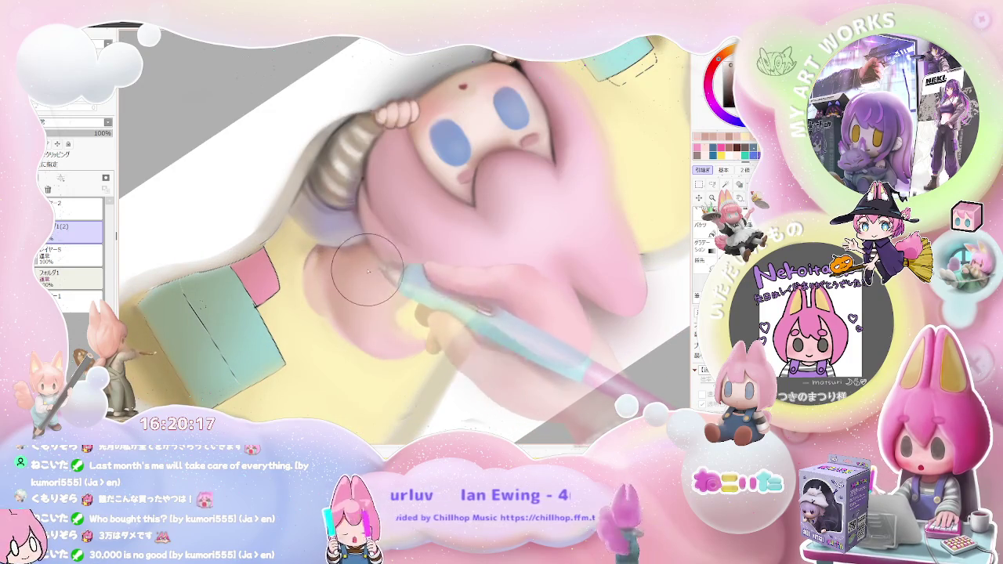
pyautogui.press('[')
pyautogui.press('[')
pyautogui.press('[')
# Step: Tilt the canvas slightly clockwise and zoom in on the hair beside the cushion
pyautogui.scroll(-2, 346, 255)
pyautogui.scroll(-3, 349, 270)
pyautogui.scroll(-3, 353, 290)
pyautogui.scroll(-2, 358, 309)
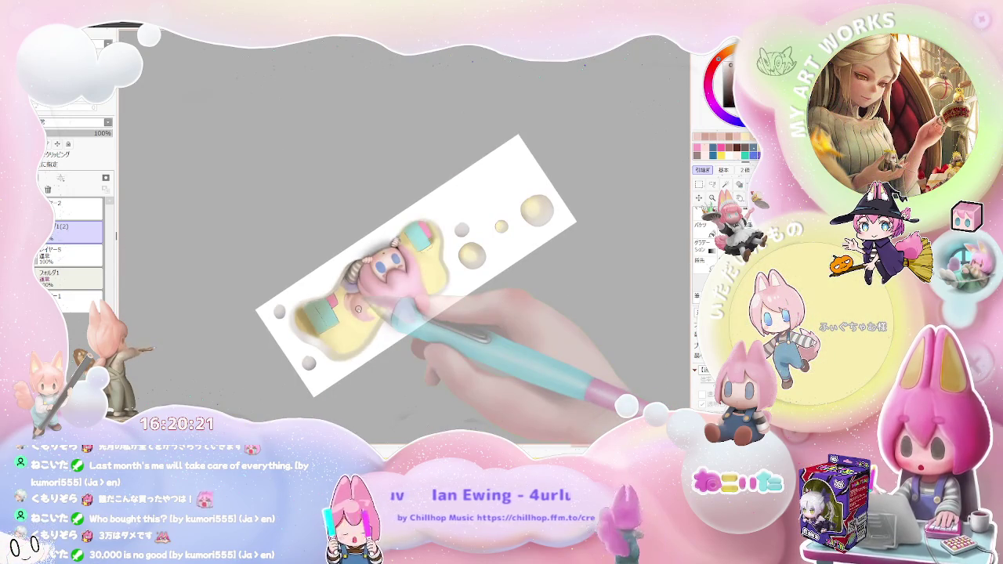
pyautogui.press('End')
pyautogui.press('End')
pyautogui.press('End')
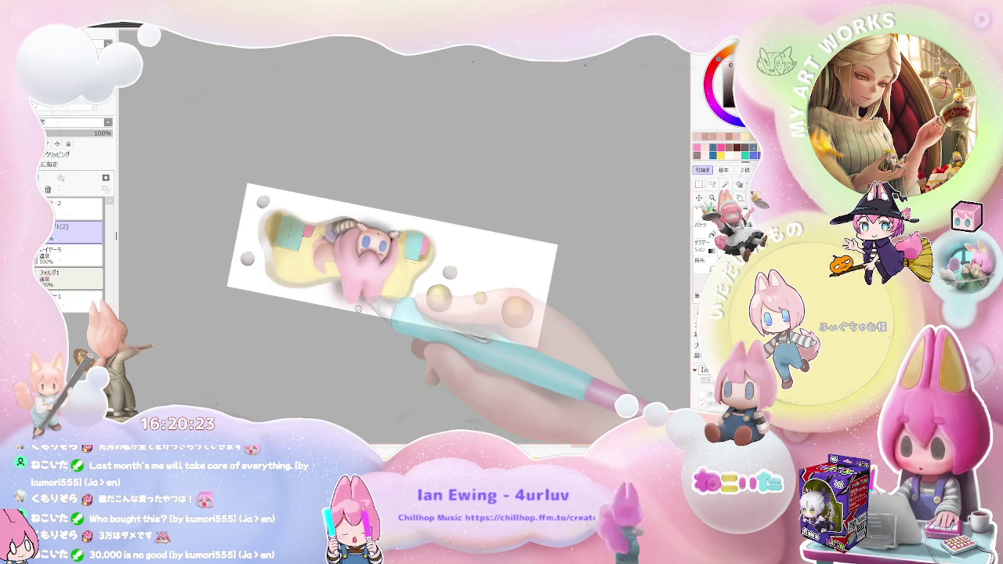
pyautogui.scroll(-2, 359, 310)
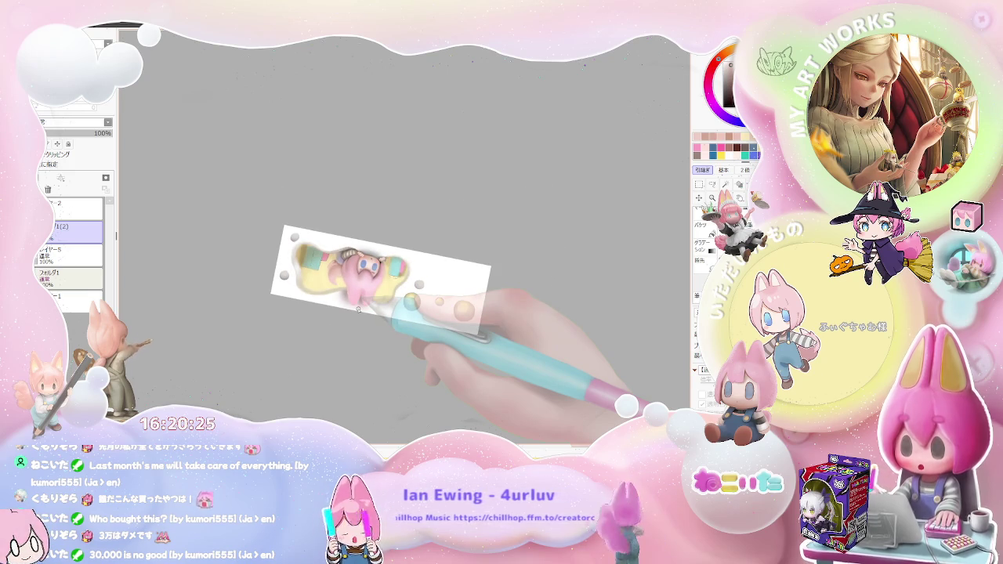
pyautogui.scroll(2, 358, 310)
pyautogui.scroll(3, 353, 302)
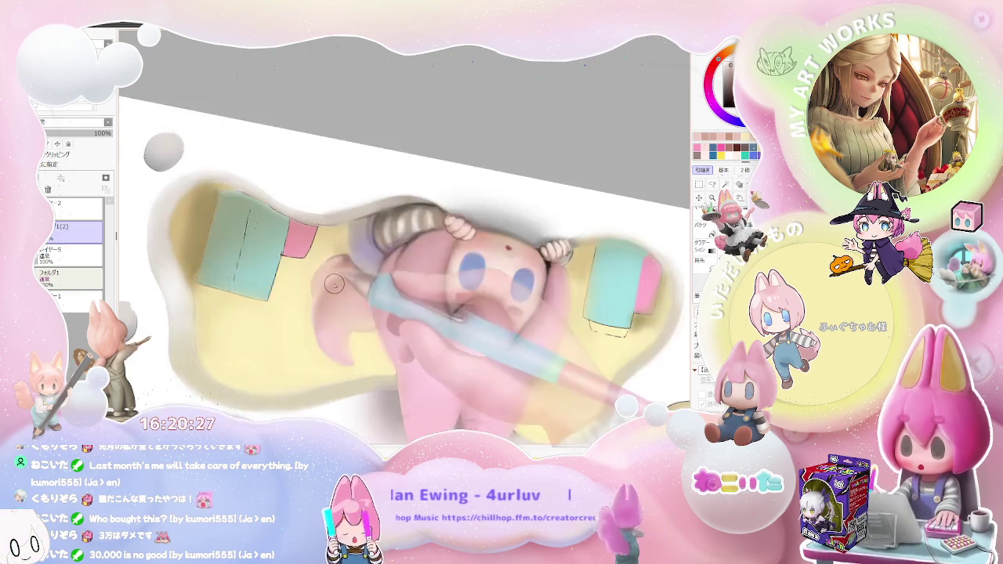
pyautogui.scroll(3, 344, 290)
pyautogui.scroll(2, 339, 279)
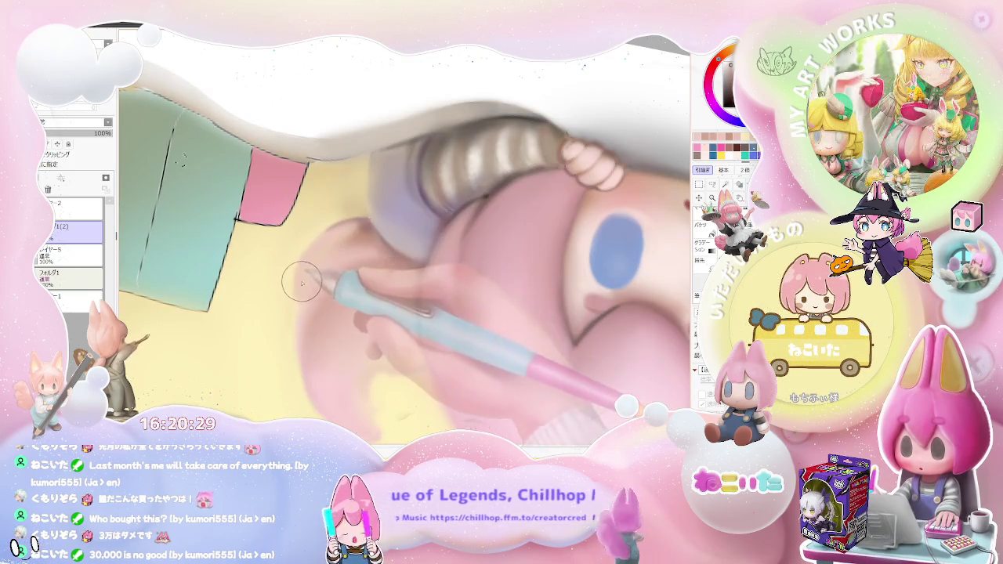
# Step: Shrink the brush for finer strokes and rotate the canvas to a shallower angle
pyautogui.press('[')
pyautogui.press('[')
pyautogui.press('[')
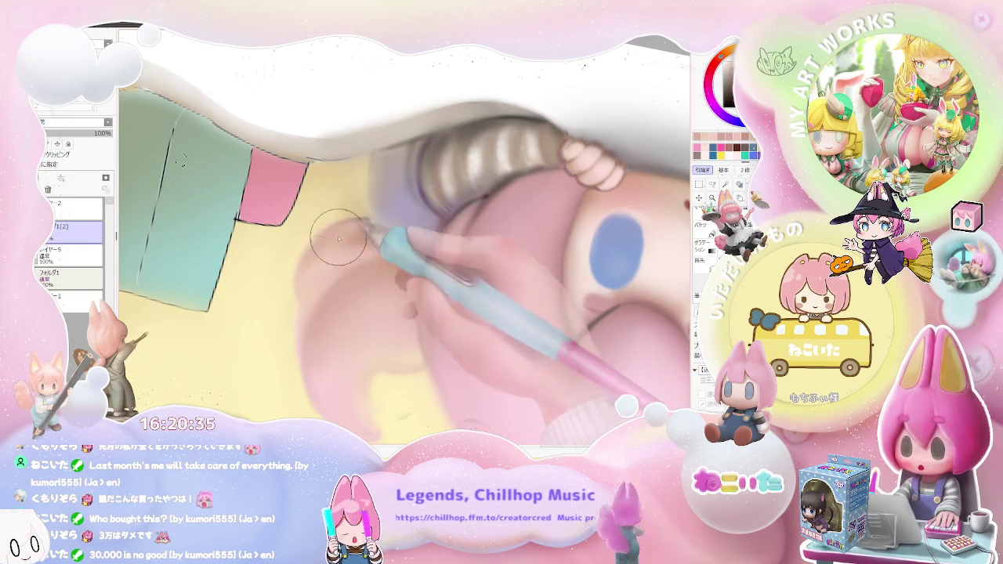
pyautogui.scroll(-4, 365, 250)
pyautogui.scroll(-3, 373, 249)
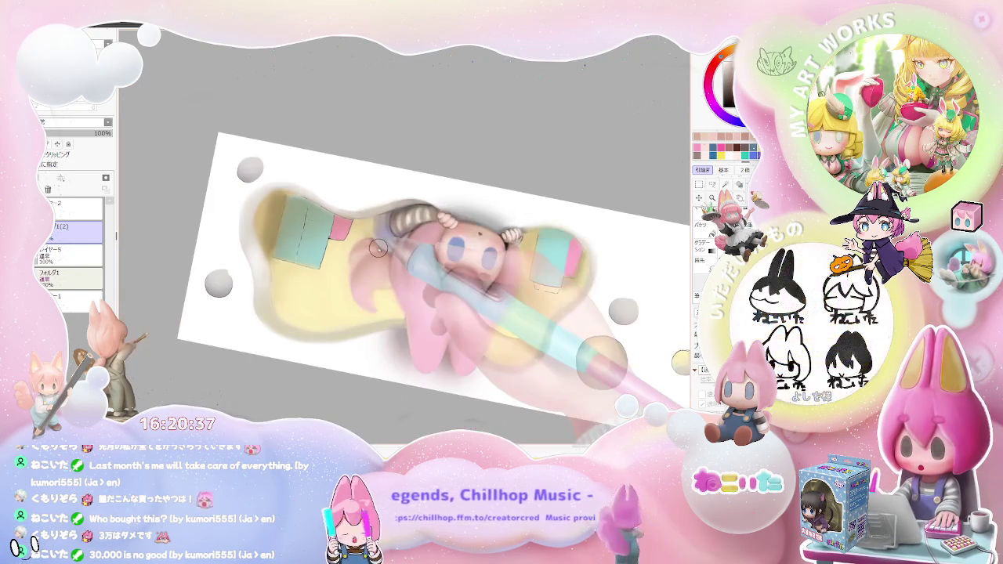
pyautogui.scroll(-2, 378, 248)
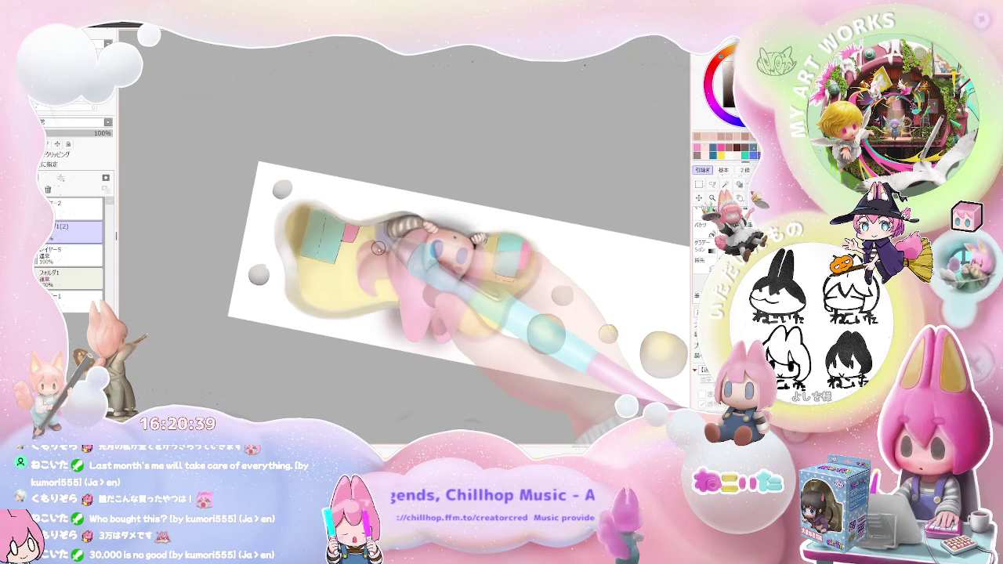
pyautogui.scroll(4, 377, 248)
pyautogui.scroll(2, 328, 297)
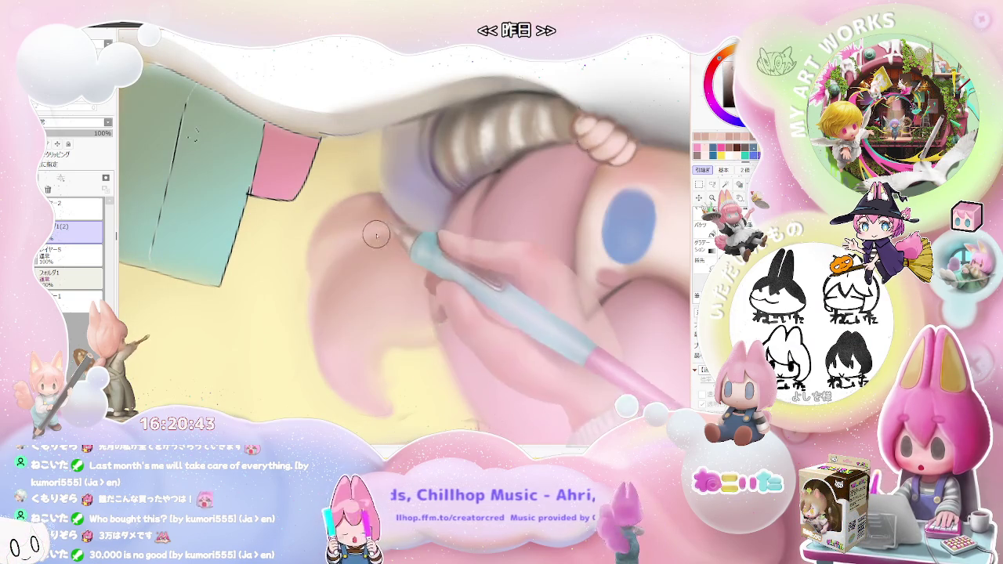
pyautogui.scroll(-2, 342, 232)
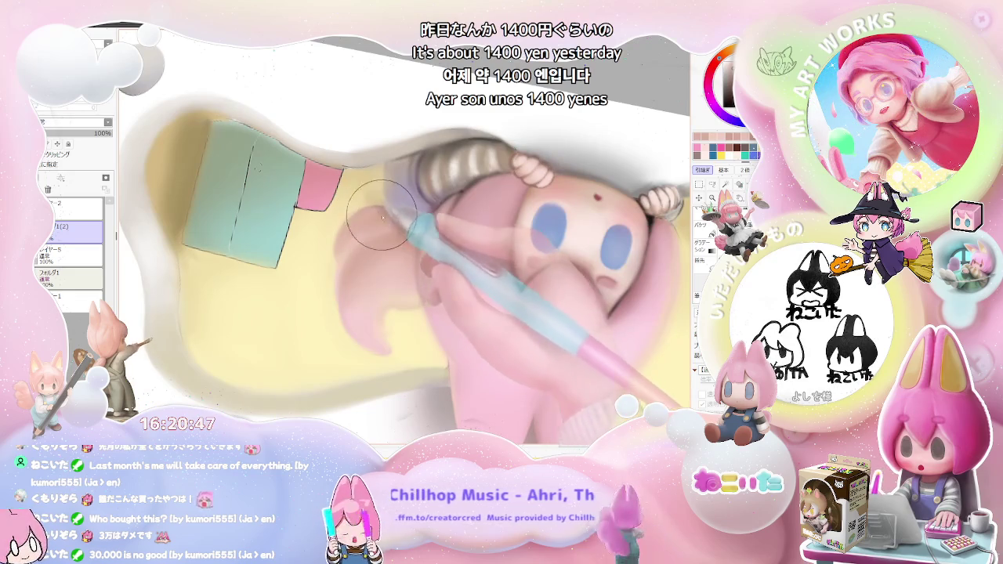
pyautogui.scroll(-2, 396, 225)
pyautogui.scroll(-2, 455, 266)
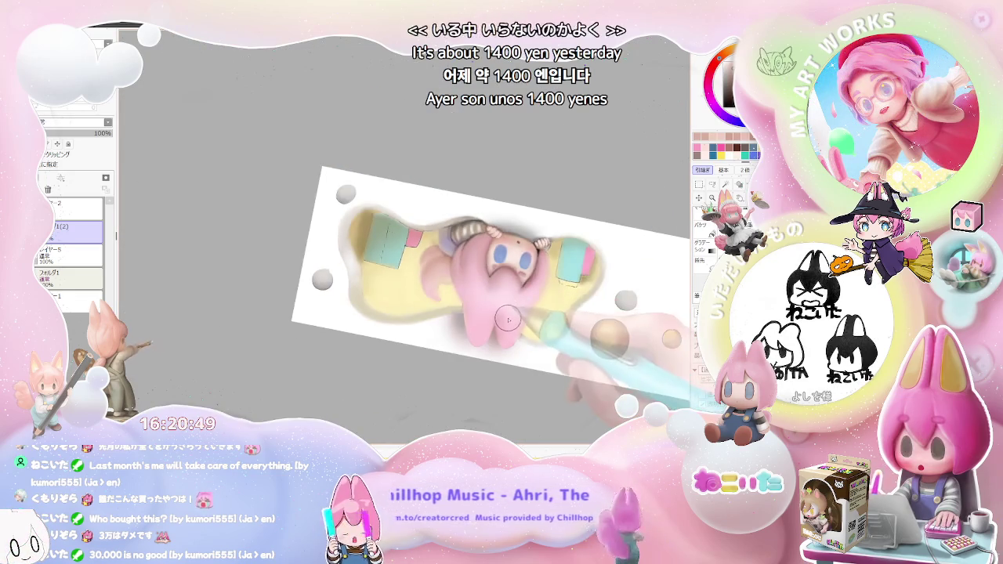
pyautogui.scroll(-1, 516, 310)
pyautogui.scroll(2, 517, 314)
pyautogui.scroll(1, 439, 298)
pyautogui.scroll(2, 347, 288)
pyautogui.scroll(2, 347, 288)
pyautogui.scroll(2, 326, 274)
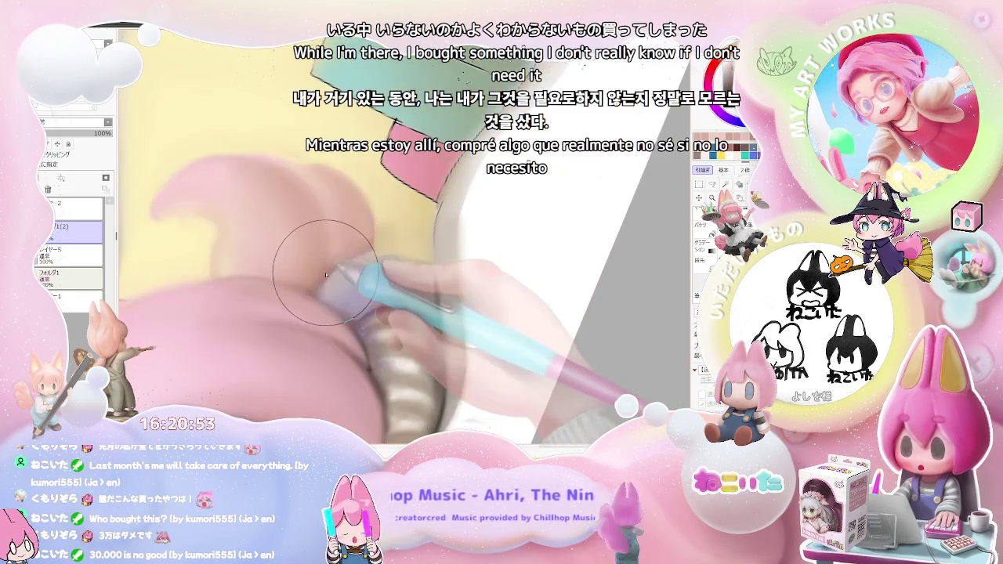
pyautogui.scroll(-1, 315, 283)
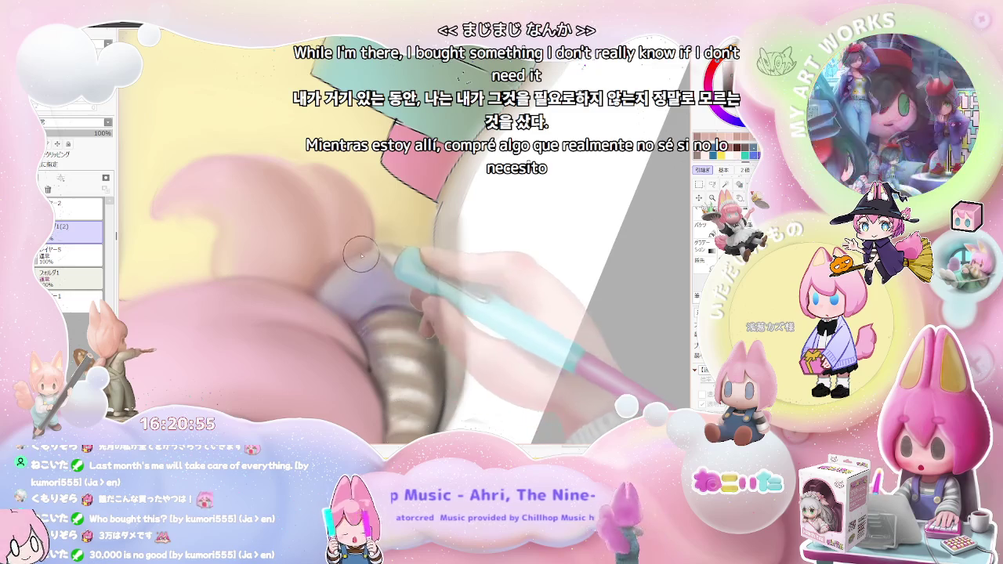
pyautogui.scroll(-1, 418, 246)
pyautogui.scroll(-3, 389, 232)
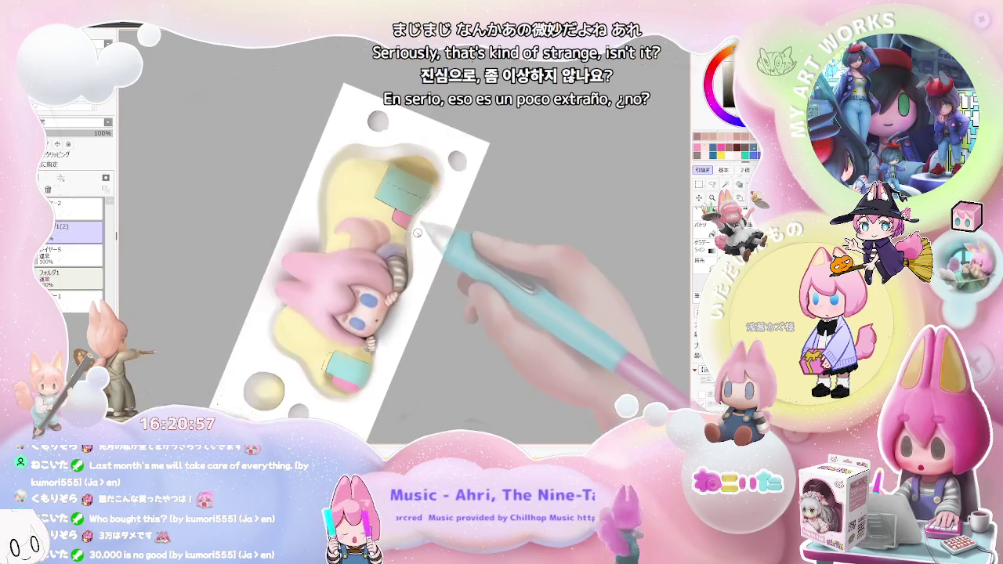
pyautogui.scroll(-1, 392, 235)
pyautogui.press('Delete')
pyautogui.press('Delete')
pyautogui.press('Delete')
# Step: Zoom out to the whole artwork and add an Overlay layer above the character folder
pyautogui.scroll(2, 421, 243)
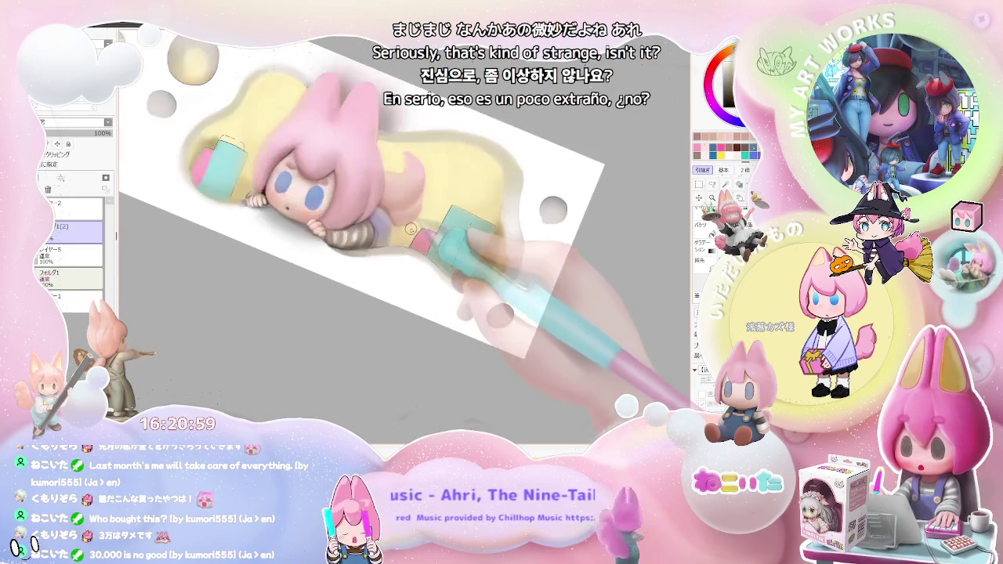
pyautogui.scroll(2, 417, 225)
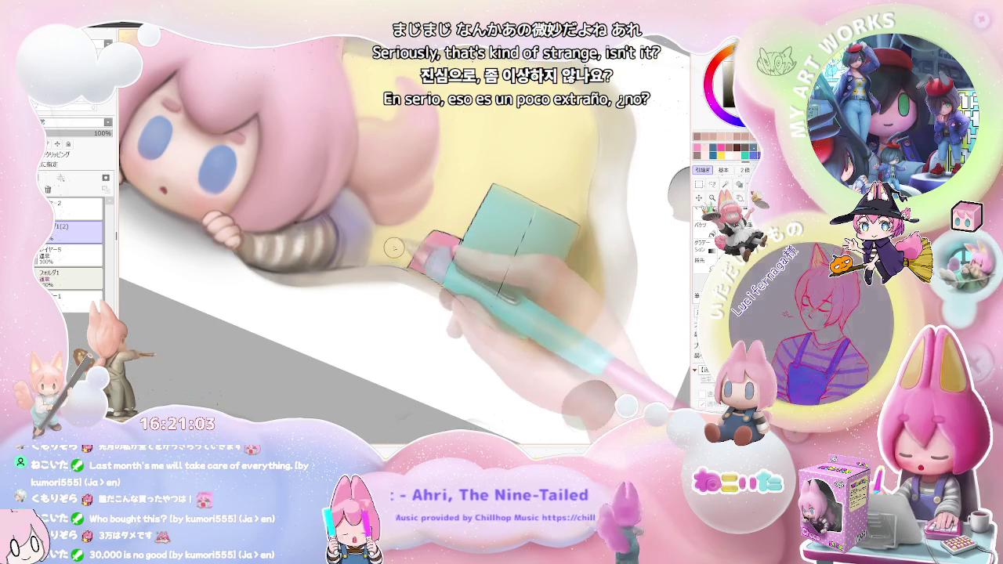
pyautogui.scroll(-3, 421, 230)
pyautogui.scroll(3, 381, 241)
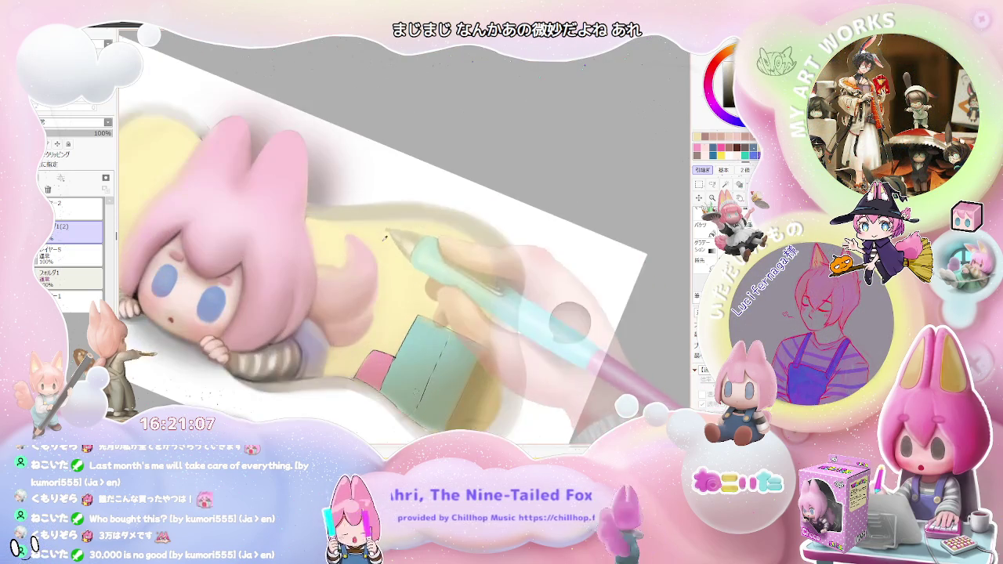
pyautogui.press(']')
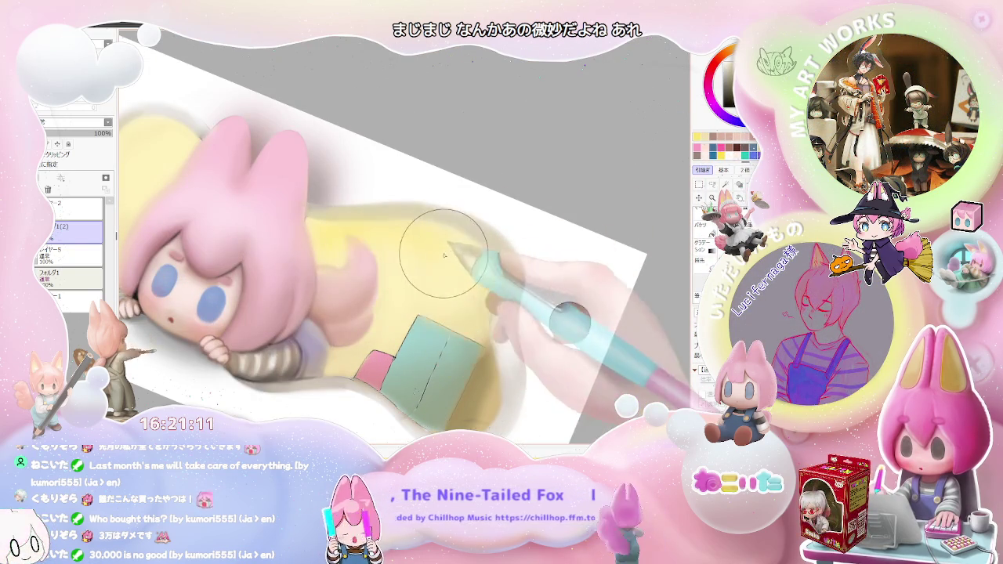
pyautogui.press('-')
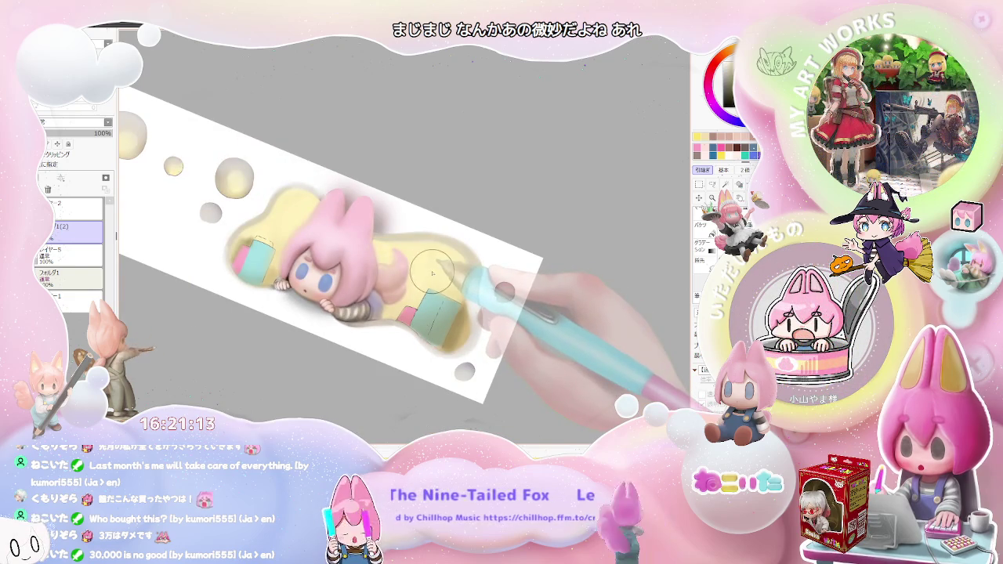
pyautogui.click(61, 179)
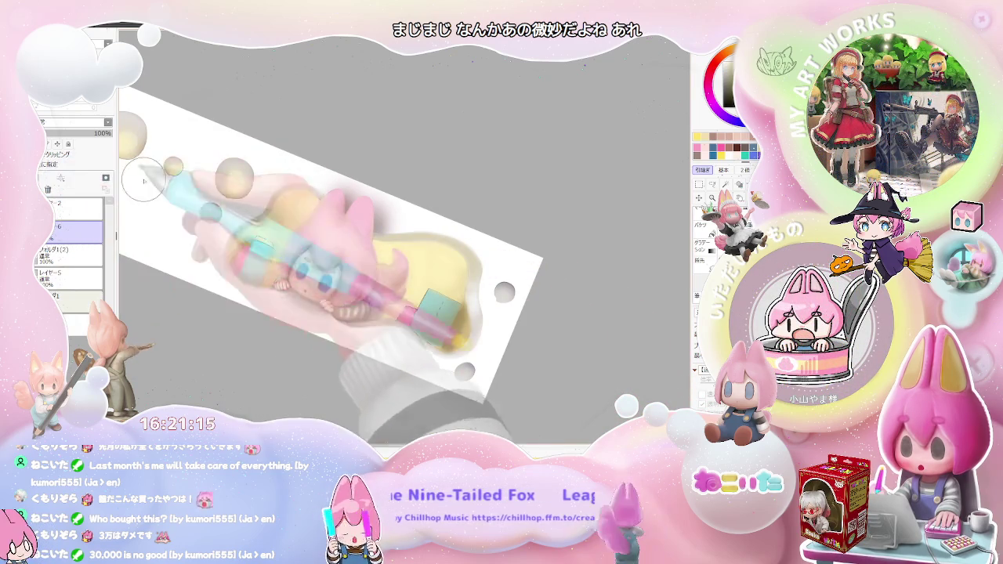
pyautogui.click(75, 121)
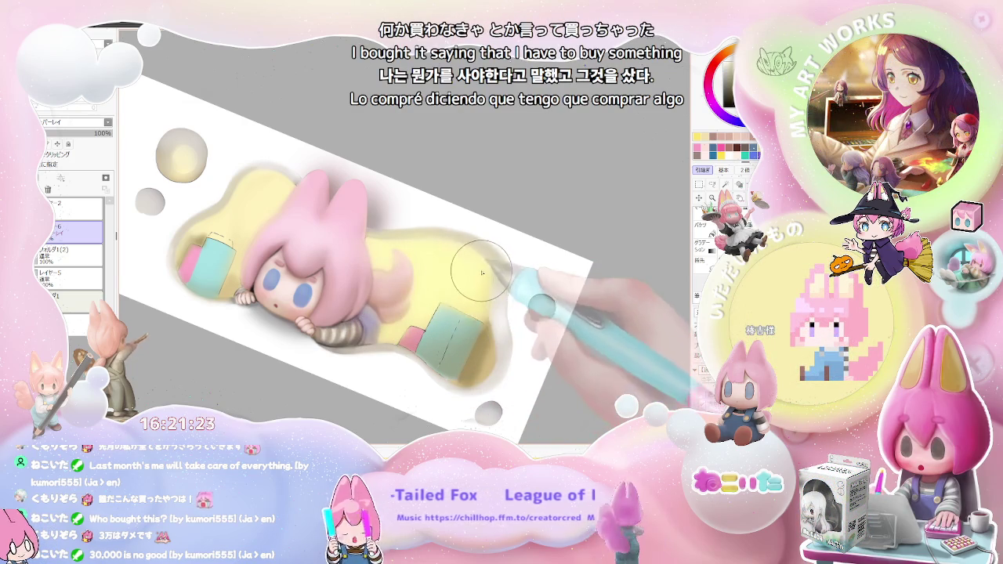
pyautogui.scroll(-1, 498, 290)
pyautogui.scroll(-1, 517, 309)
pyautogui.scroll(-1, 542, 333)
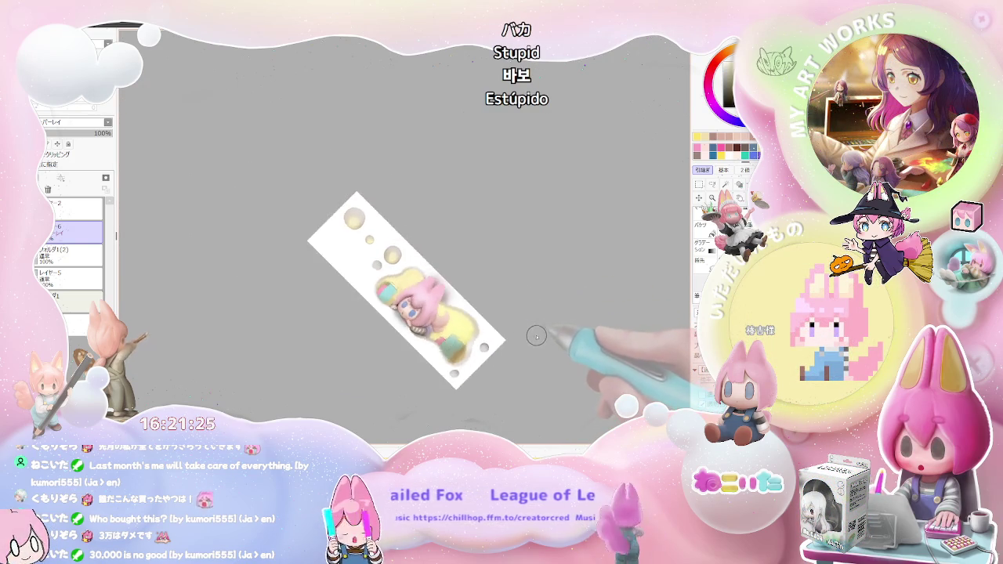
pyautogui.scroll(1, 482, 321)
pyautogui.scroll(1, 392, 298)
pyautogui.scroll(1, 364, 279)
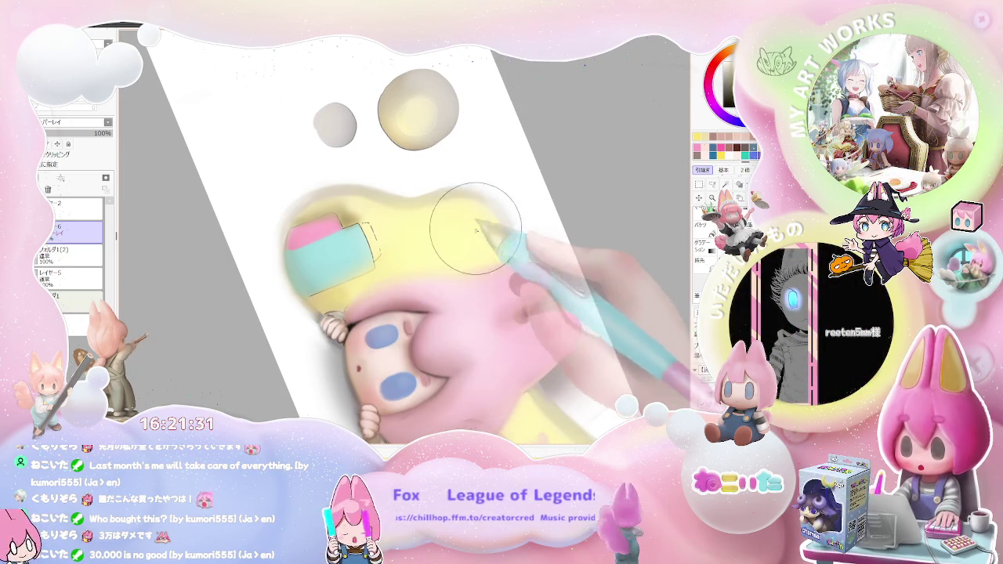
pyautogui.scroll(-1, 509, 298)
pyautogui.scroll(-2, 561, 345)
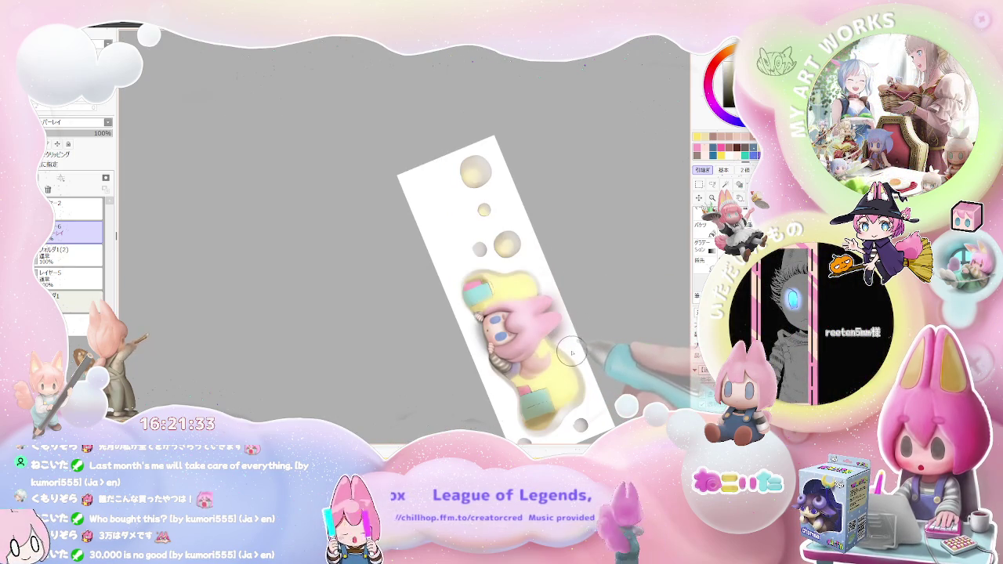
pyautogui.moveTo(573, 353); pyautogui.dragTo(390, 292)
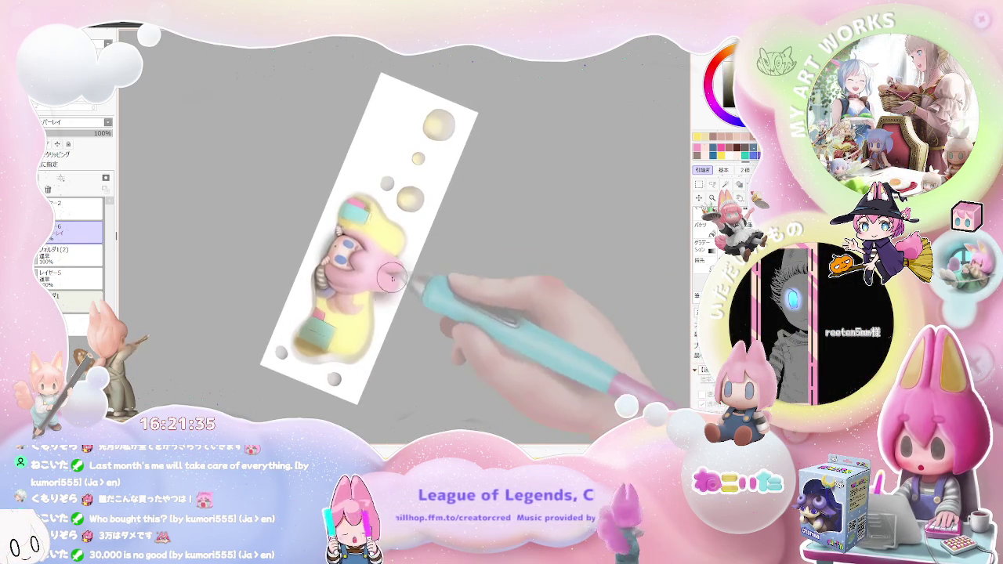
pyautogui.scroll(2, 408, 198)
pyautogui.moveTo(413, 202)
pyautogui.mouseDown()
pyautogui.moveTo(378, 161)
pyautogui.moveTo(345, 214)
pyautogui.mouseUp()
pyautogui.scroll(-2, 342, 216)
pyautogui.scroll(-2, 396, 228)
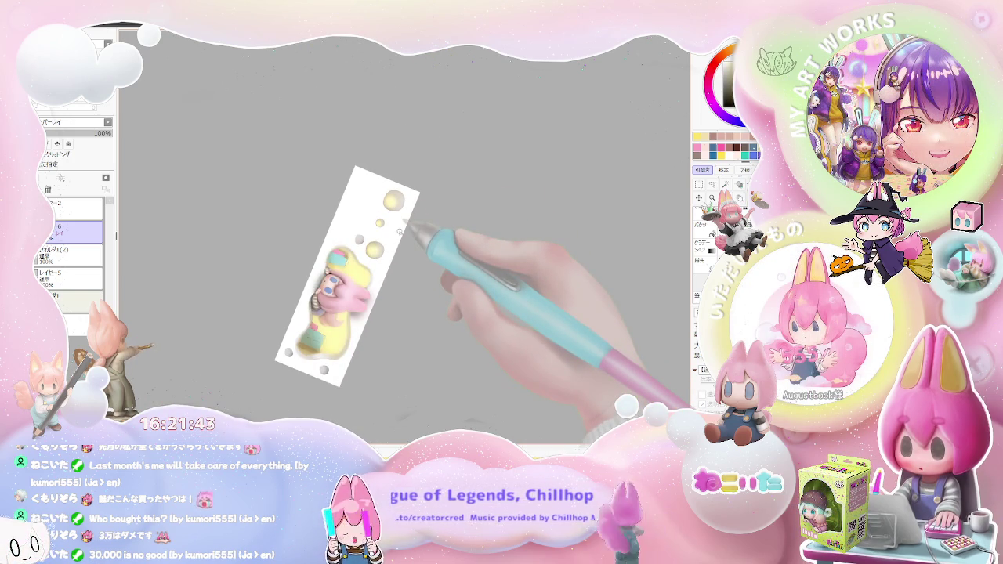
pyautogui.moveTo(400, 232); pyautogui.dragTo(376, 235)
pyautogui.scroll(2, 369, 235)
pyautogui.scroll(2, 338, 251)
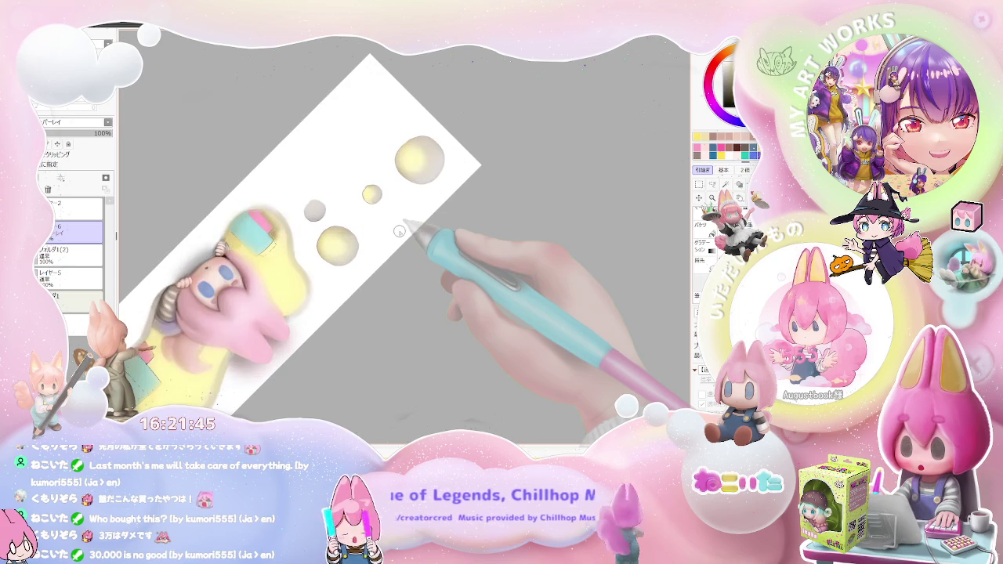
pyautogui.scroll(2, 307, 272)
pyautogui.scroll(2, 306, 274)
pyautogui.scroll(2, 305, 281)
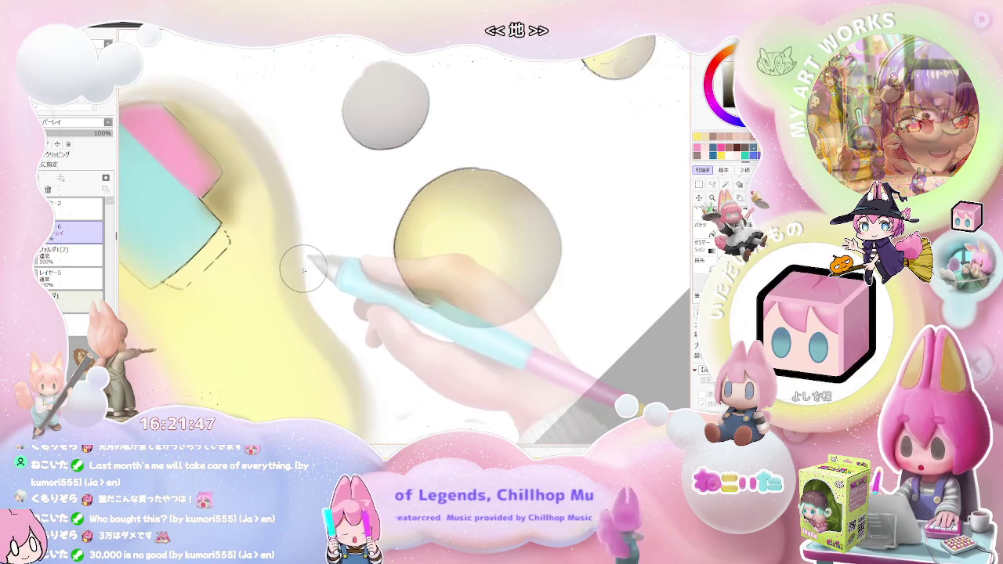
pyautogui.moveTo(306, 284)
pyautogui.mouseDown()
pyautogui.moveTo(316, 202)
pyautogui.moveTo(202, 319)
pyautogui.mouseUp()
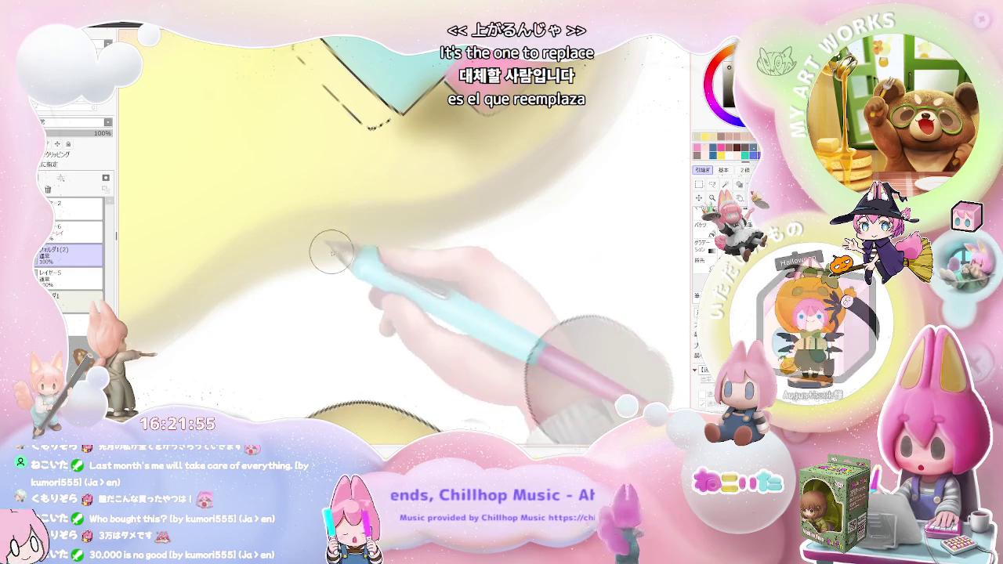
# Step: Rotate and zoom the view to frame the whole tilted character on the cushion
pyautogui.moveTo(460, 222); pyautogui.dragTo(312, 269)
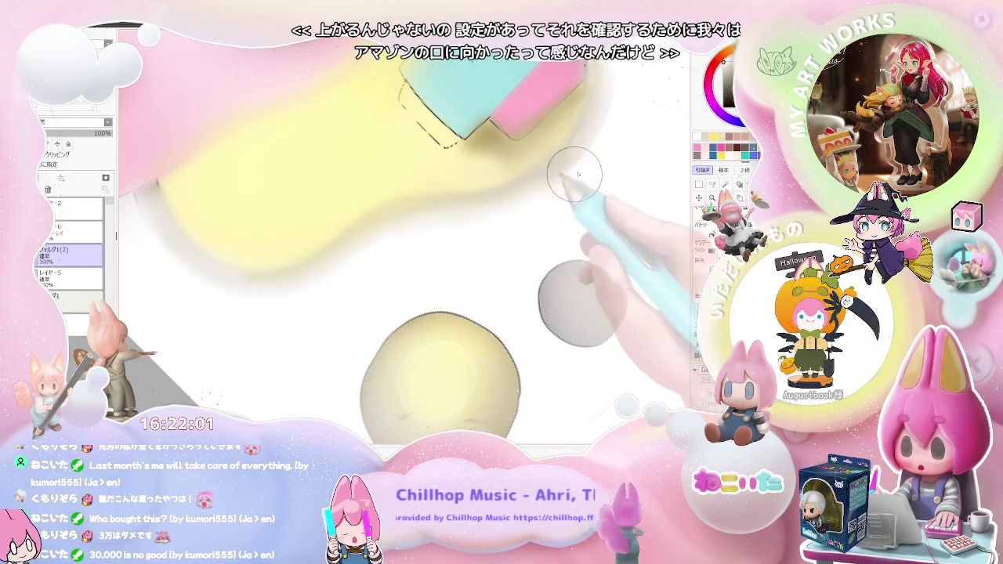
pyautogui.moveTo(554, 186)
pyautogui.mouseDown()
pyautogui.moveTo(563, 207)
pyautogui.moveTo(404, 269)
pyautogui.mouseUp()
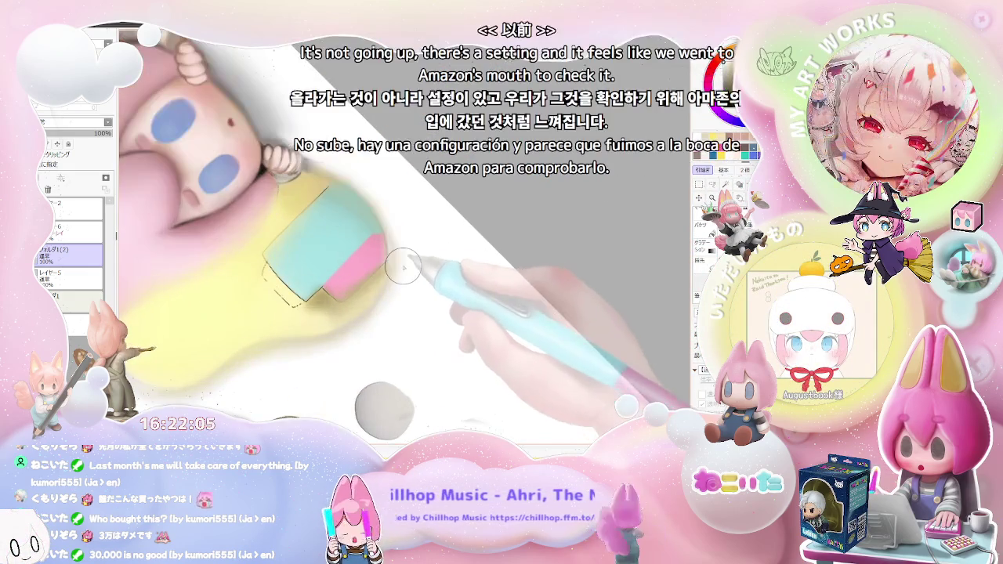
pyautogui.moveTo(396, 231); pyautogui.dragTo(382, 331)
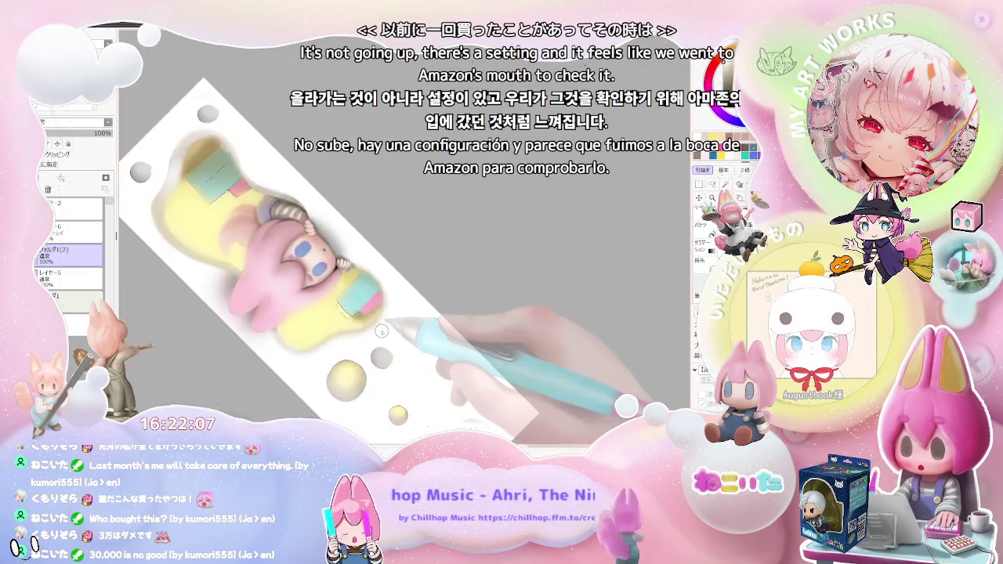
pyautogui.moveTo(263, 288); pyautogui.dragTo(177, 274)
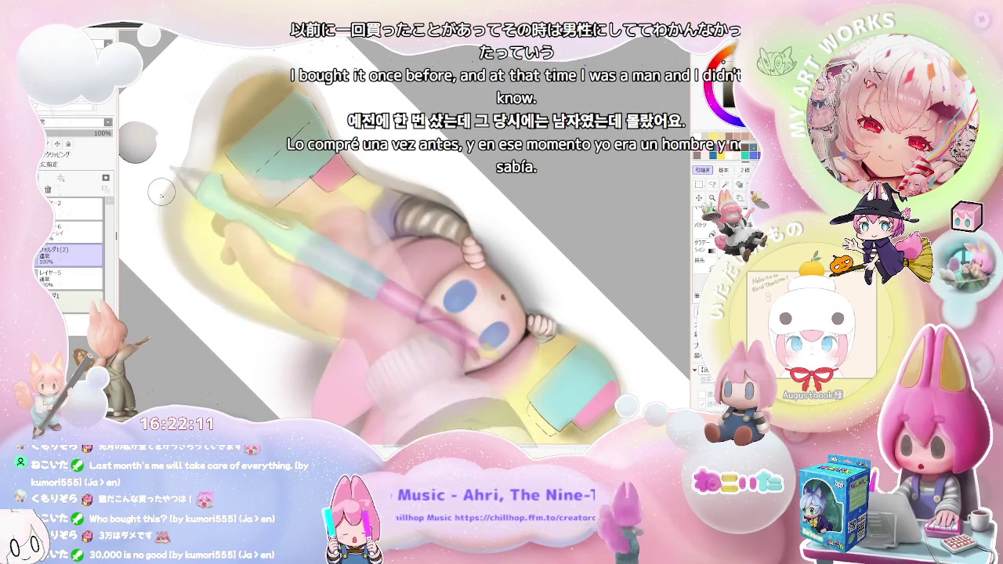
pyautogui.moveTo(177, 273)
pyautogui.mouseDown()
pyautogui.moveTo(267, 324)
pyautogui.moveTo(245, 212)
pyautogui.mouseUp()
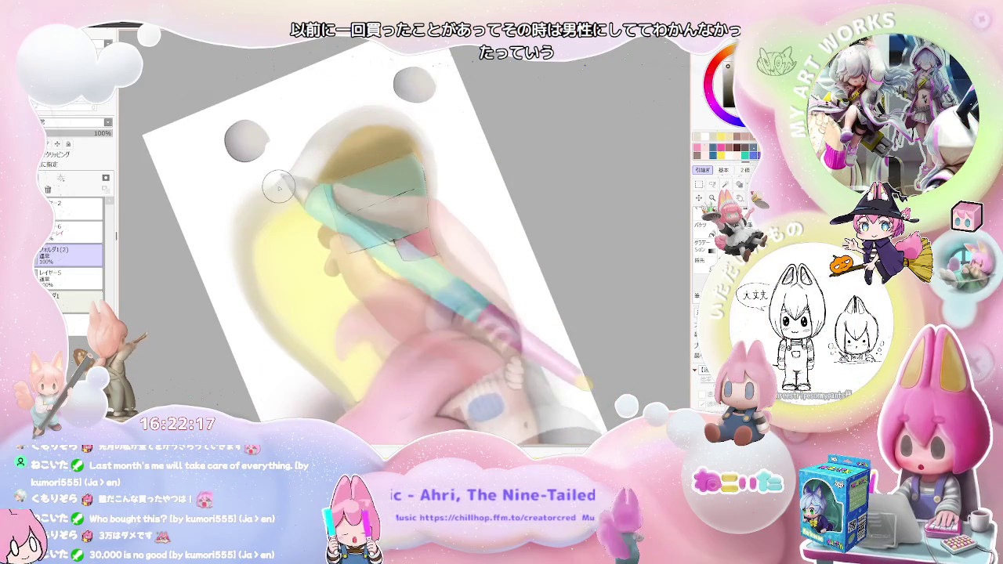
# Step: Enlarge the brush to size 51 and view the full illustration in tilted landscape
pyautogui.press(']')
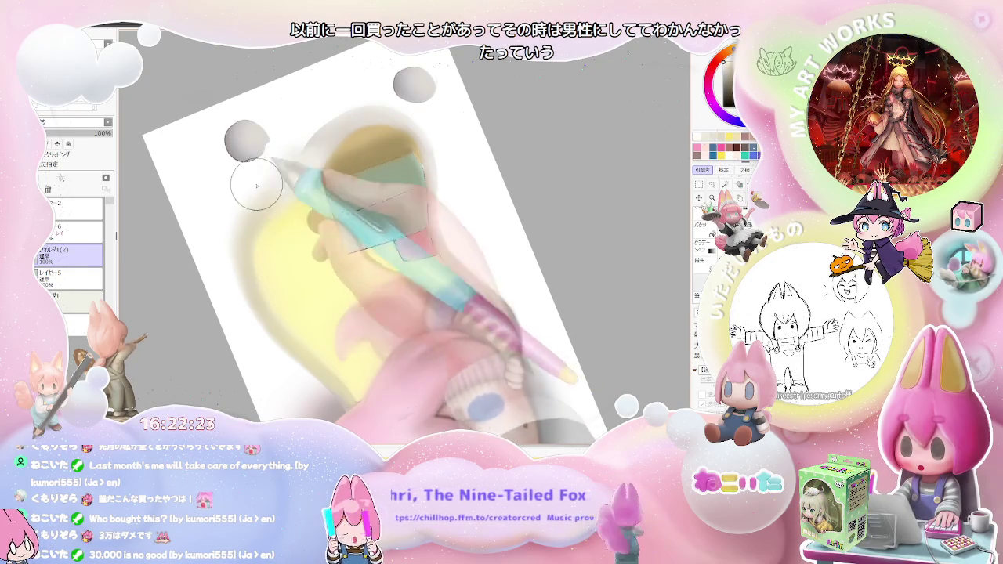
pyautogui.hotkey('ctrl', '-')
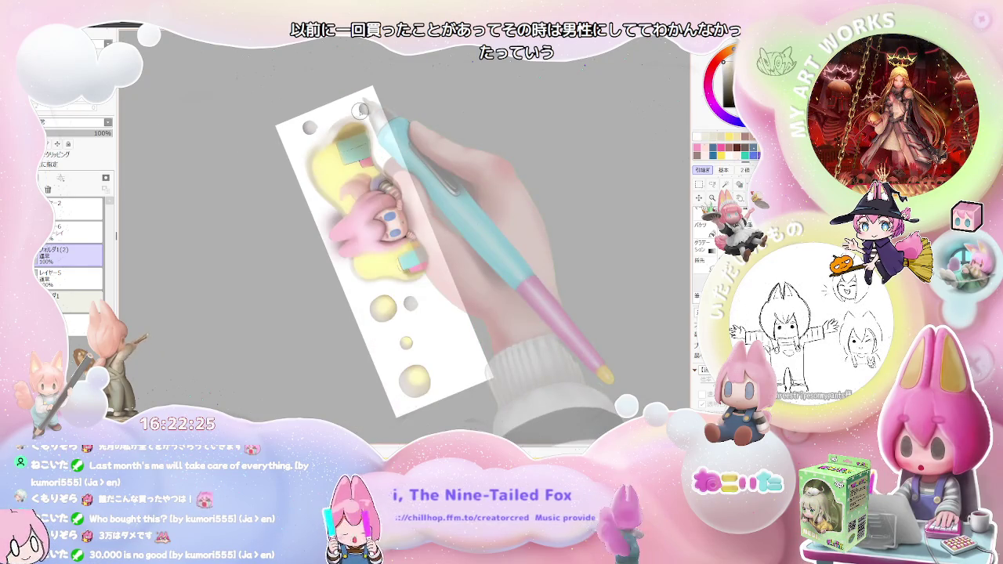
pyautogui.moveTo(360, 110)
pyautogui.mouseDown()
pyautogui.moveTo(527, 334)
pyautogui.moveTo(353, 260)
pyautogui.mouseUp()
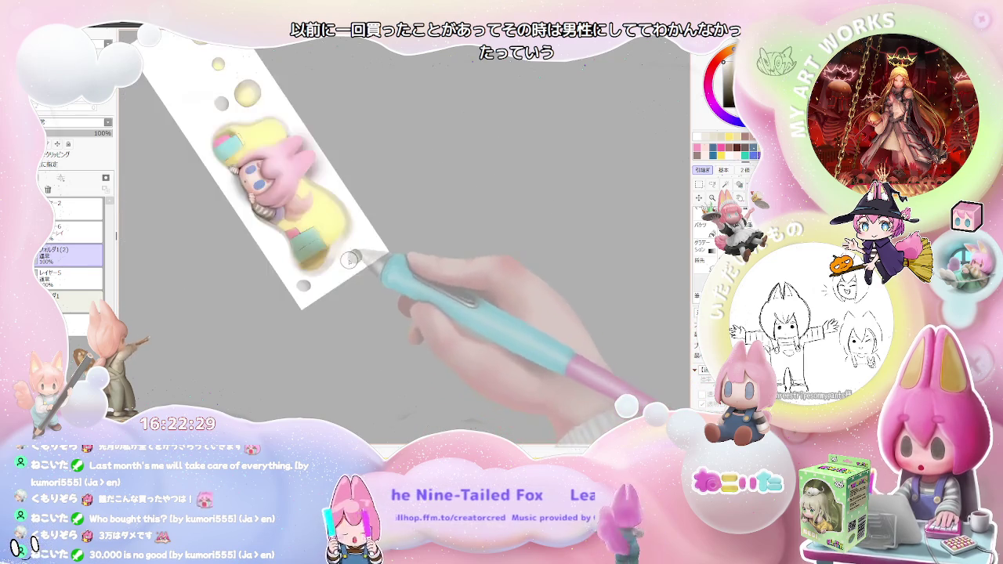
# Step: Zoom in on the green book, raise the brush to size 36, and repaint its lower edge and glow
pyautogui.scroll(5, 353, 260)
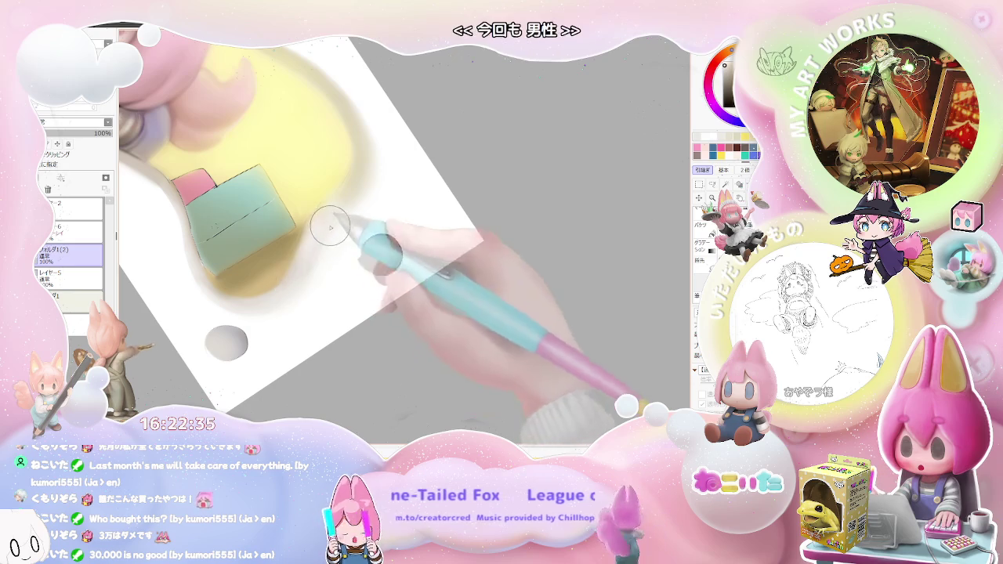
pyautogui.scroll(-2, 301, 258)
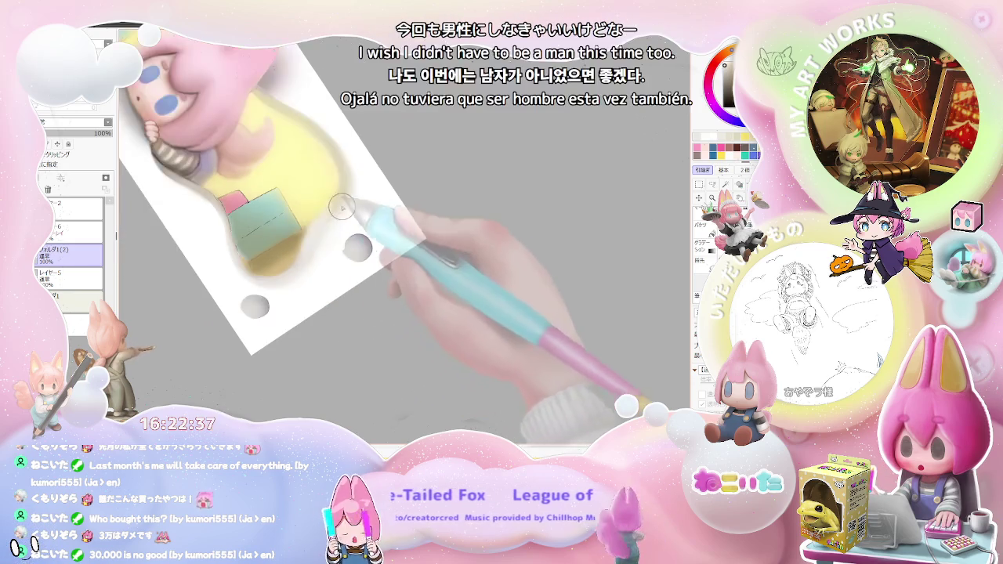
pyautogui.scroll(-2, 336, 224)
pyautogui.scroll(2, 329, 220)
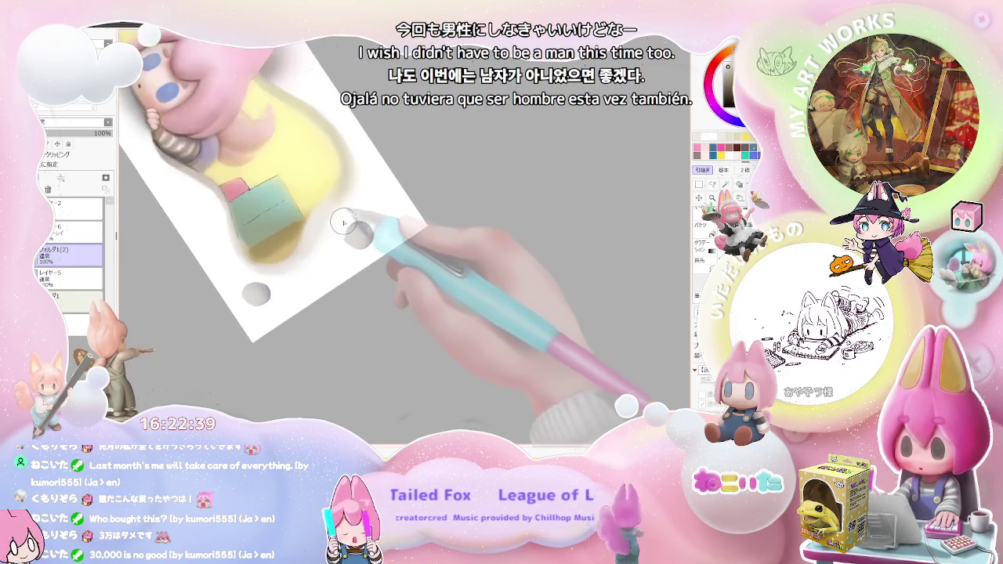
pyautogui.scroll(2, 282, 259)
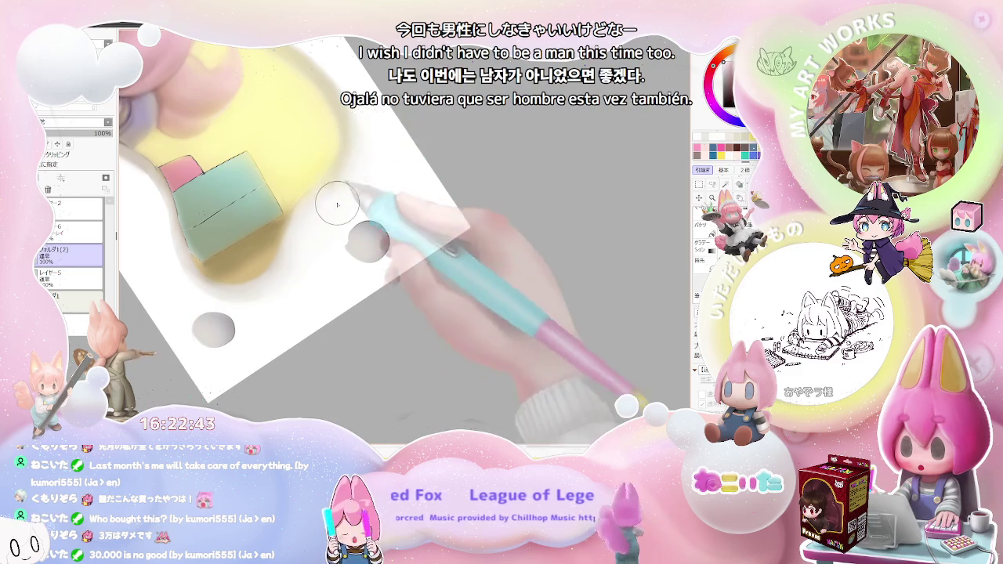
pyautogui.scroll(-2, 344, 196)
pyautogui.scroll(-1, 376, 267)
pyautogui.scroll(-1, 389, 294)
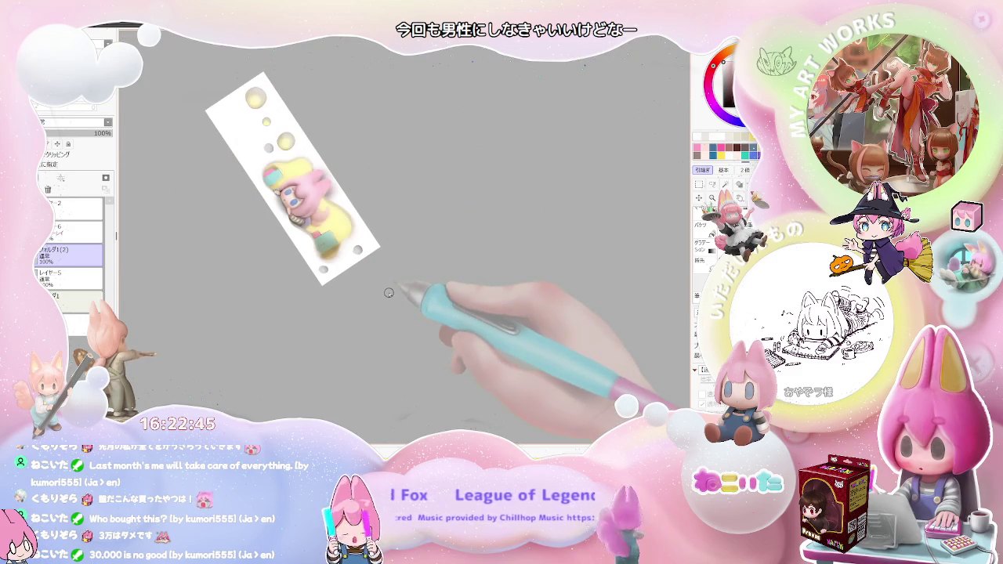
pyautogui.scroll(1, 384, 286)
pyautogui.scroll(1, 352, 251)
pyautogui.scroll(2, 325, 235)
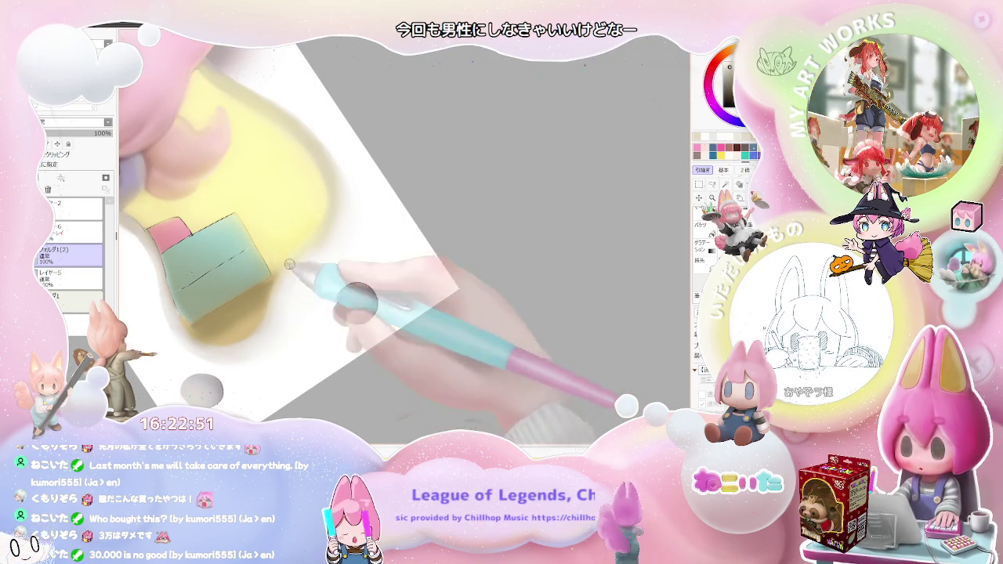
pyautogui.press(']')
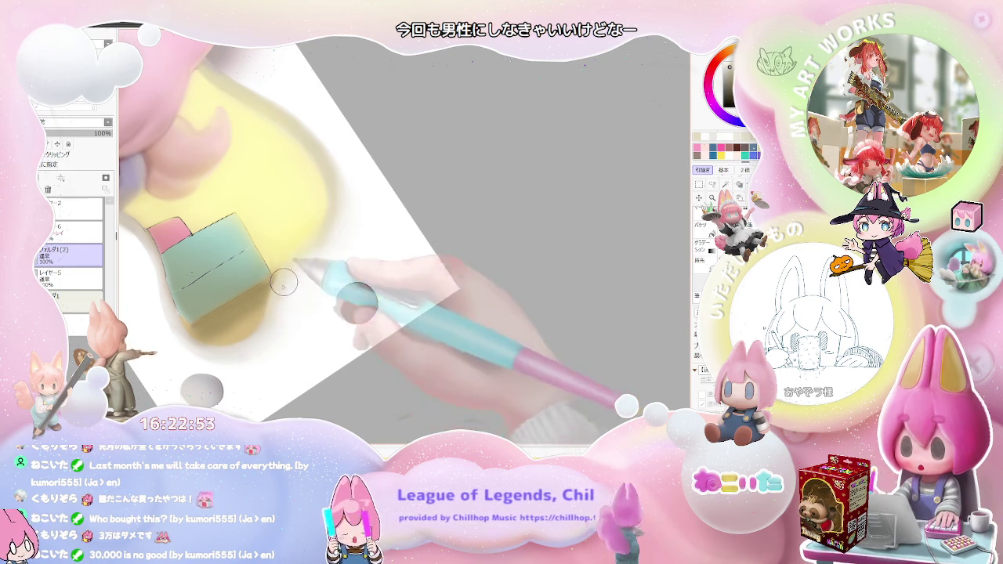
pyautogui.scroll(-2, 326, 222)
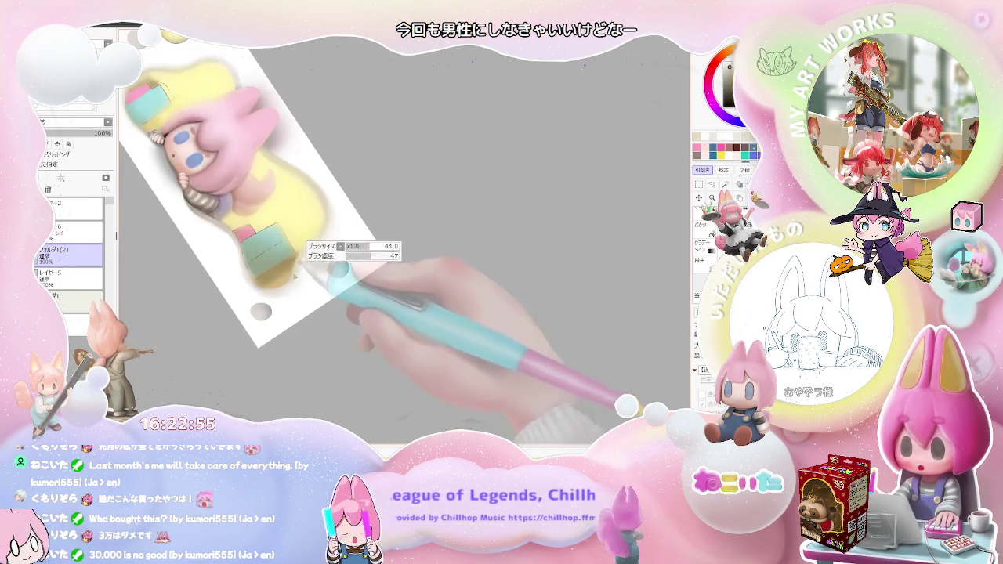
pyautogui.moveTo(267, 270); pyautogui.dragTo(317, 243)
# Step: Rotate the view so the page stands nearly upright and zoom to check the book
pyautogui.scroll(-1, 317, 243)
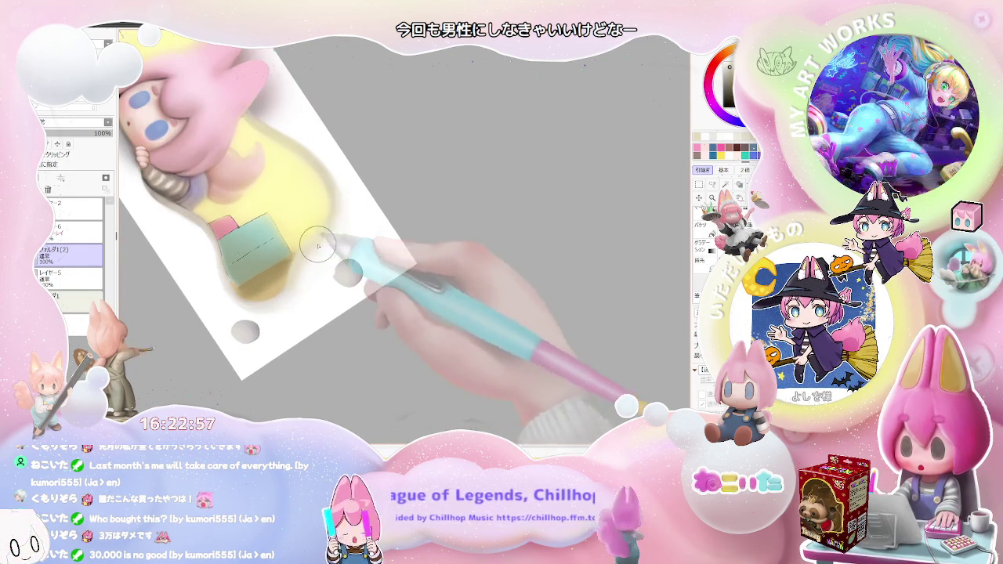
pyautogui.scroll(-1, 345, 267)
pyautogui.scroll(-1, 372, 288)
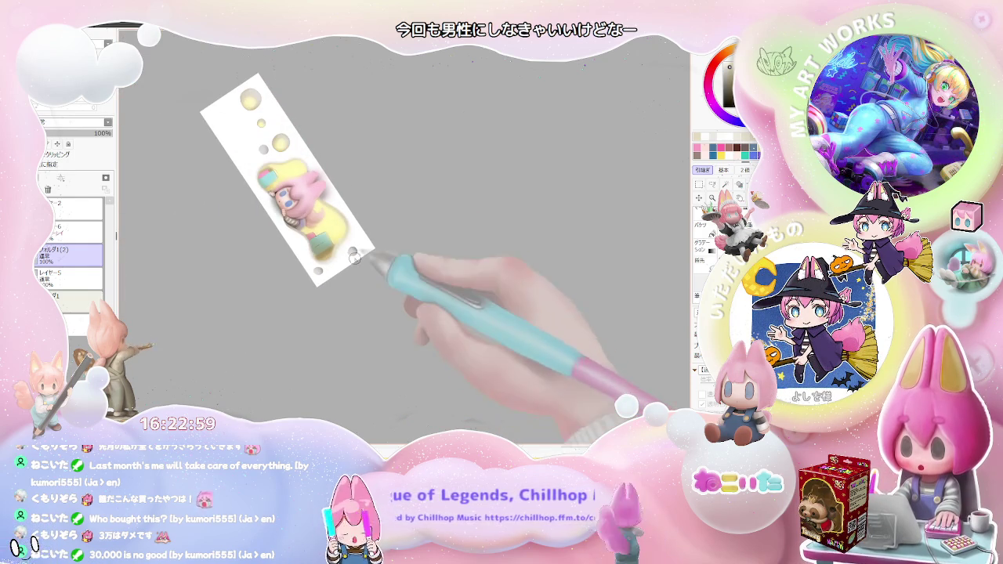
pyautogui.scroll(2, 352, 259)
pyautogui.scroll(1, 345, 247)
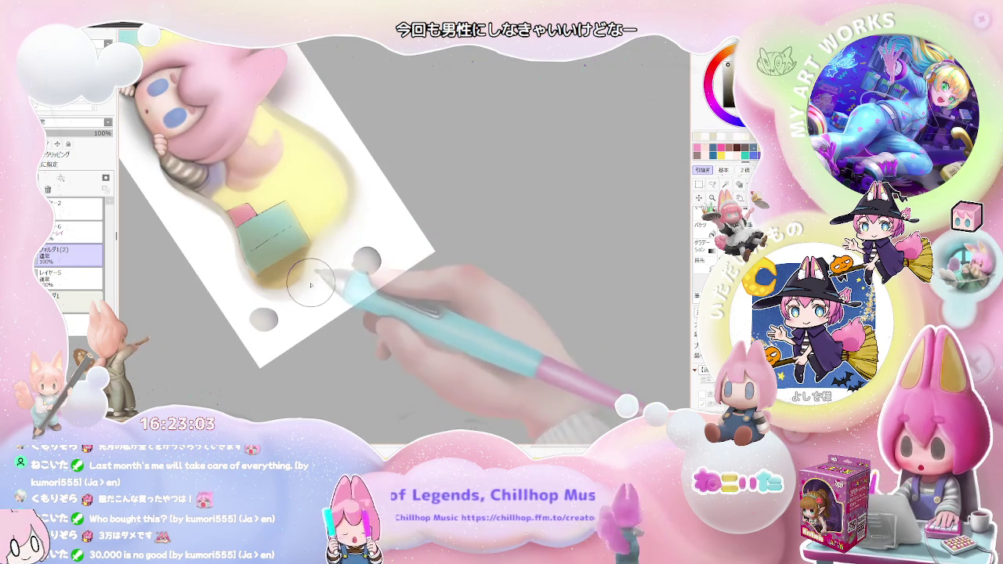
pyautogui.scroll(-1, 369, 259)
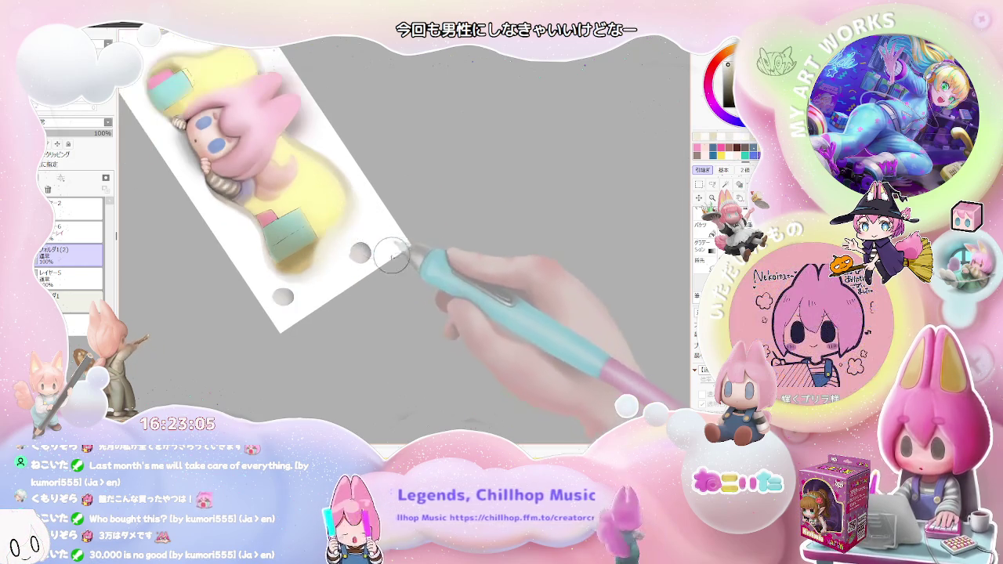
pyautogui.scroll(-1, 396, 281)
pyautogui.scroll(-1, 405, 288)
pyautogui.press('End')
pyautogui.press('End')
pyautogui.scroll(1, 367, 261)
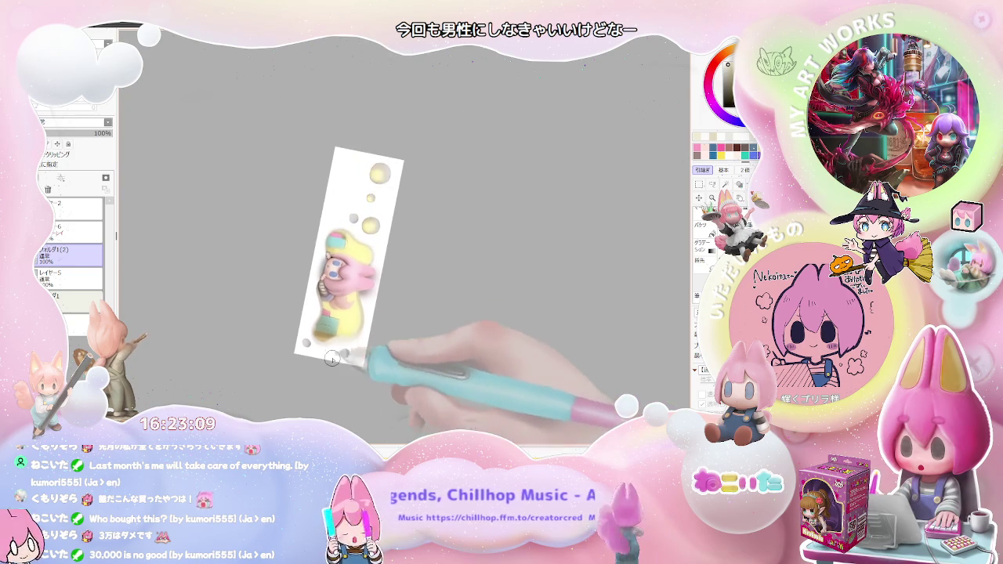
pyautogui.scroll(2, 337, 274)
pyautogui.scroll(2, 289, 300)
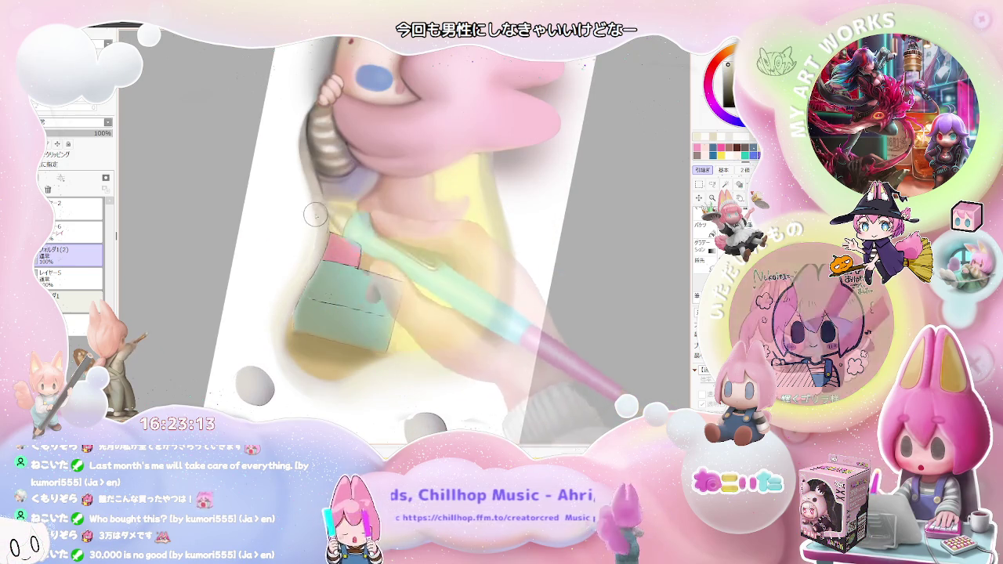
# Step: Zoom around the character and rotate the view counter-clockwise
pyautogui.scroll(-3, 319, 220)
pyautogui.scroll(-1, 385, 335)
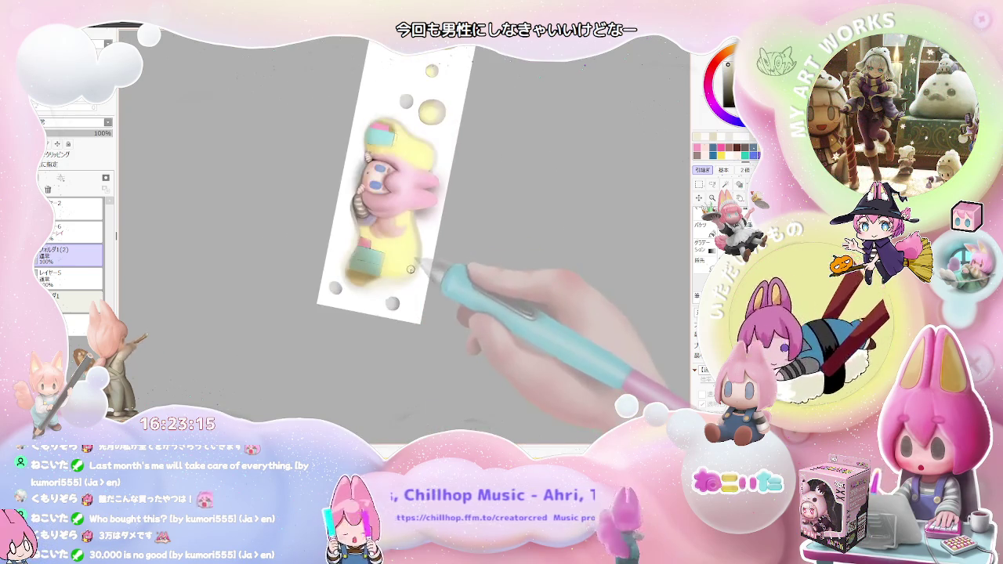
pyautogui.scroll(1, 385, 335)
pyautogui.scroll(1, 330, 325)
pyautogui.scroll(2, 259, 318)
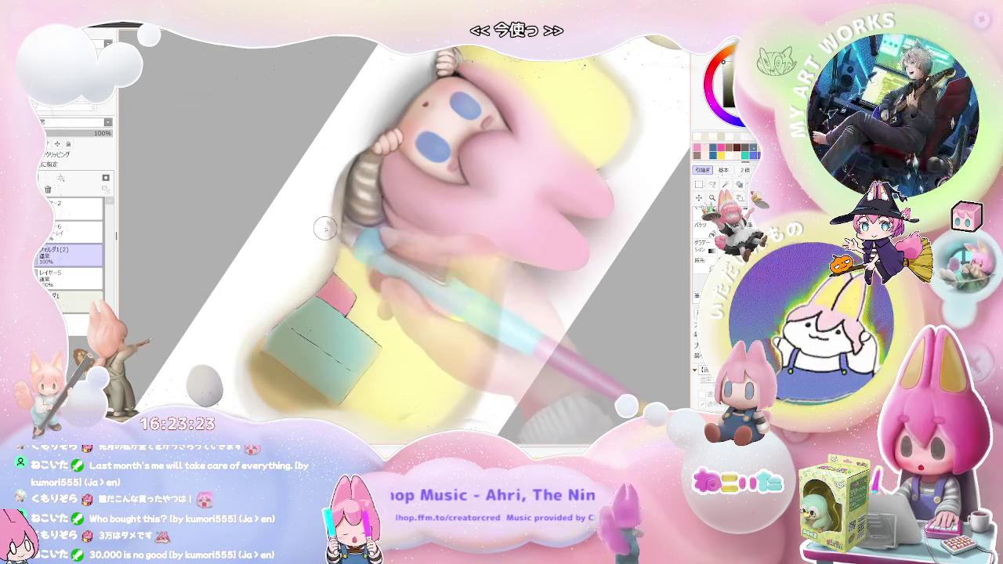
pyautogui.scroll(1, 259, 313)
pyautogui.scroll(1, 280, 287)
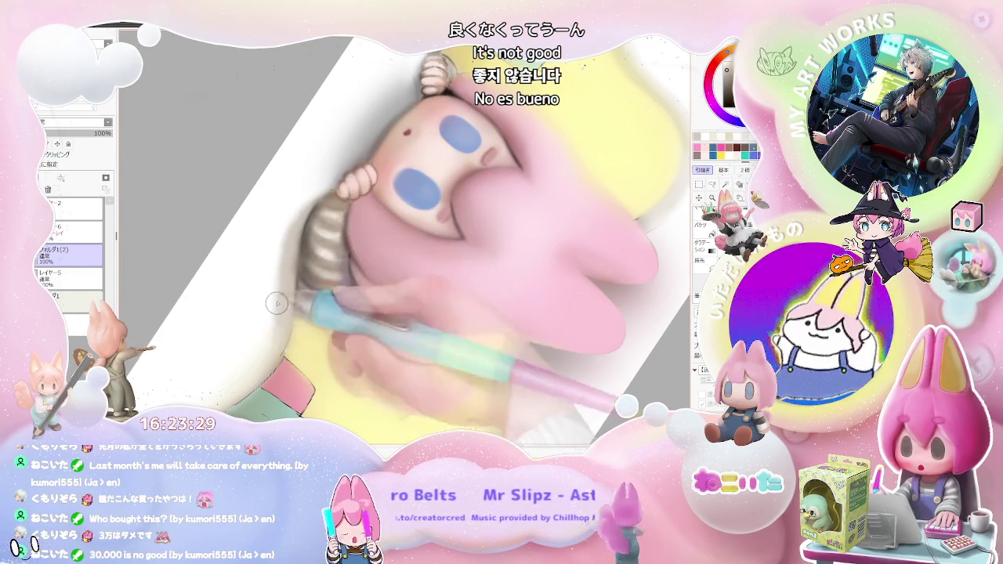
pyautogui.scroll(-1, 274, 305)
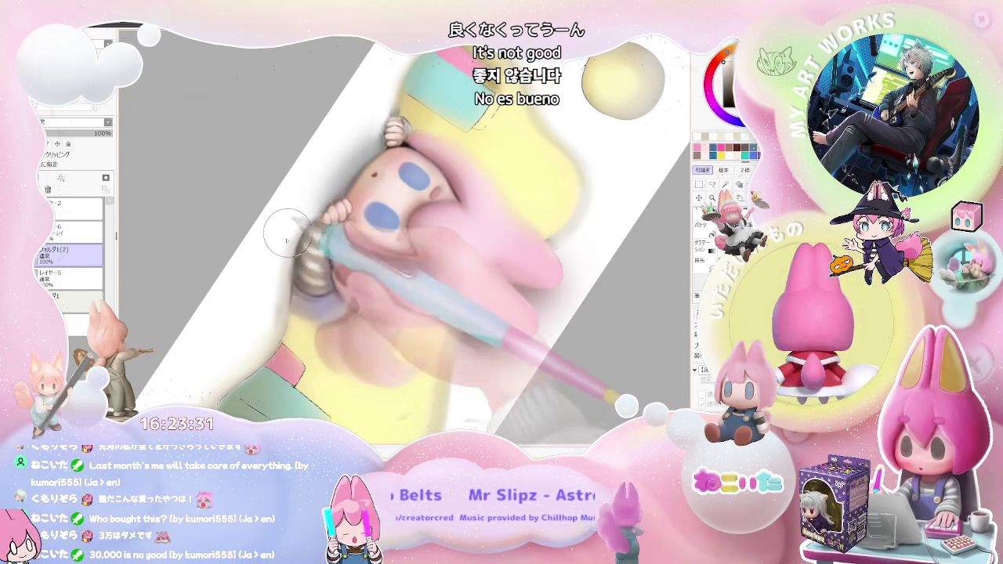
pyautogui.scroll(-1, 271, 328)
pyautogui.scroll(-1, 398, 374)
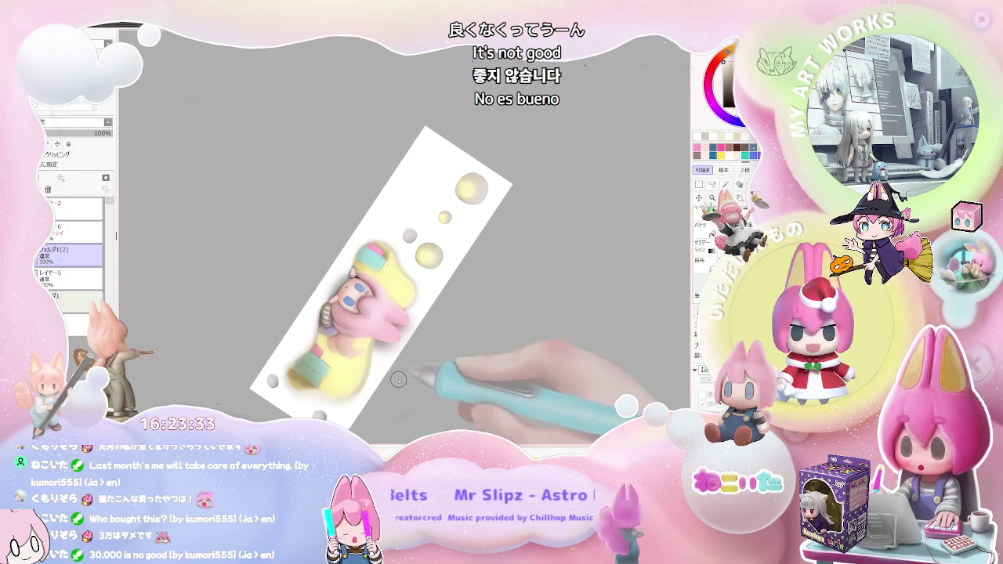
pyautogui.scroll(-1, 398, 380)
pyautogui.scroll(2, 403, 379)
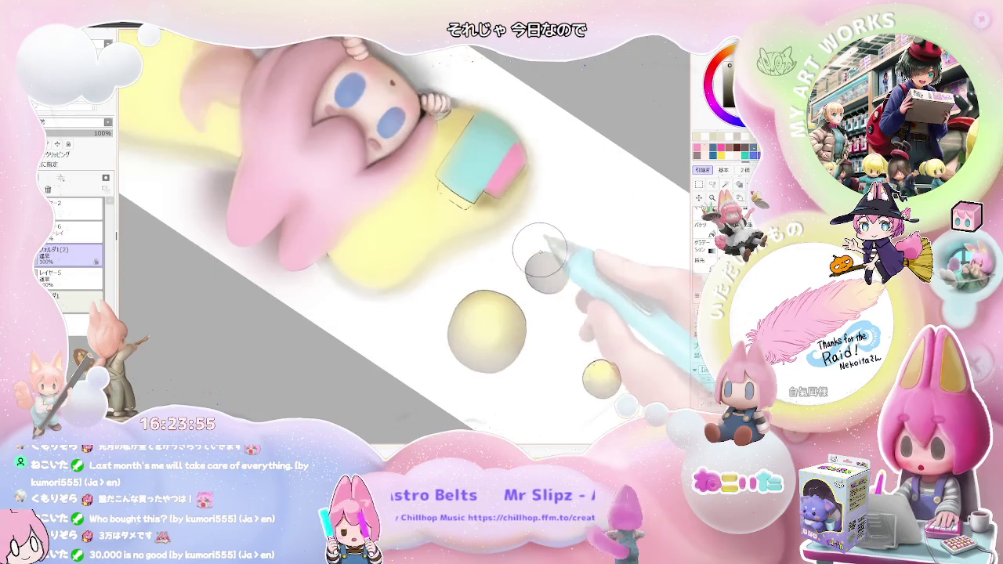
pyautogui.scroll(-1, 538, 235)
pyautogui.scroll(-1, 559, 329)
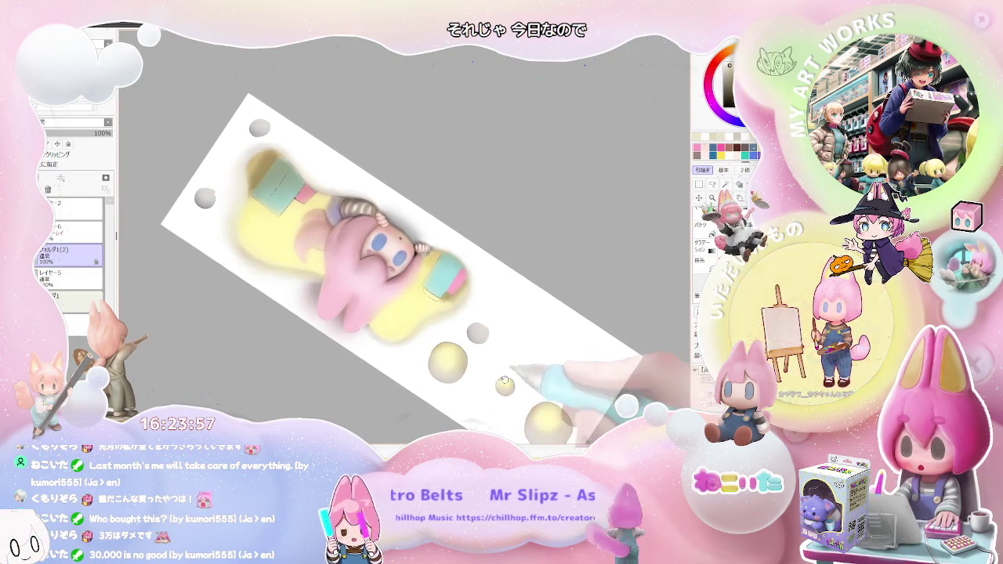
pyautogui.scroll(-2, 549, 337)
pyautogui.scroll(2, 519, 362)
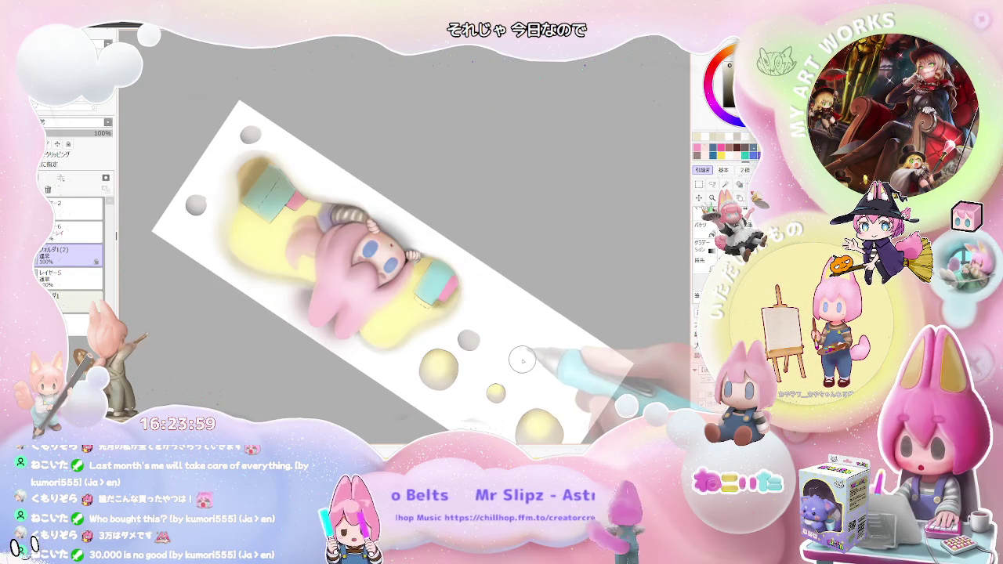
pyautogui.press('Delete')
pyautogui.press('Delete')
pyautogui.press('Delete')
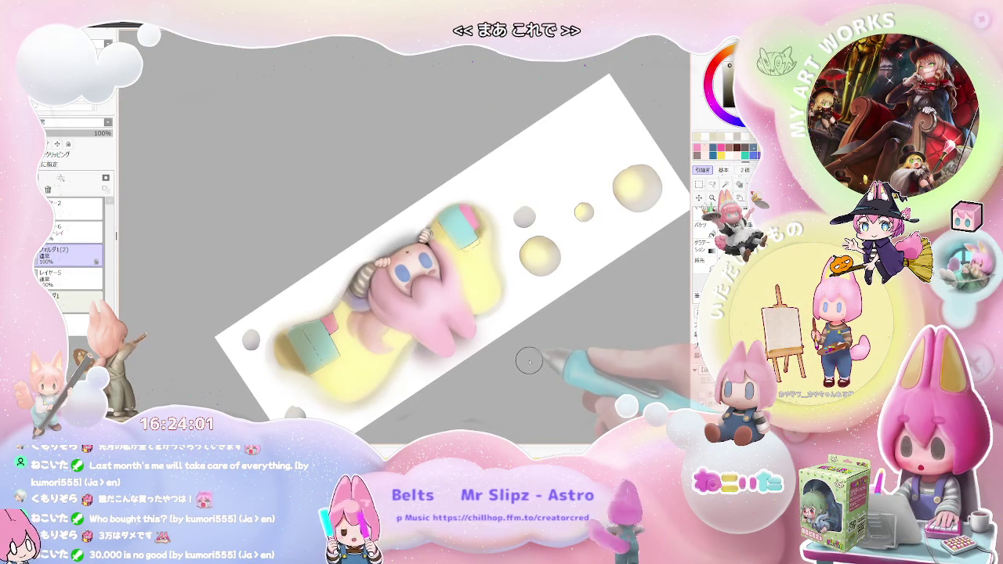
# Step: Zoom in and out again and tilt the canvas slightly further counter-clockwise
pyautogui.scroll(1, 358, 279)
pyautogui.scroll(1, 345, 270)
pyautogui.scroll(1, 351, 261)
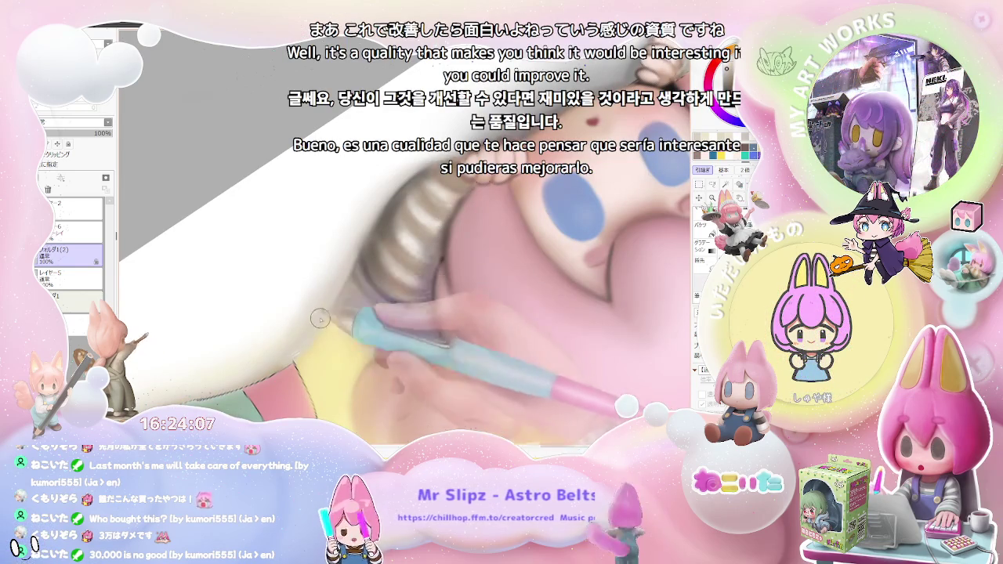
pyautogui.scroll(-1, 321, 306)
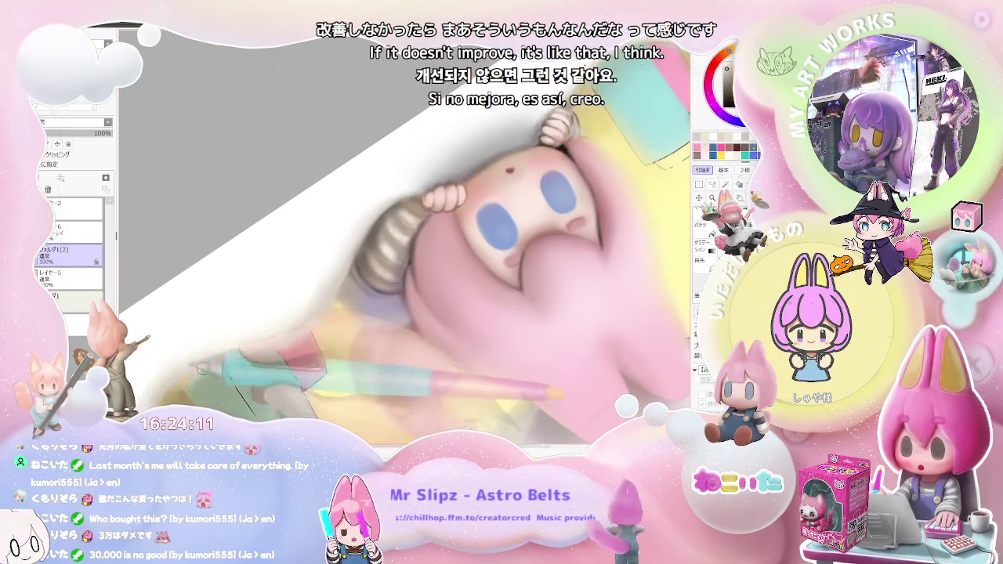
pyautogui.scroll(-2, 269, 347)
pyautogui.scroll(-2, 269, 347)
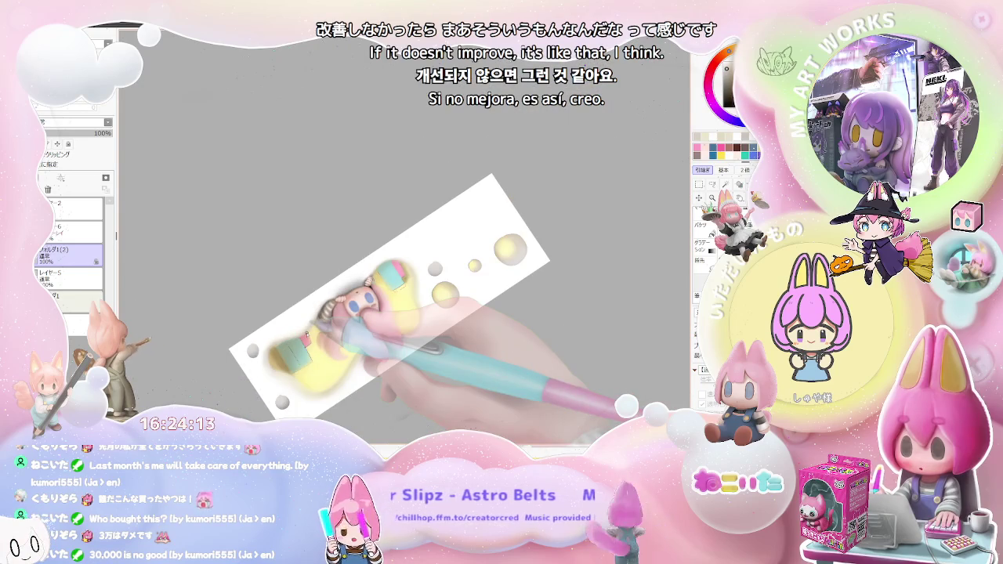
pyautogui.scroll(-1, 306, 335)
pyautogui.scroll(1, 306, 335)
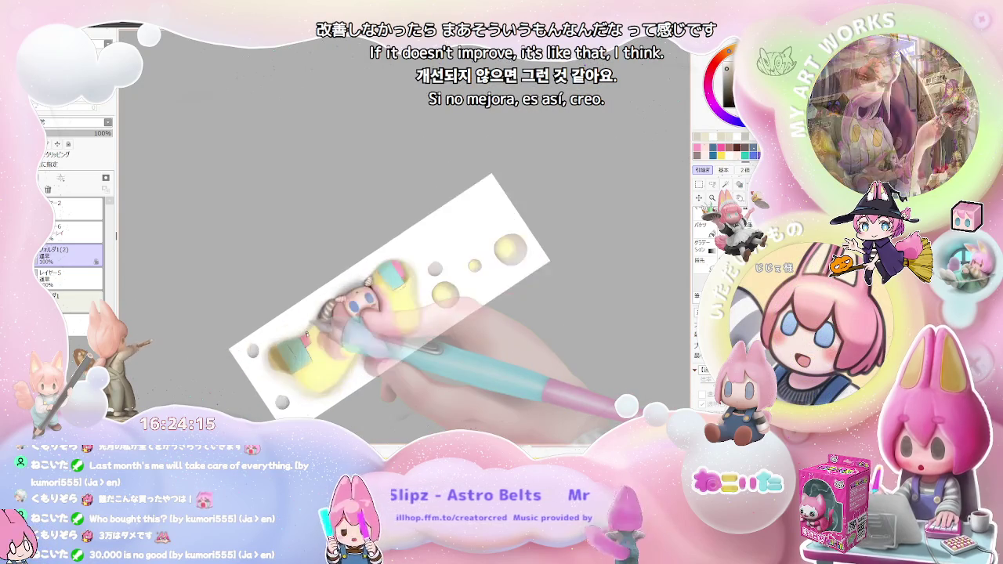
pyautogui.scroll(2, 306, 335)
pyautogui.scroll(2, 306, 335)
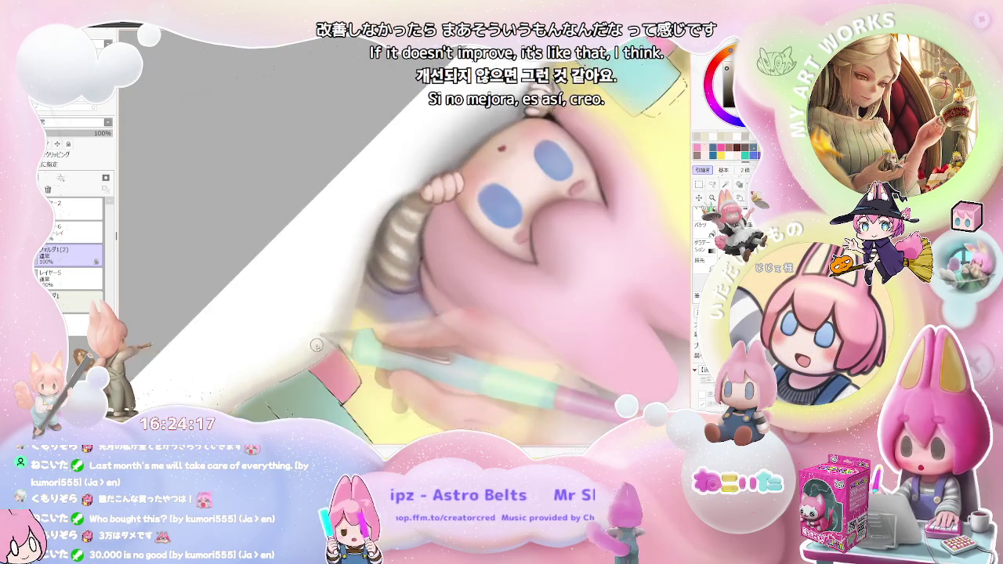
pyautogui.press('Delete')
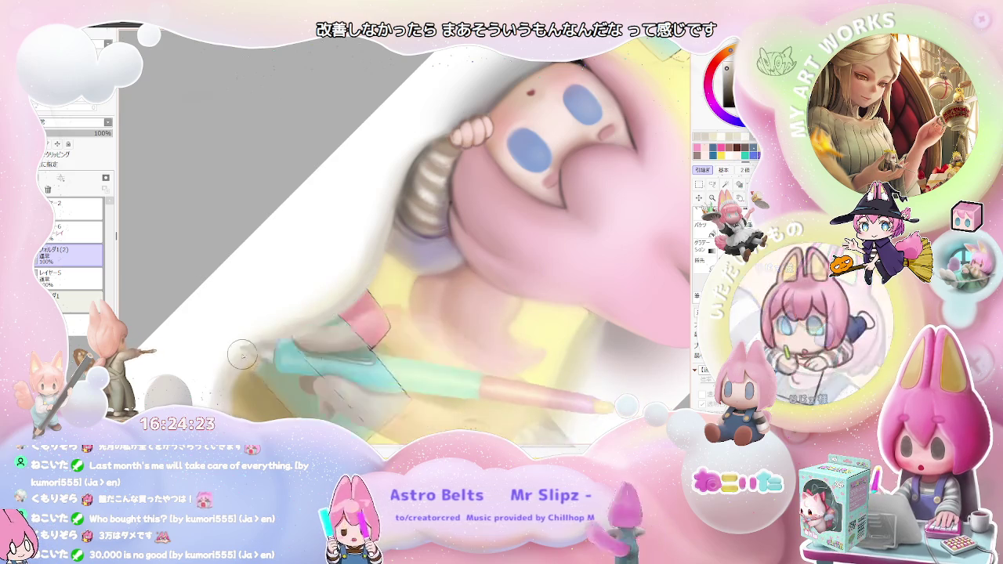
# Step: Shrink the brush to size 4.0 at density 47, then zoom out to the whole drawing
pyautogui.press('[')
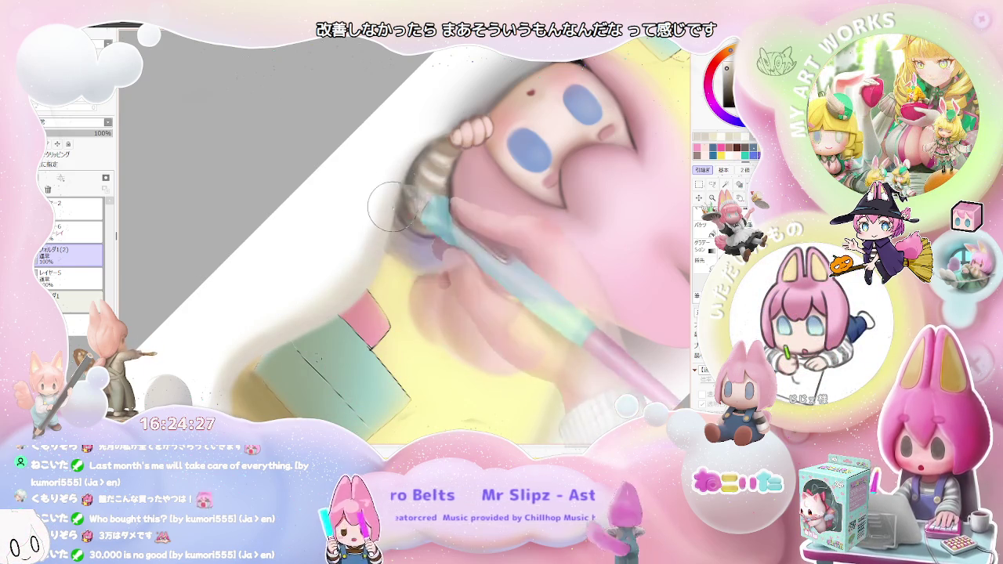
pyautogui.hotkey('ctrl', '-')
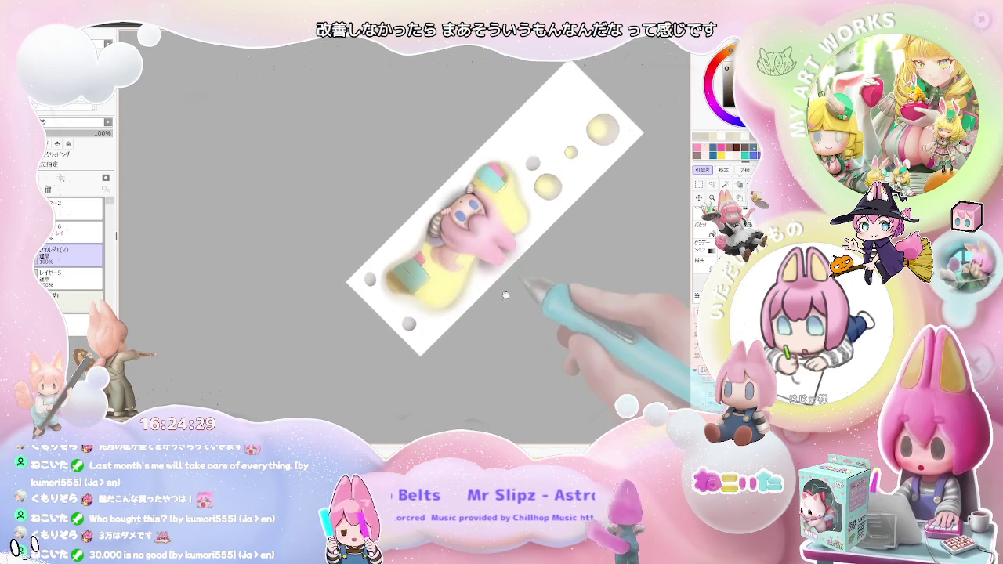
pyautogui.hotkey('ctrl', '+')
pyautogui.hotkey('ctrl', '+')
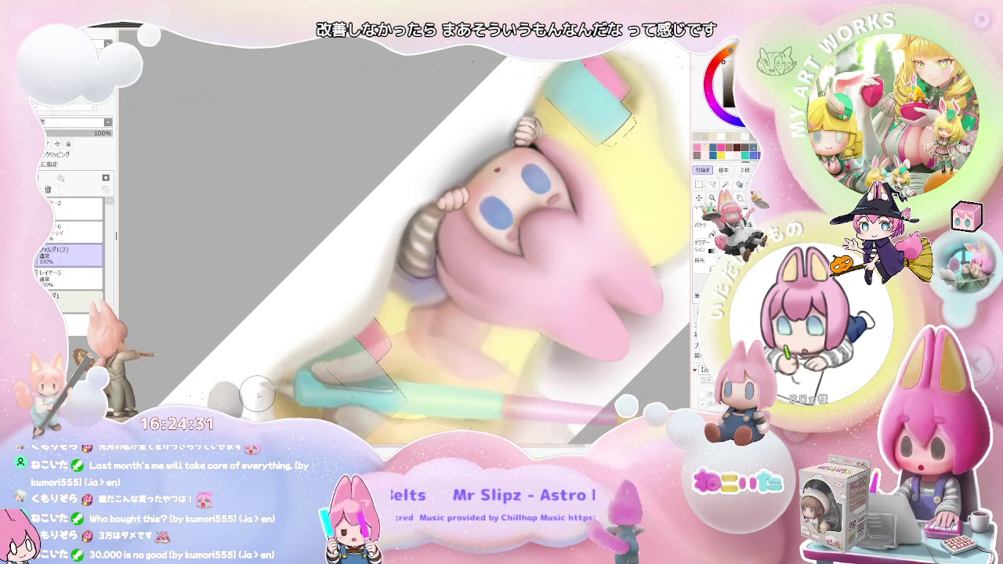
pyautogui.hotkey('ctrl', '-')
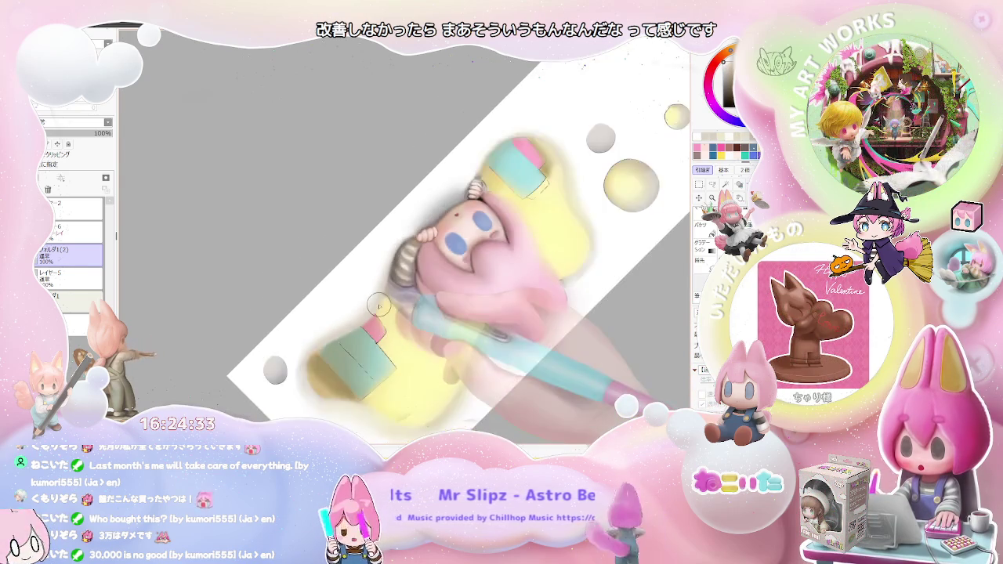
pyautogui.hotkey('ctrl', '-')
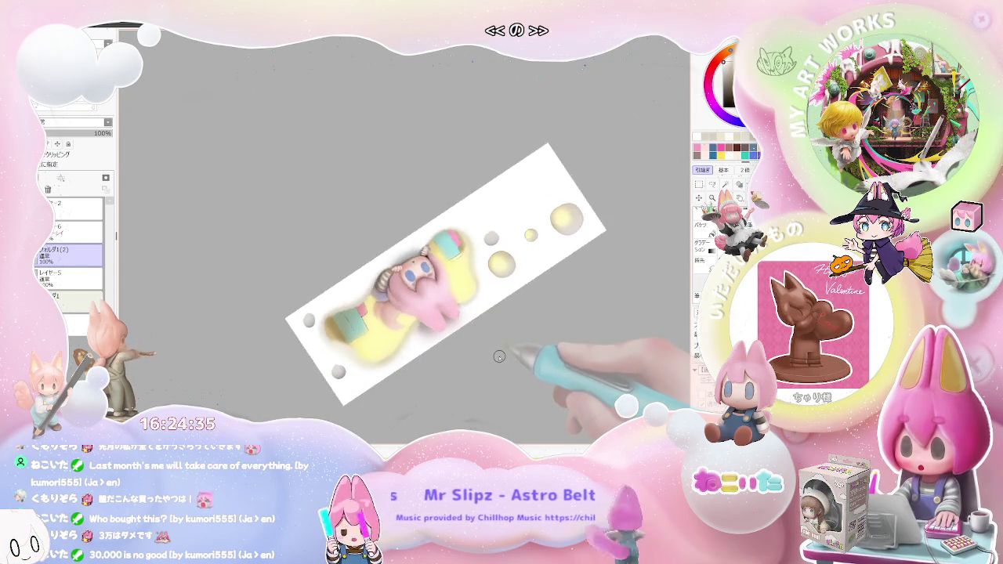
pyautogui.moveTo(500, 355); pyautogui.dragTo(448, 407)
pyautogui.hotkey('ctrl', '+')
pyautogui.hotkey('ctrl', '+')
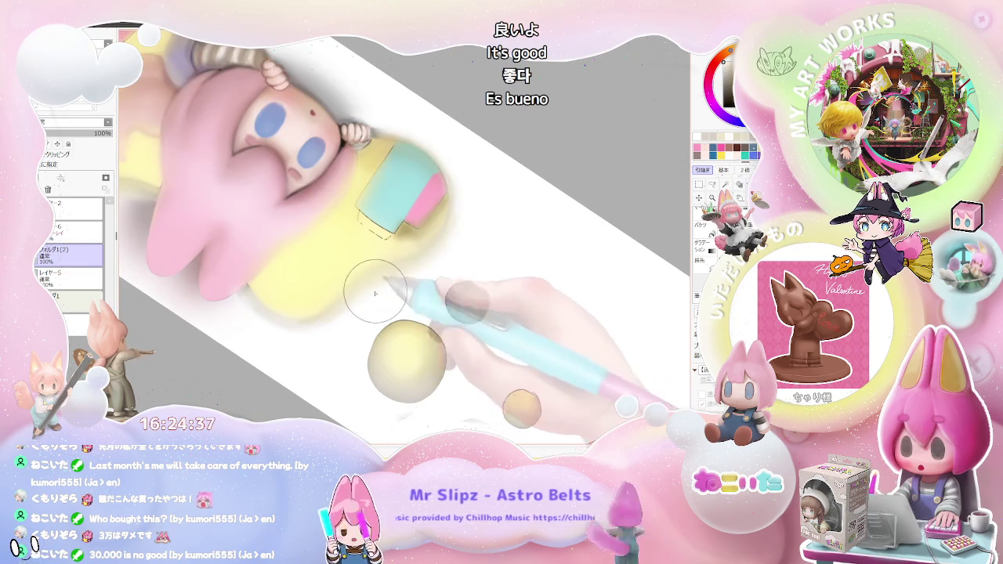
pyautogui.hotkey('ctrl', '-')
pyautogui.hotkey('ctrl', '-')
pyautogui.moveTo(500, 287); pyautogui.dragTo(539, 322)
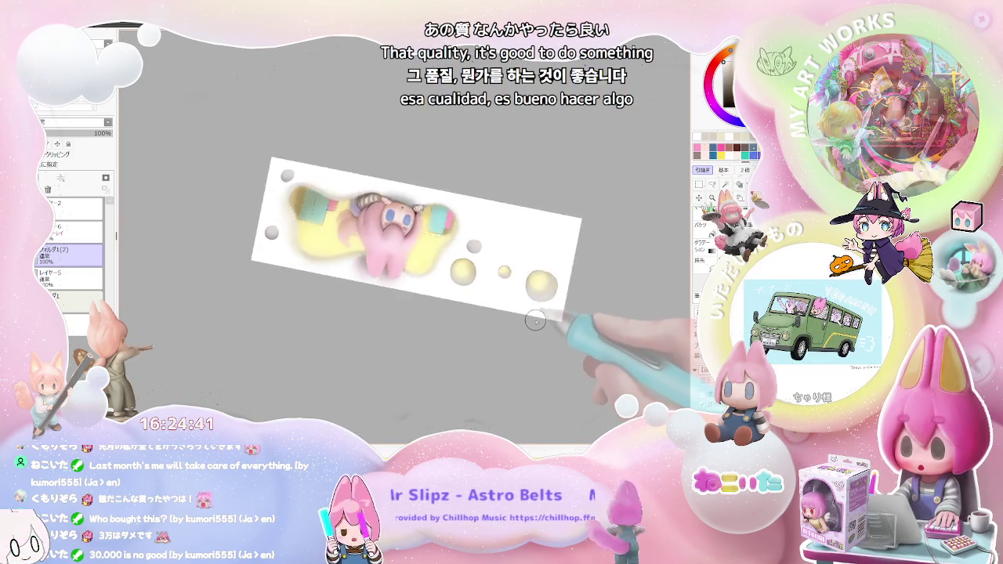
pyautogui.hotkey('ctrl', '+')
pyautogui.hotkey('ctrl', '+')
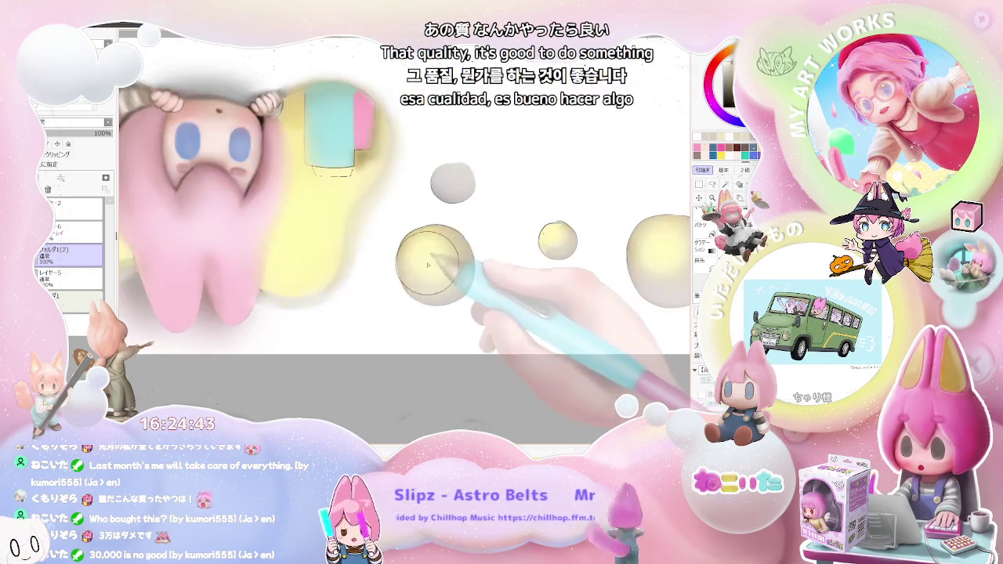
pyautogui.hotkey('ctrl', '+')
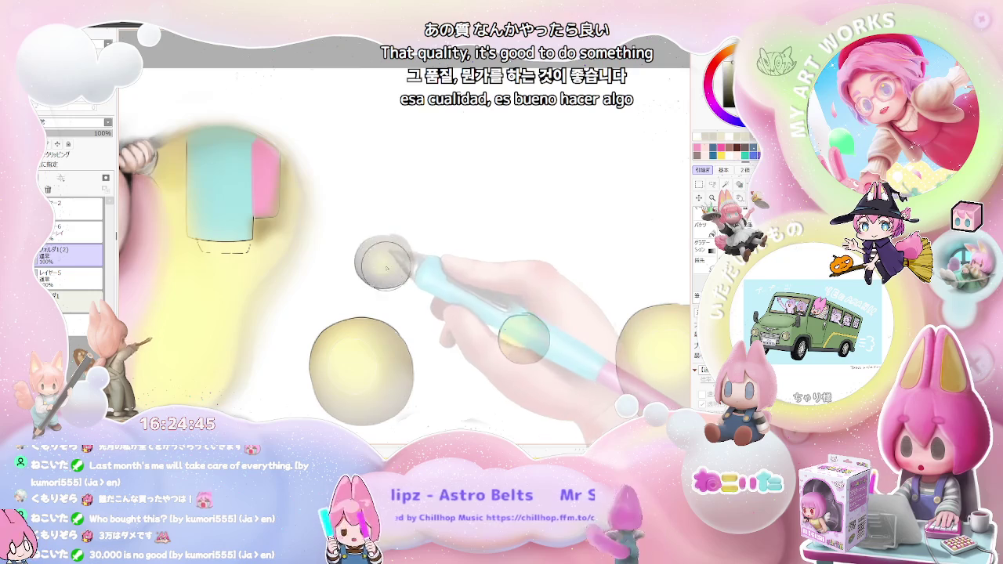
pyautogui.hotkey('ctrl', '-')
pyautogui.hotkey('ctrl', '-')
pyautogui.hotkey('ctrl', '+')
pyautogui.hotkey('ctrl', '+')
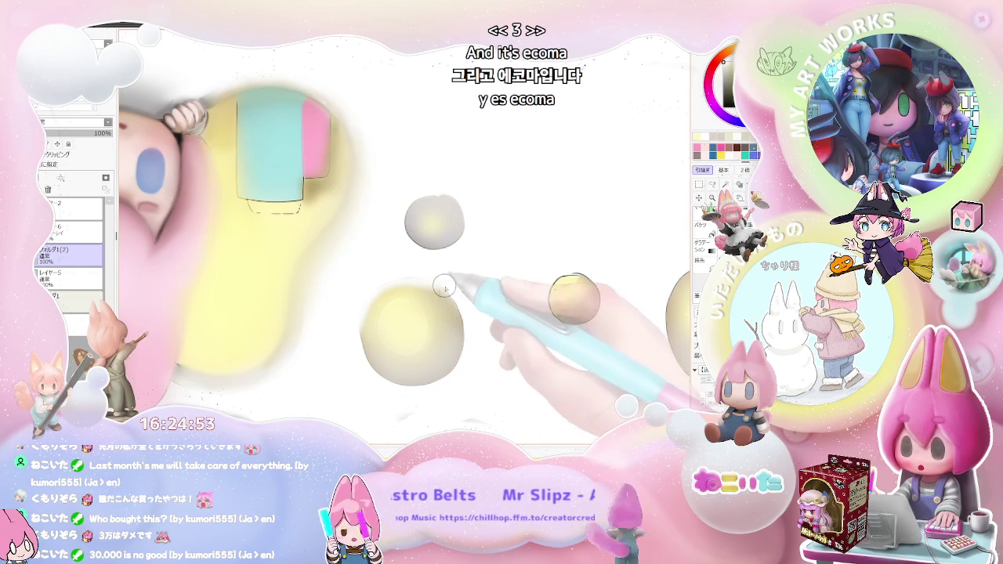
pyautogui.hotkey('ctrl', '-')
pyautogui.hotkey('ctrl', '-')
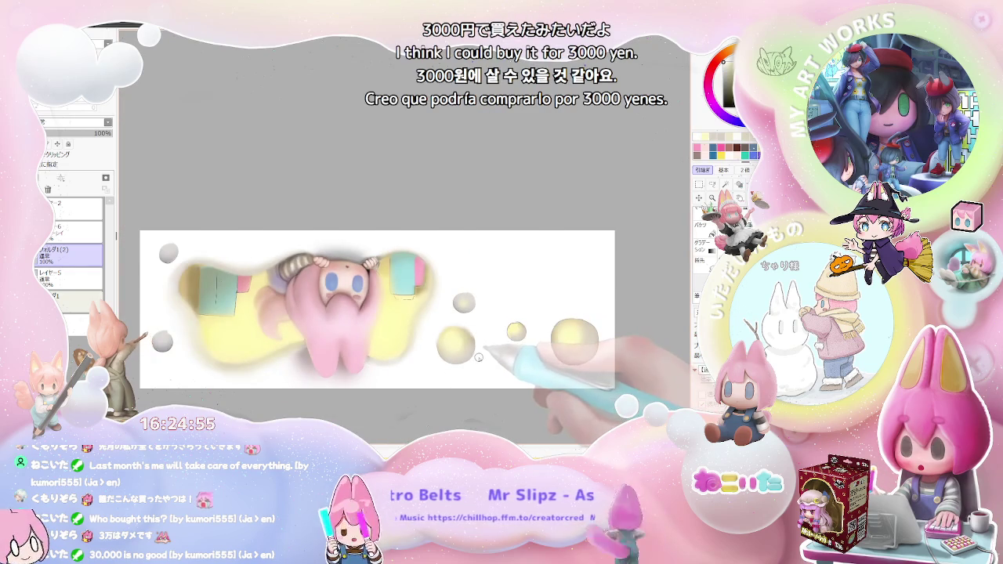
pyautogui.hotkey('ctrl', '+')
pyautogui.hotkey('ctrl', '+')
pyautogui.hotkey('ctrl', '+')
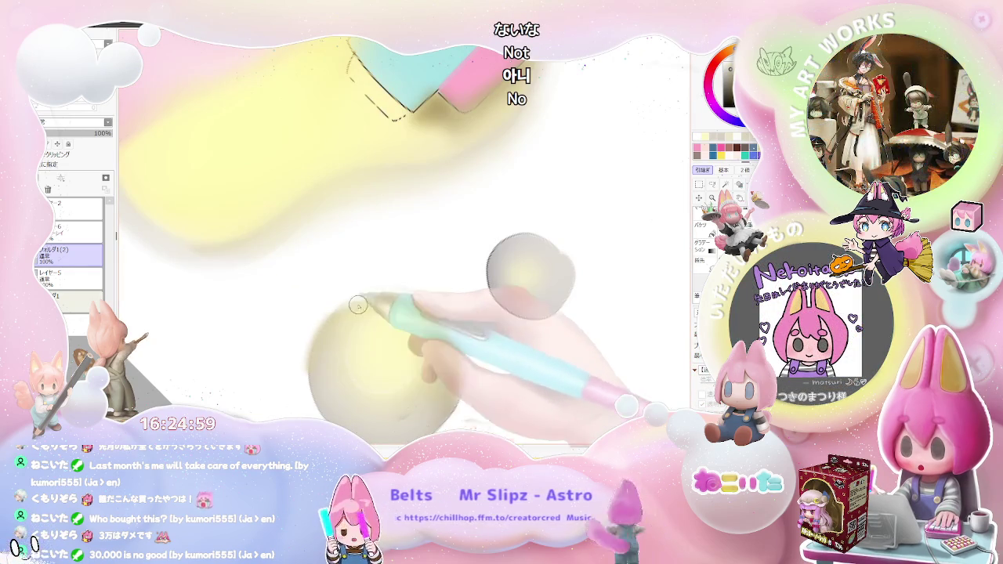
pyautogui.hotkey('ctrl', '-')
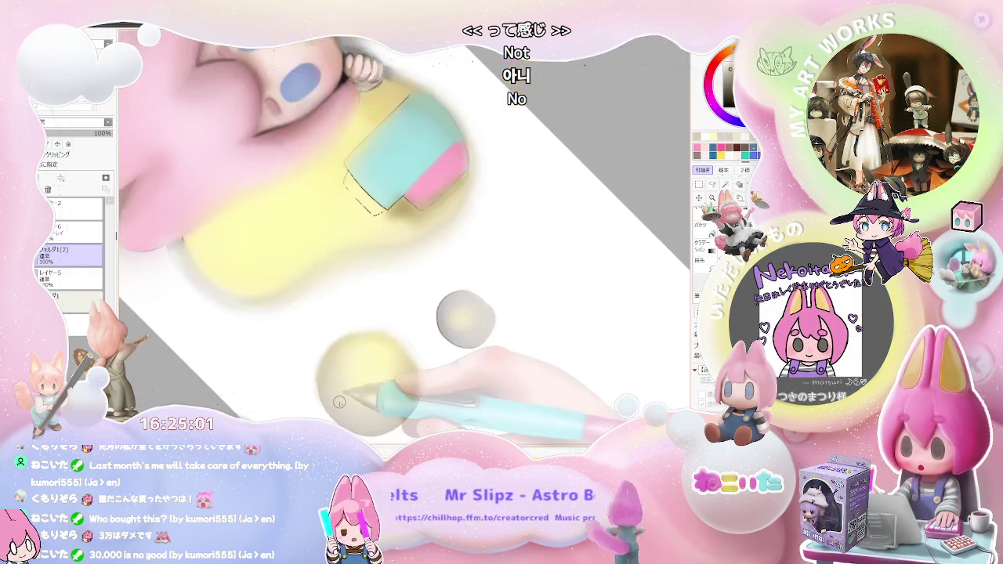
pyautogui.hotkey('ctrl', '-')
pyautogui.hotkey('ctrl', '-')
pyautogui.hotkey('ctrl', '+')
pyautogui.hotkey('ctrl', '+')
pyautogui.hotkey('ctrl', '+')
pyautogui.hotkey('ctrl', '+')
pyautogui.hotkey('ctrl', '+')
pyautogui.hotkey('ctrl', '+')
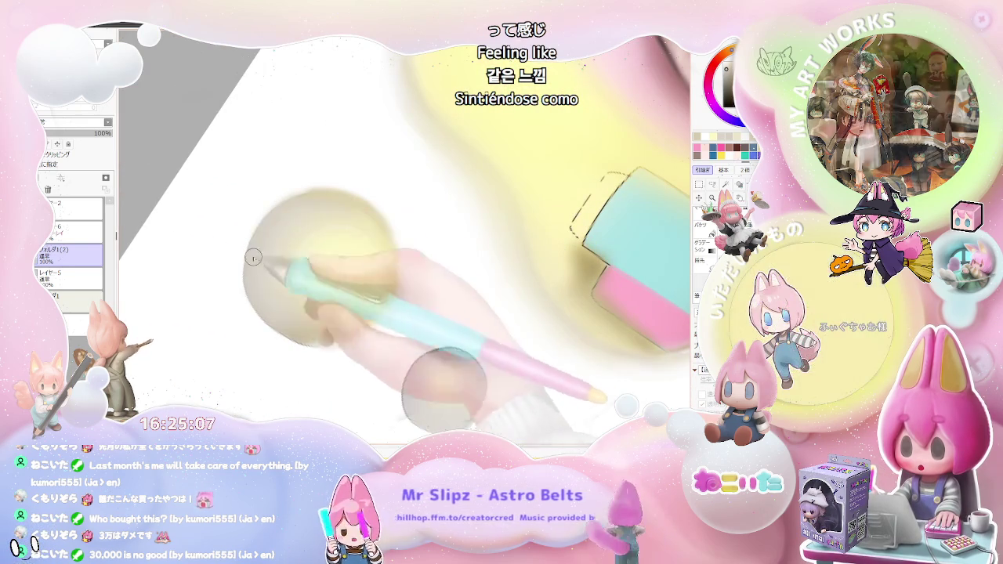
pyautogui.hotkey('ctrl', '-')
pyautogui.hotkey('ctrl', '-')
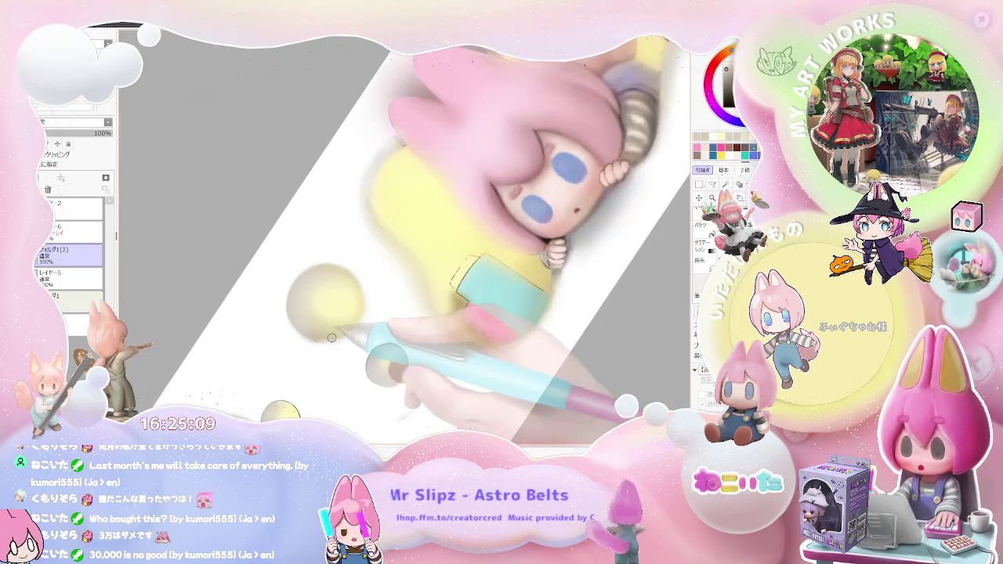
pyautogui.hotkey('ctrl', '-')
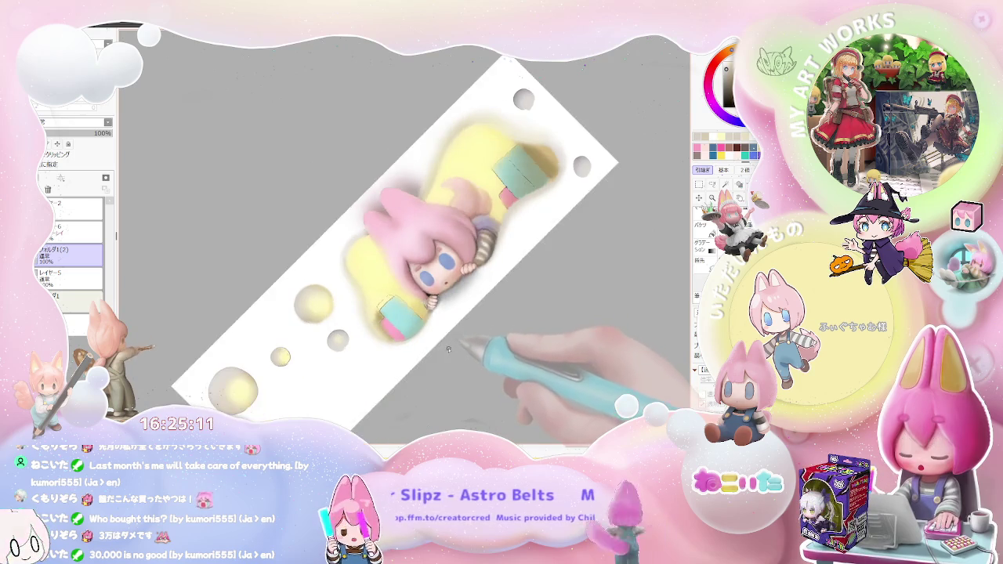
pyautogui.moveTo(453, 341); pyautogui.dragTo(269, 254)
pyautogui.hotkey('ctrl', '+')
pyautogui.hotkey('ctrl', '+')
pyautogui.hotkey('ctrl', '+')
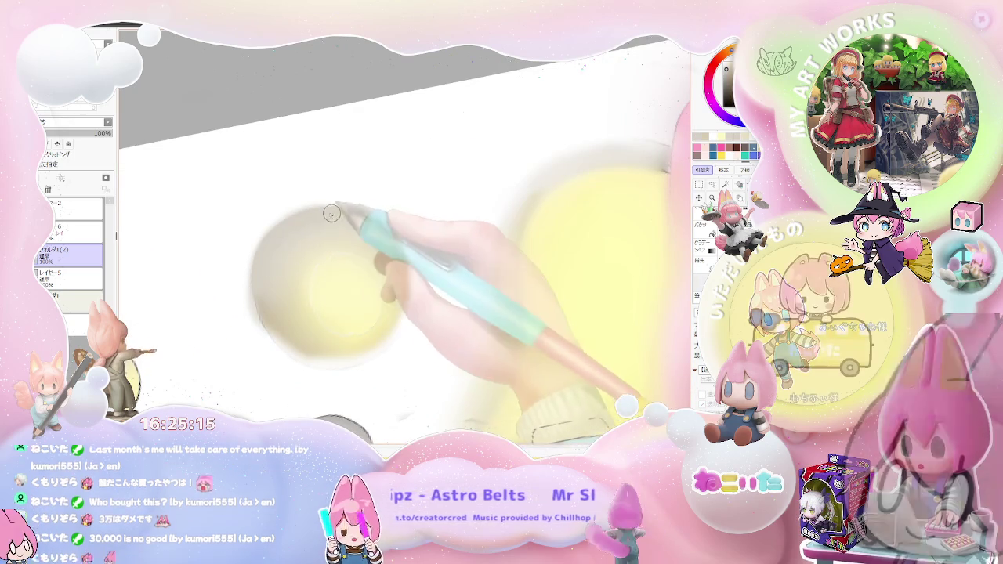
pyautogui.hotkey('ctrl', '-')
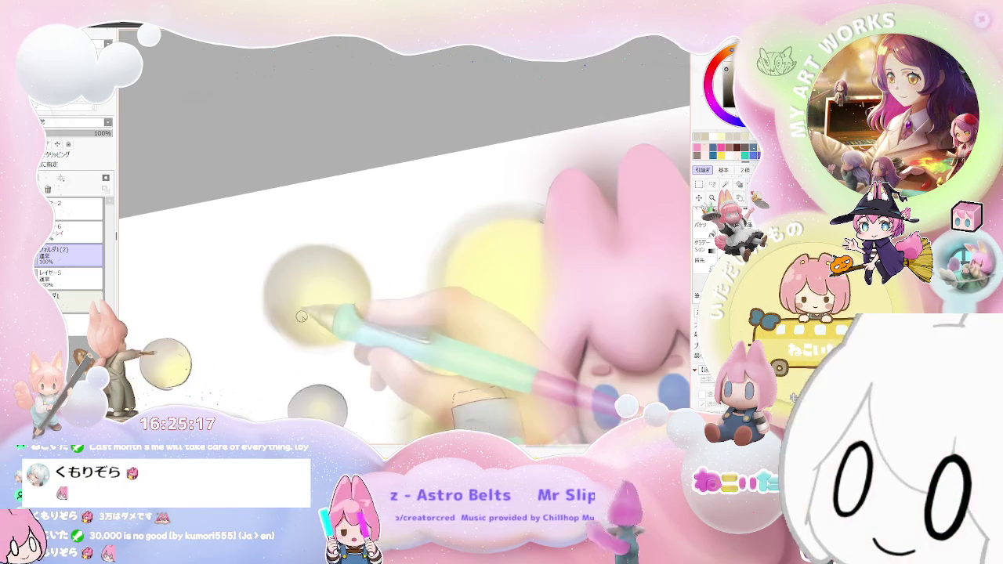
pyautogui.hotkey('ctrl', '-')
pyautogui.hotkey('ctrl', '-')
pyautogui.hotkey('ctrl', '-')
pyautogui.hotkey('ctrl', '+')
pyautogui.hotkey('ctrl', '+')
pyautogui.hotkey('ctrl', '+')
pyautogui.hotkey('ctrl', '+')
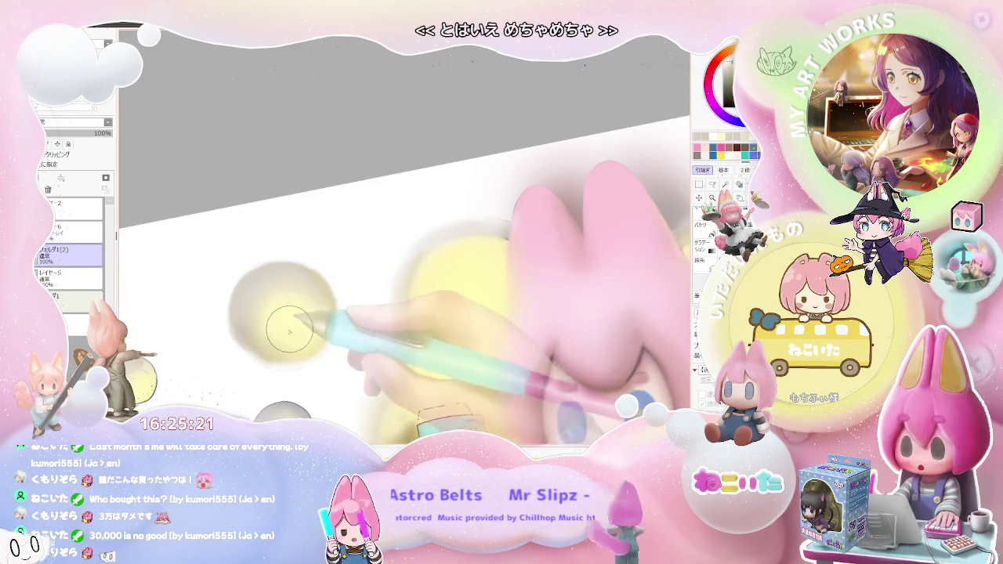
pyautogui.hotkey('ctrl', '-')
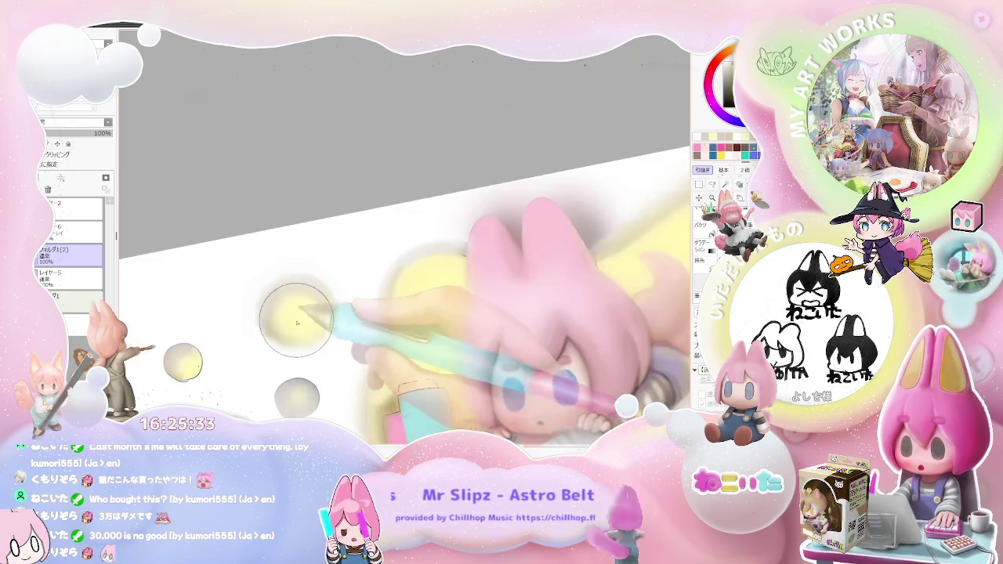
pyautogui.scroll(-3, 277, 341)
# Step: Rotate the view counter-clockwise and zoom around the yellow cushion and teal boxes
pyautogui.scroll(-2, 392, 337)
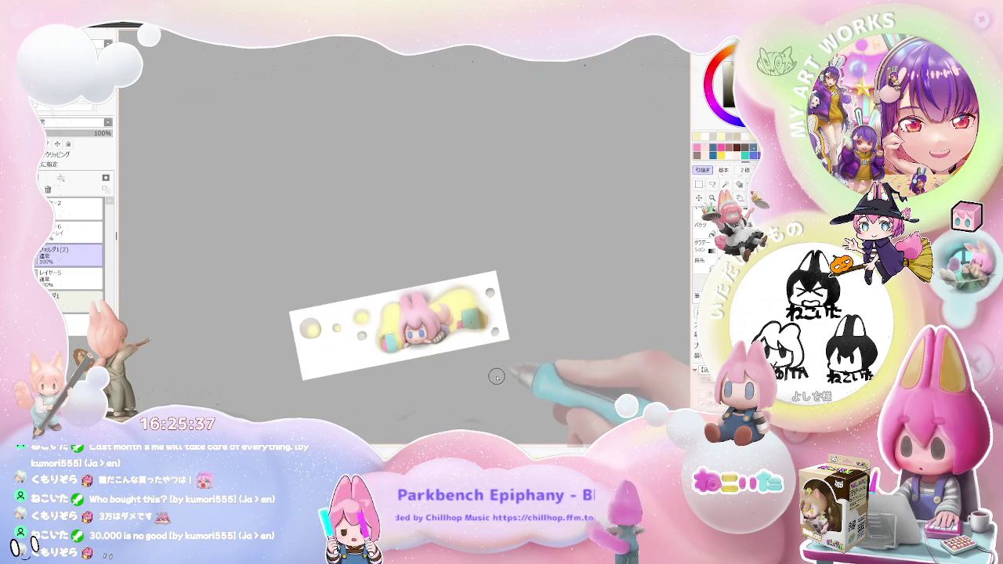
pyautogui.scroll(1, 493, 381)
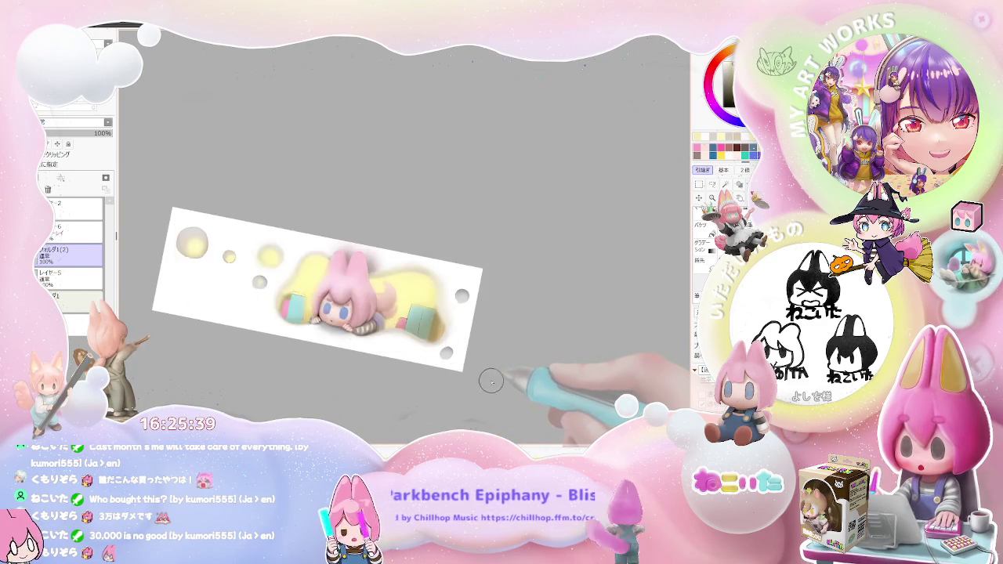
pyautogui.scroll(1, 492, 382)
pyautogui.scroll(-1, 492, 382)
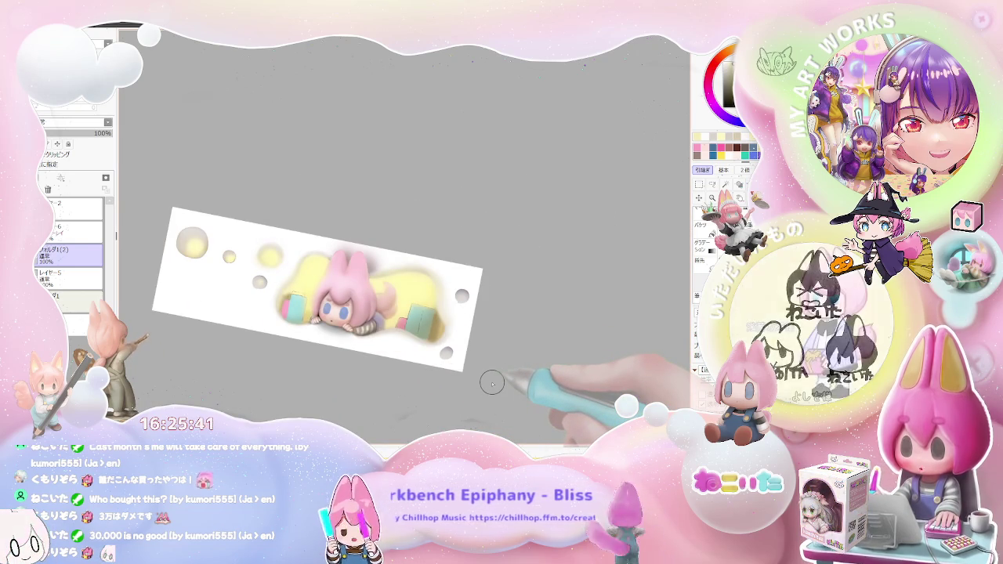
pyautogui.press('Delete')
pyautogui.press('Delete')
pyautogui.scroll(2, 337, 376)
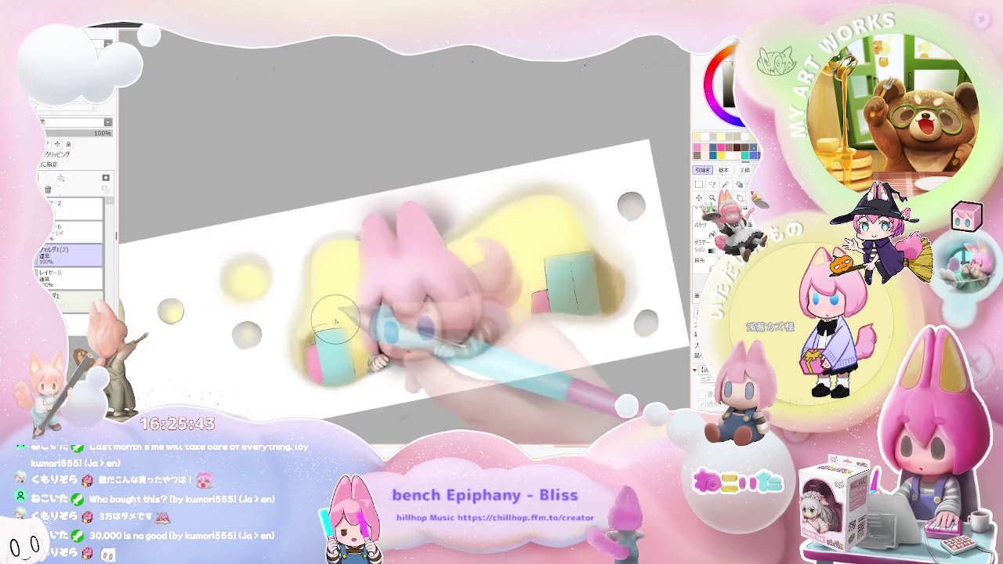
pyautogui.scroll(2, 297, 329)
pyautogui.scroll(-2, 298, 308)
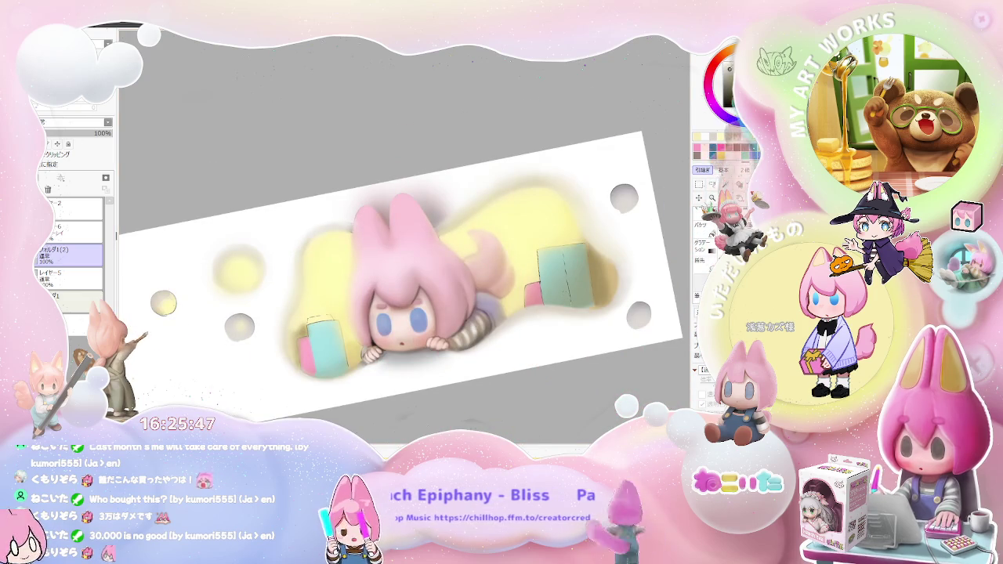
pyautogui.scroll(3, 281, 268)
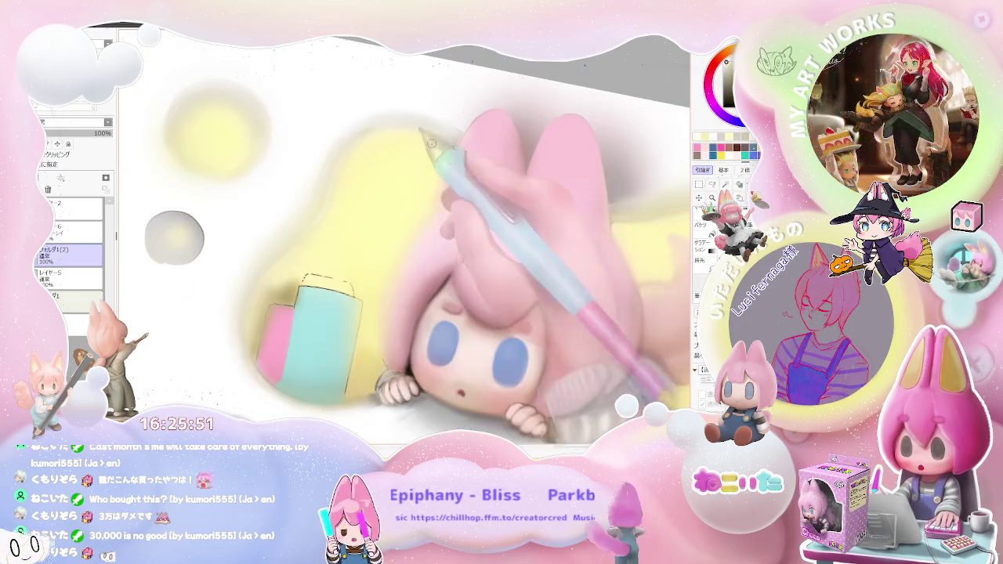
pyautogui.scroll(2, 287, 244)
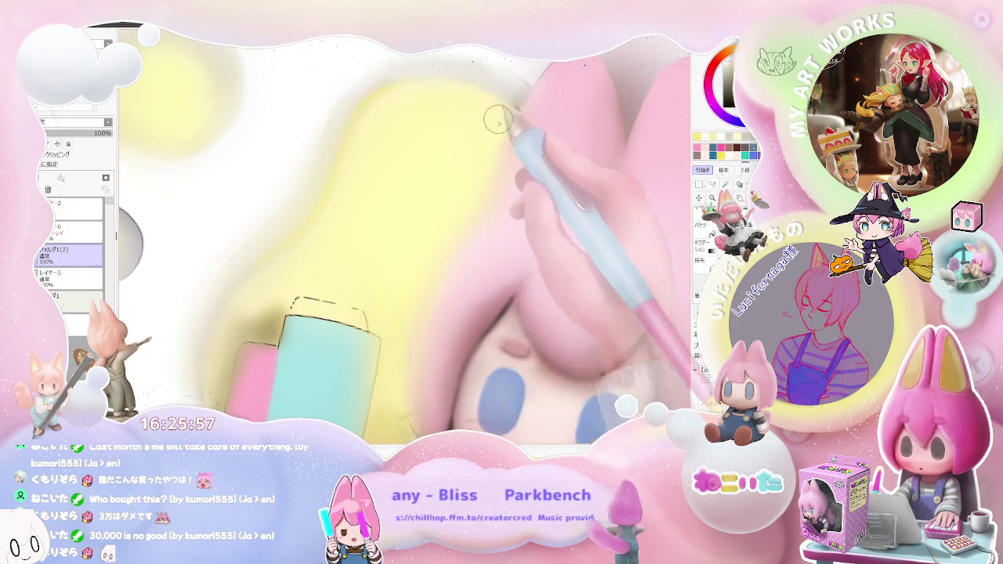
pyautogui.scroll(-2, 439, 189)
pyautogui.scroll(-2, 452, 293)
pyautogui.scroll(2, 453, 293)
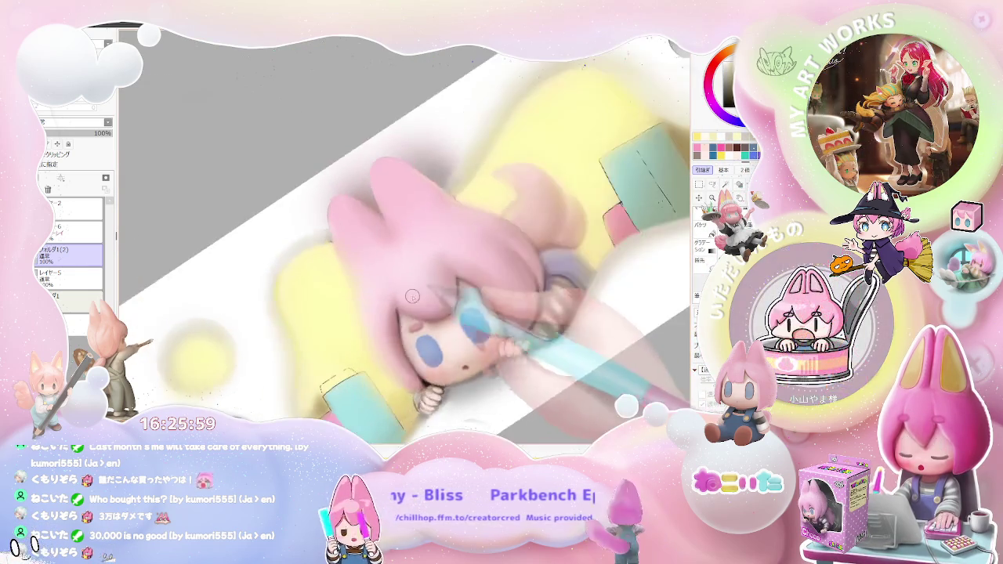
pyautogui.scroll(2, 257, 264)
pyautogui.scroll(1, 251, 262)
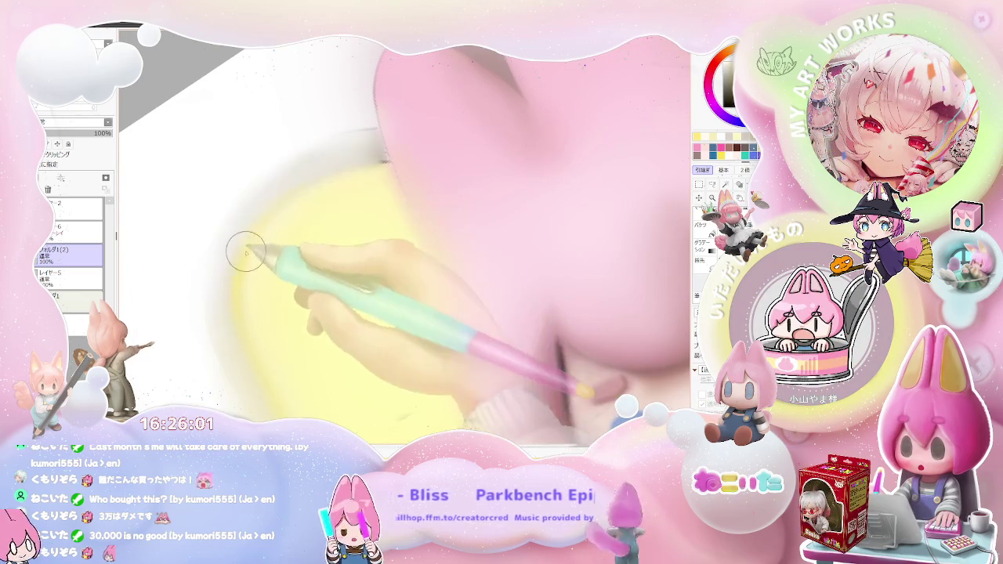
pyautogui.scroll(-2, 235, 290)
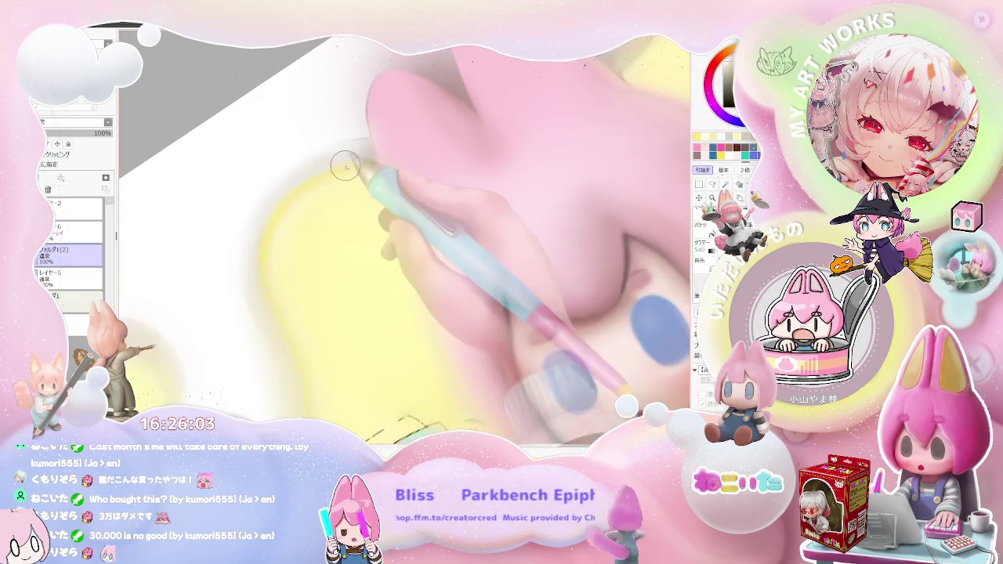
pyautogui.scroll(-2, 340, 174)
pyautogui.scroll(-2, 340, 174)
pyautogui.scroll(-1, 339, 174)
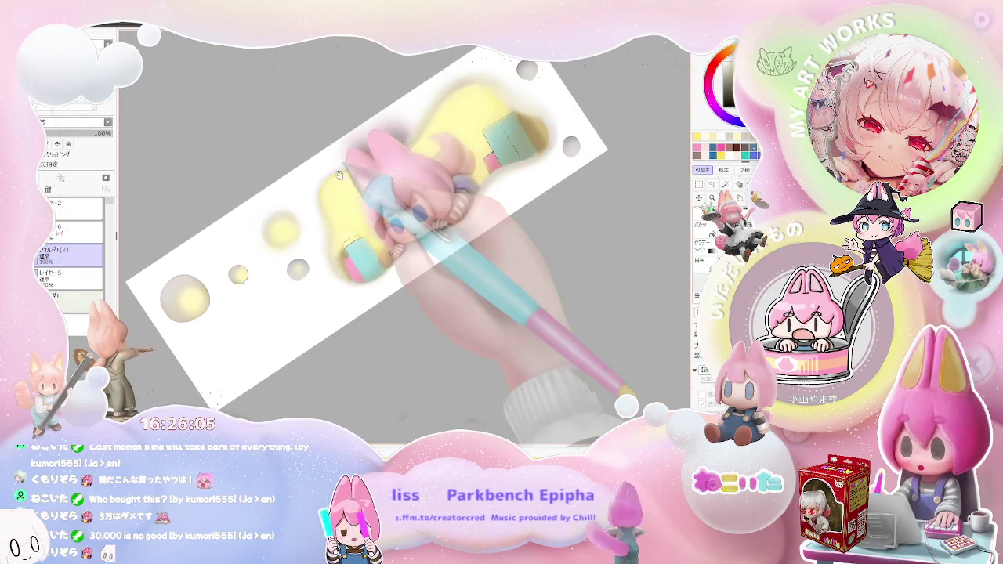
pyautogui.scroll(2, 340, 174)
pyautogui.scroll(2, 314, 220)
pyautogui.scroll(1, 264, 291)
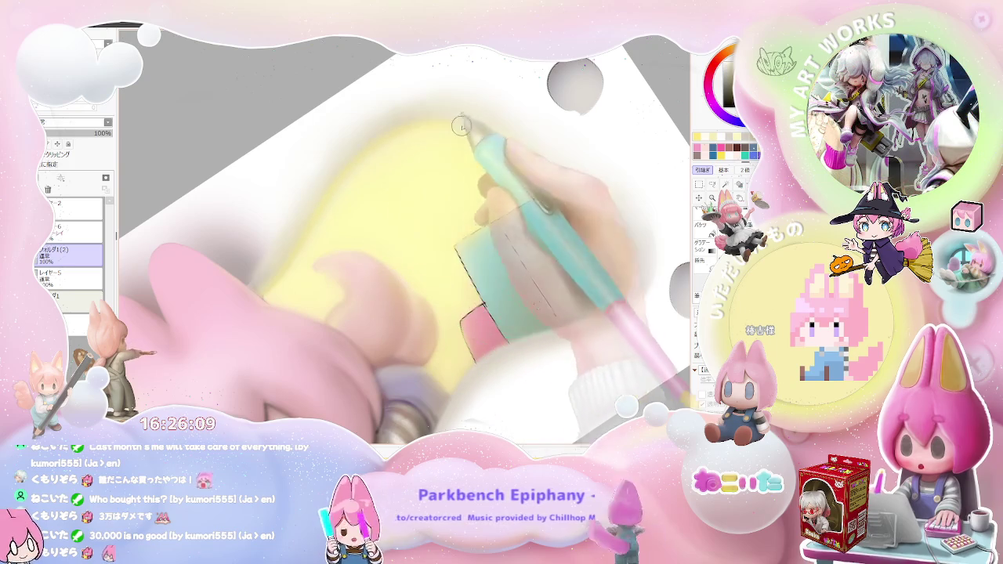
pyautogui.scroll(-2, 455, 125)
pyautogui.scroll(-2, 444, 313)
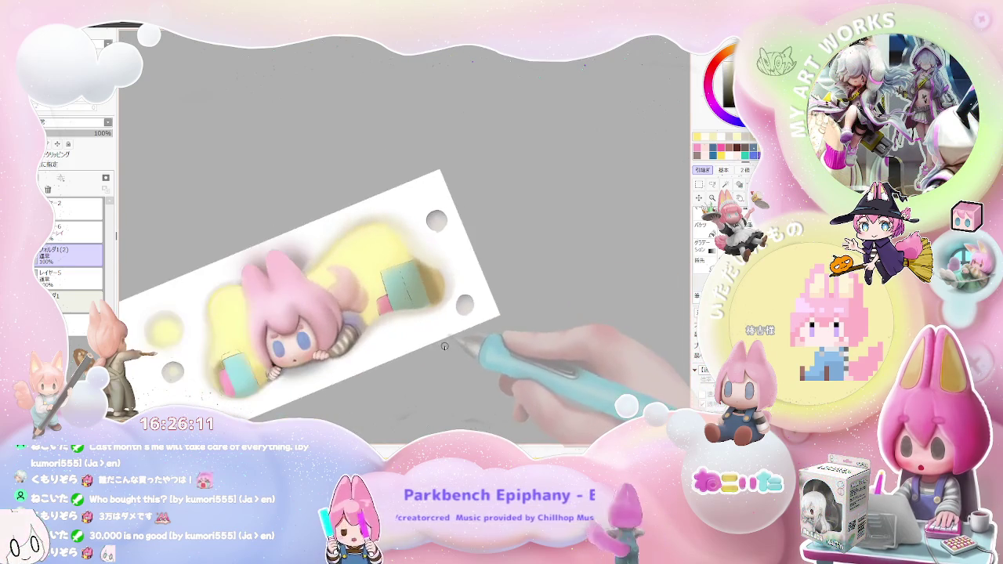
pyautogui.scroll(1, 444, 345)
pyautogui.scroll(1, 428, 275)
pyautogui.scroll(1, 408, 202)
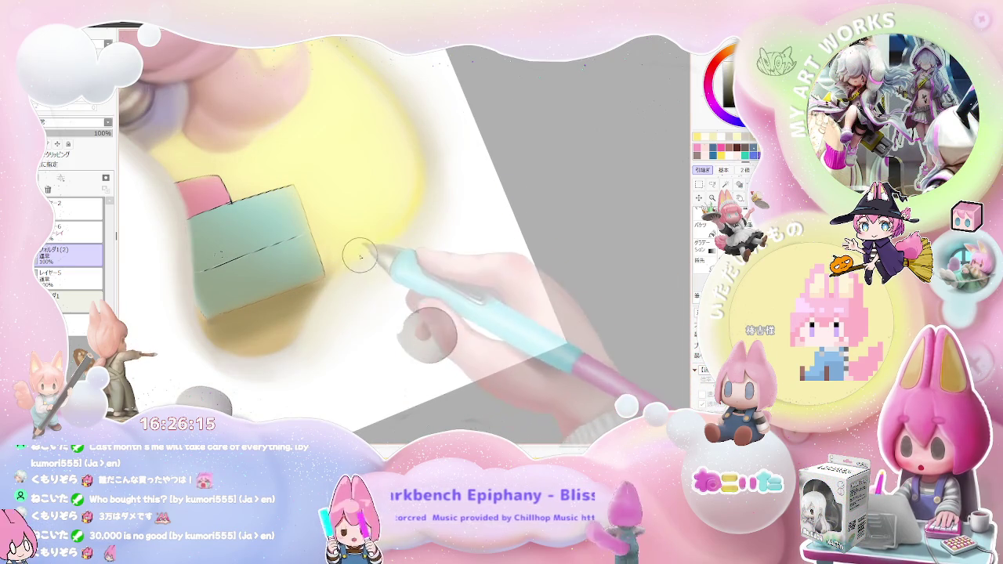
# Step: Zoom in on the green box and grey circles, then tilt the view to the right
pyautogui.press('Delete')
pyautogui.press('-')
pyautogui.press('-')
pyautogui.press('-')
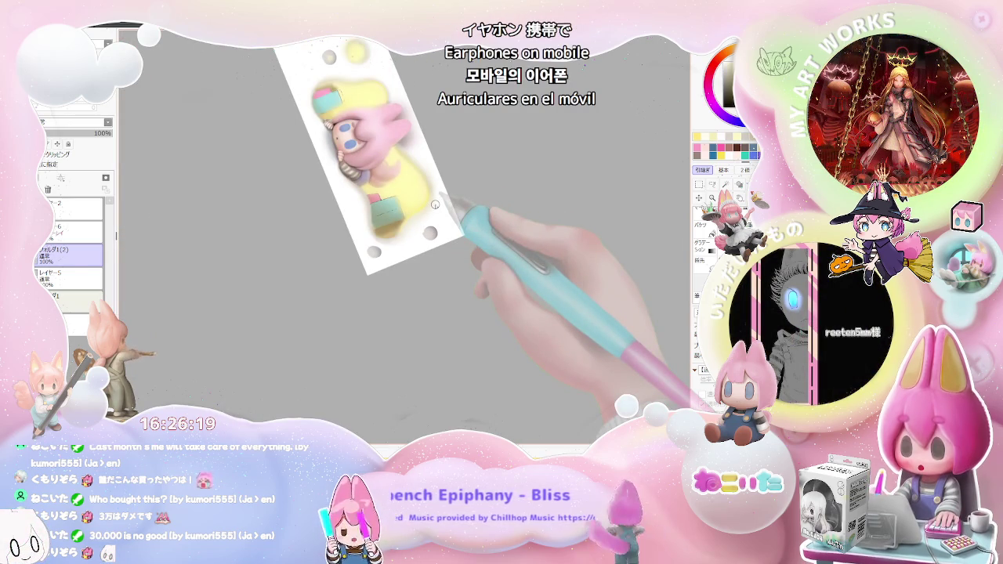
pyautogui.press('+')
pyautogui.press('+')
pyautogui.press('+')
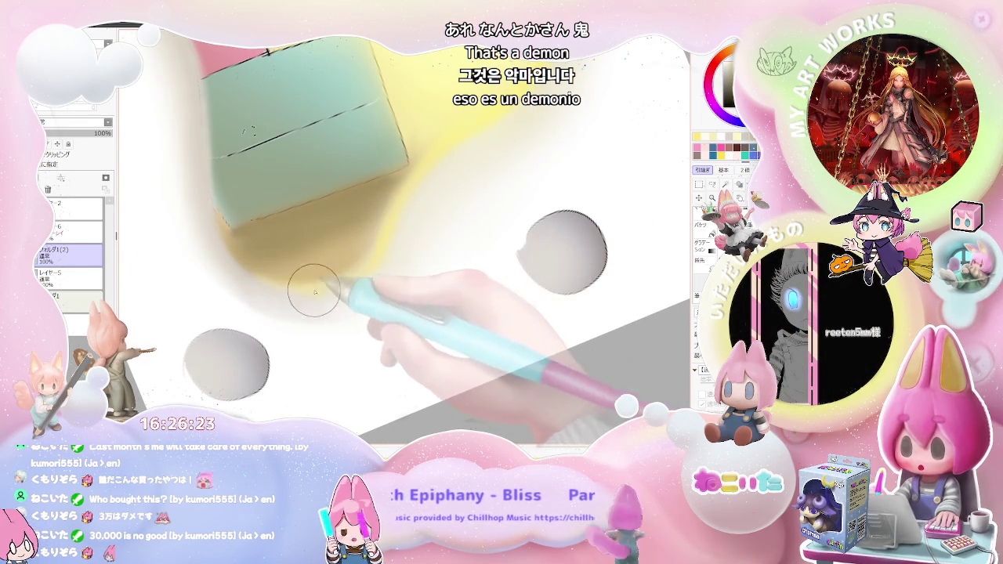
pyautogui.press('-')
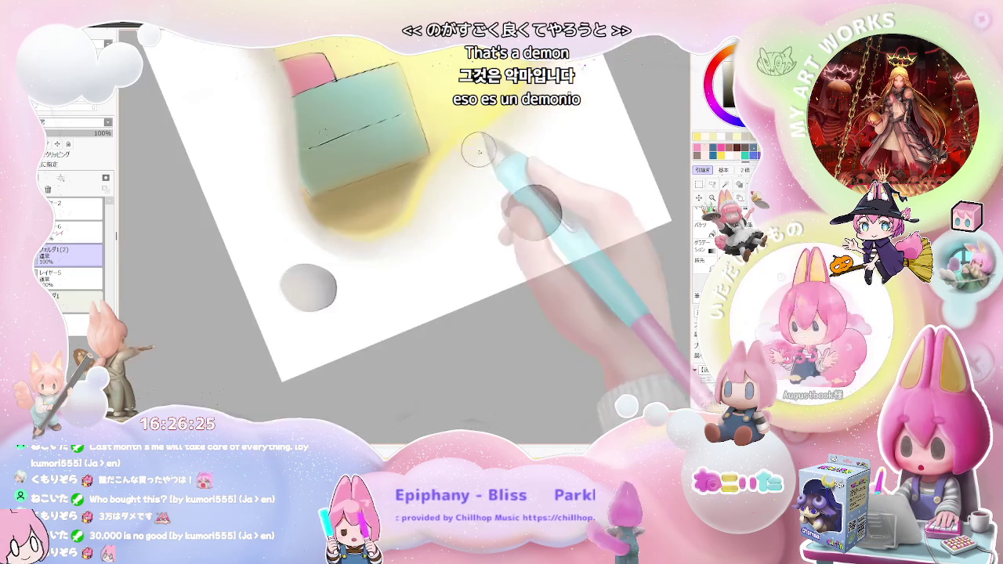
pyautogui.press('-')
pyautogui.press('-')
pyautogui.press('End')
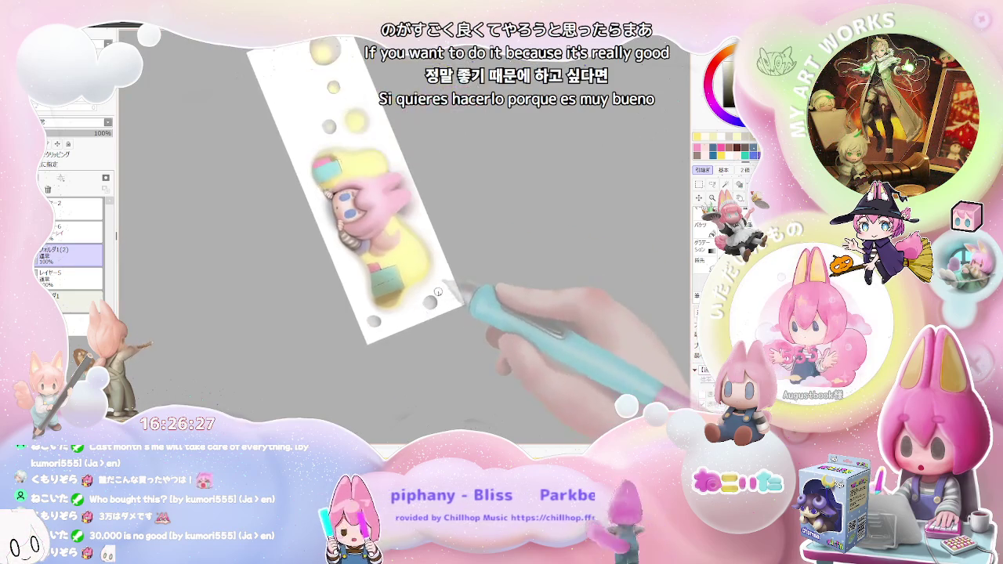
pyautogui.press('End')
pyautogui.press('+')
pyautogui.press('+')
pyautogui.press('+')
pyautogui.press('+')
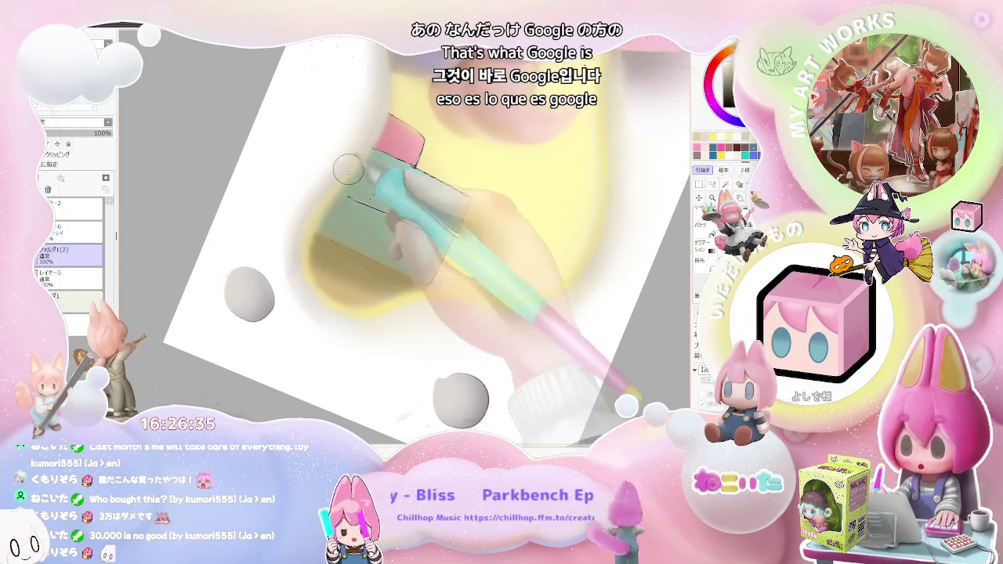
pyautogui.press('-')
pyautogui.press('-')
pyautogui.press('-')
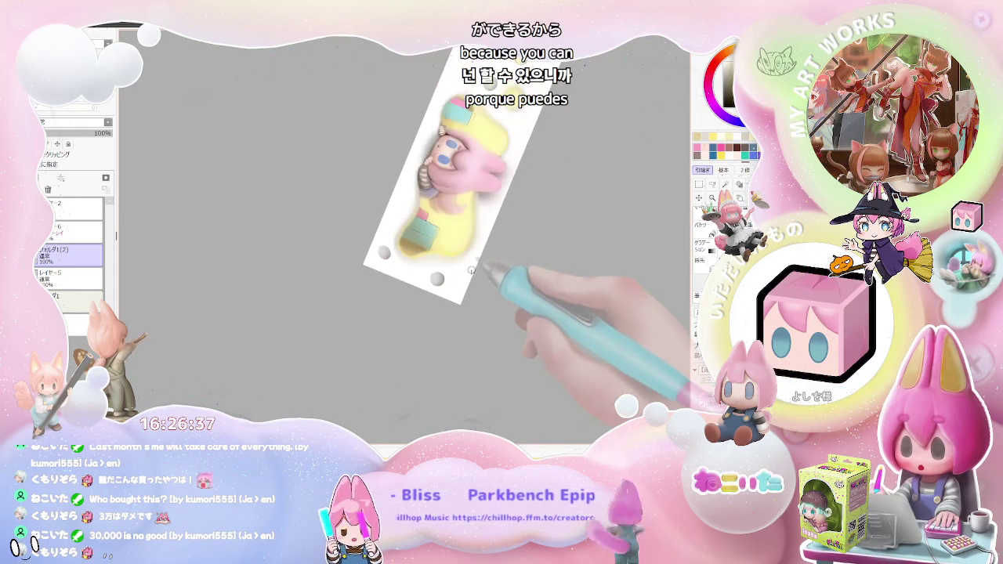
# Step: Zoom close on the character's face, then turn the view so she lies upright
pyautogui.press('+')
pyautogui.press('End')
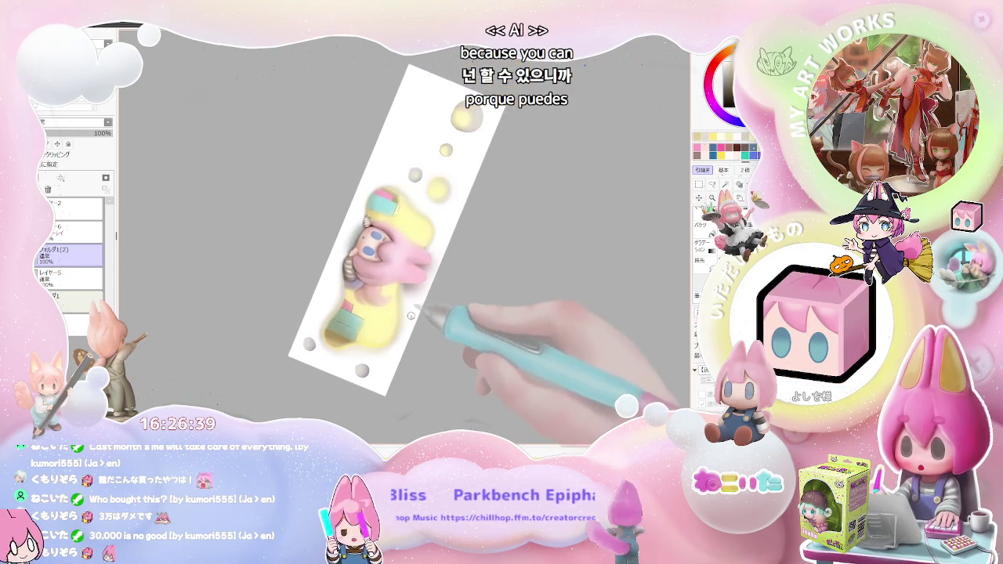
pyautogui.press('+')
pyautogui.press('+')
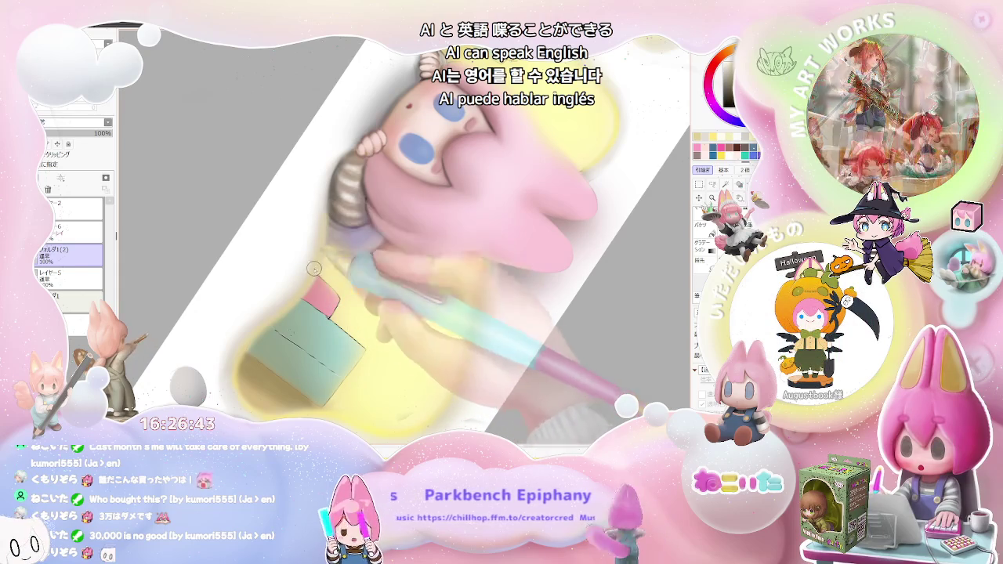
pyautogui.press('-')
pyautogui.press('-')
pyautogui.press('-')
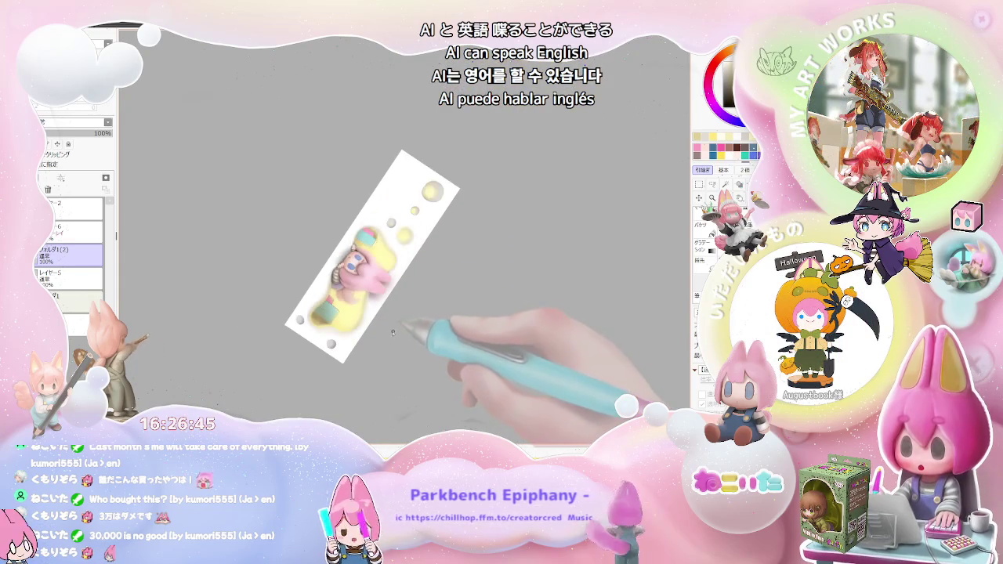
pyautogui.press('+')
pyautogui.press('+')
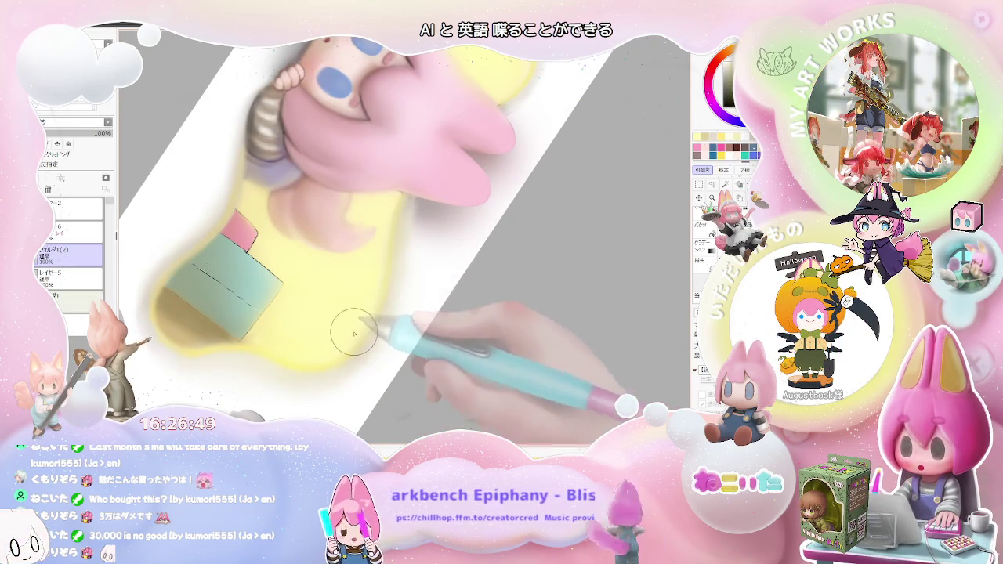
pyautogui.press('-')
pyautogui.press('-')
pyautogui.press('-')
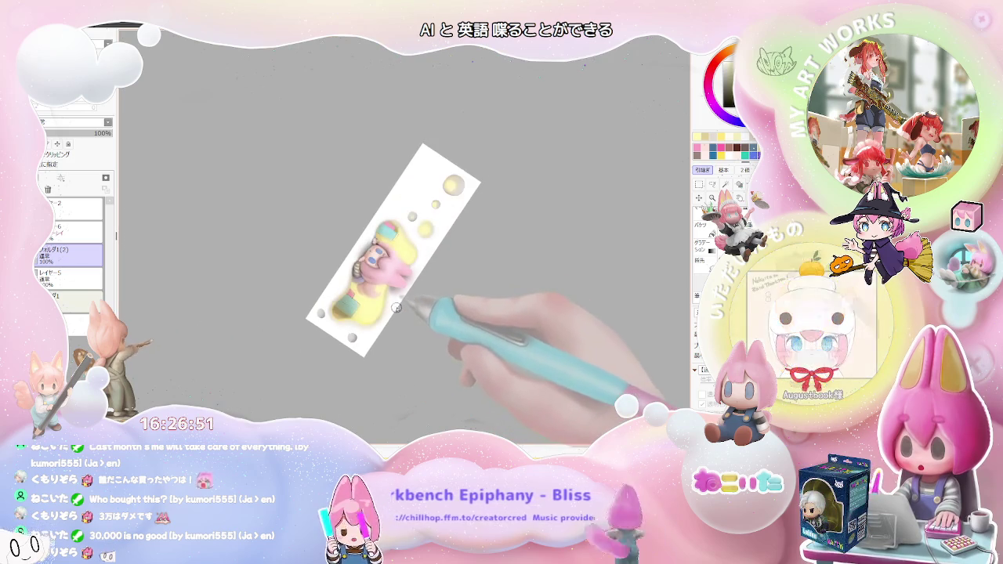
pyautogui.press('+')
pyautogui.press('+')
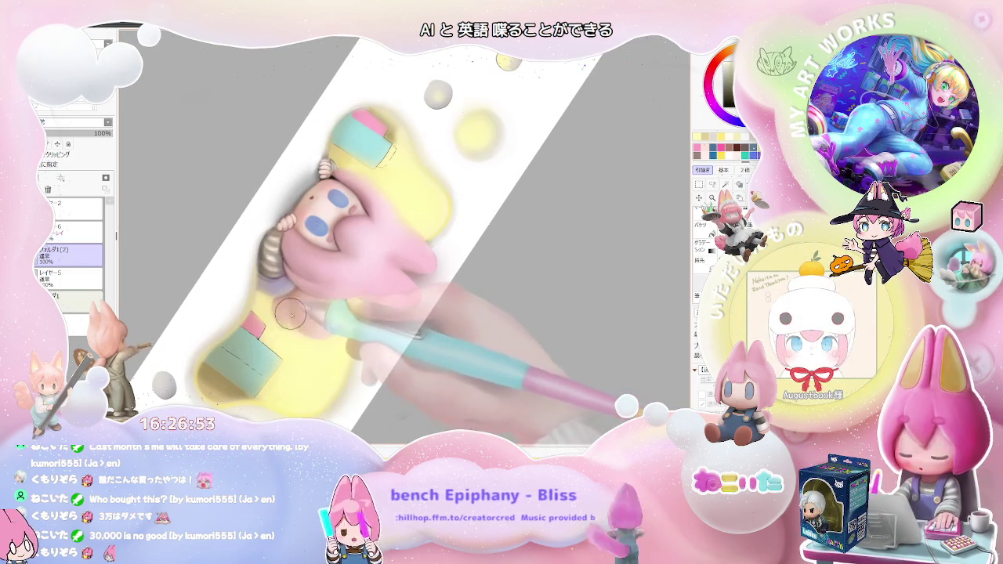
pyautogui.press('Home')
pyautogui.press('+')
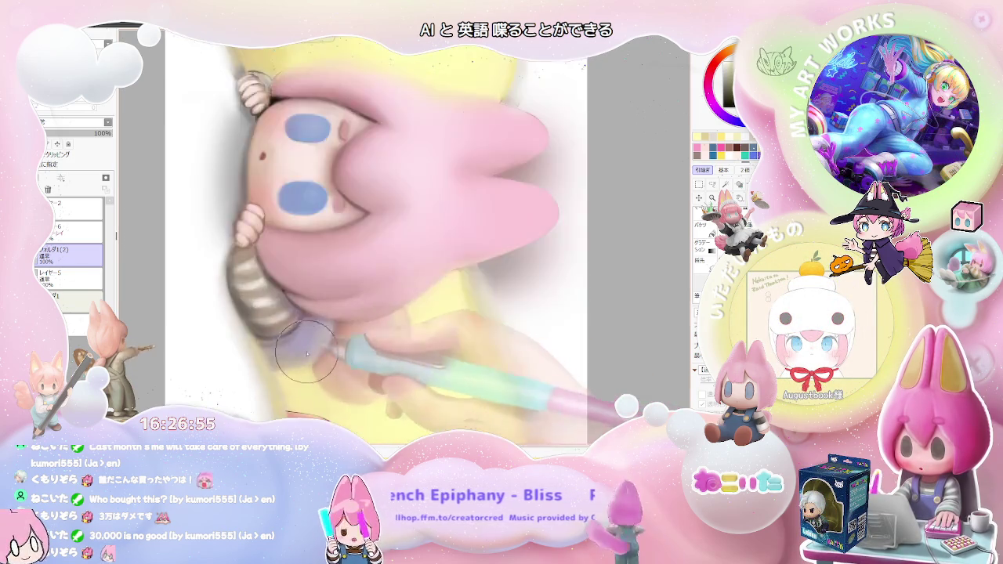
pyautogui.press('+')
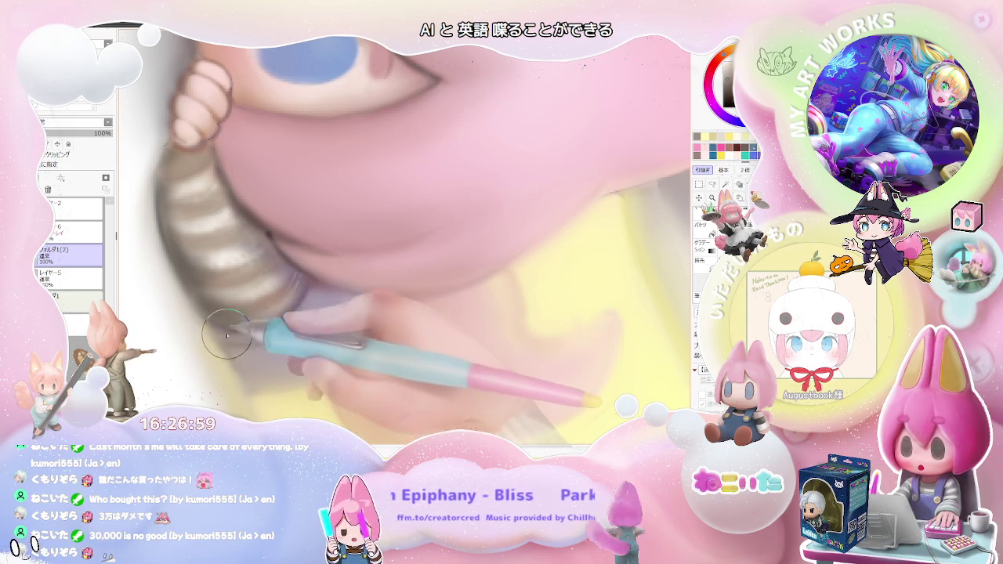
pyautogui.press('-')
pyautogui.press('-')
pyautogui.press('-')
pyautogui.press('-')
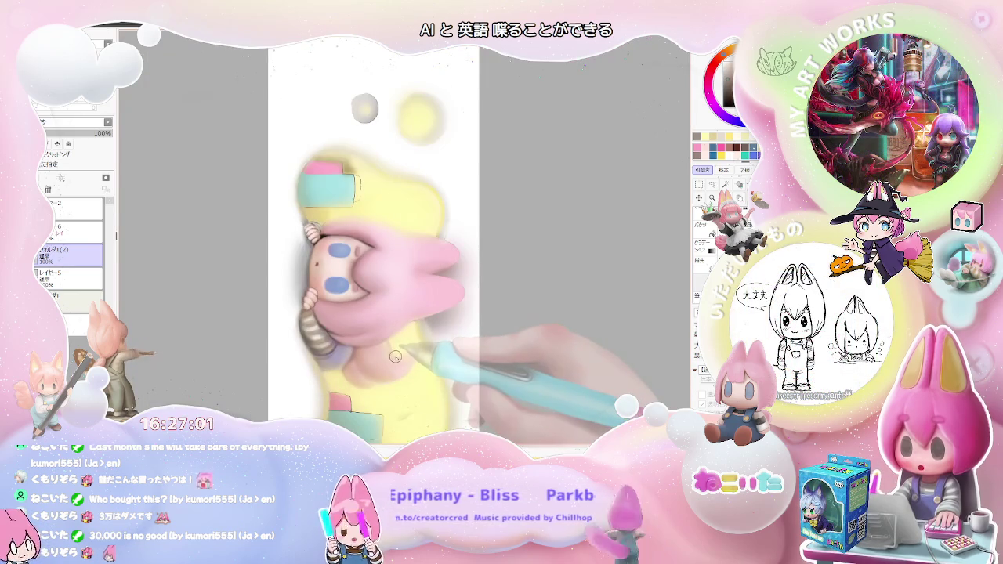
pyautogui.moveTo(395, 357)
pyautogui.mouseDown()
pyautogui.moveTo(504, 369)
pyautogui.moveTo(467, 360)
pyautogui.mouseUp()
pyautogui.press('+')
pyautogui.press('+')
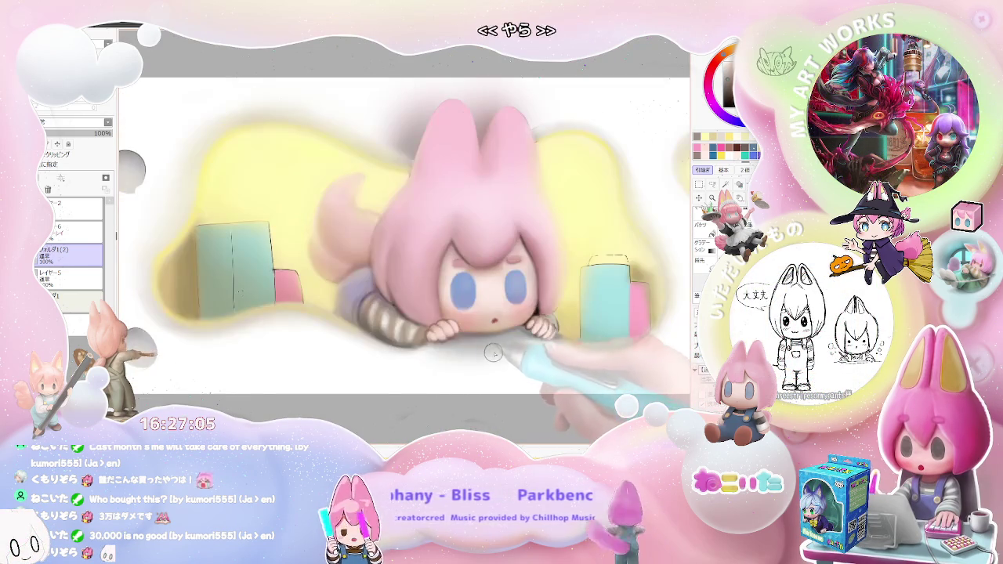
pyautogui.press('+')
pyautogui.press('+')
pyautogui.press('+')
pyautogui.press('+')
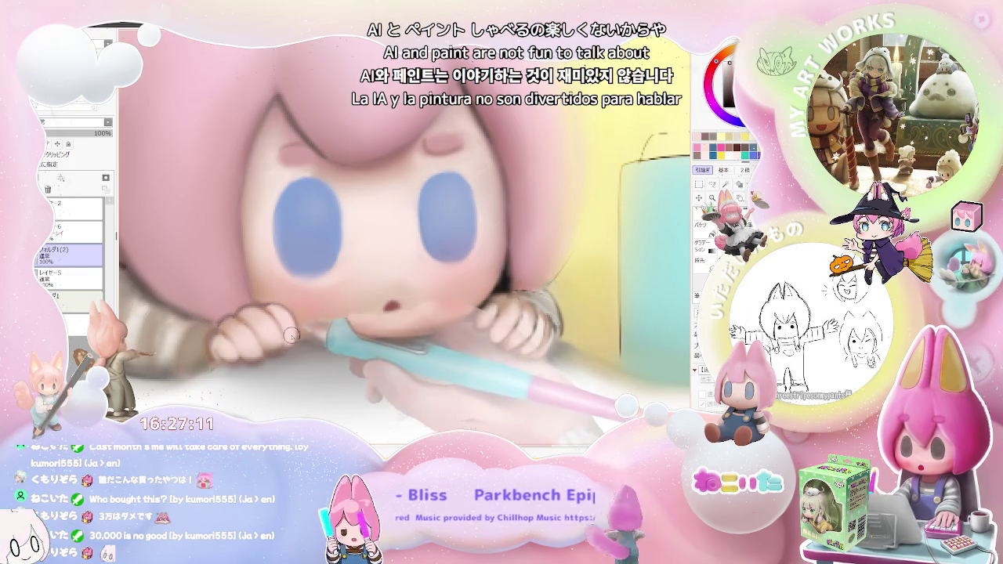
pyautogui.press('-')
pyautogui.press('-')
pyautogui.press('-')
pyautogui.press('Delete')
pyautogui.press('Delete')
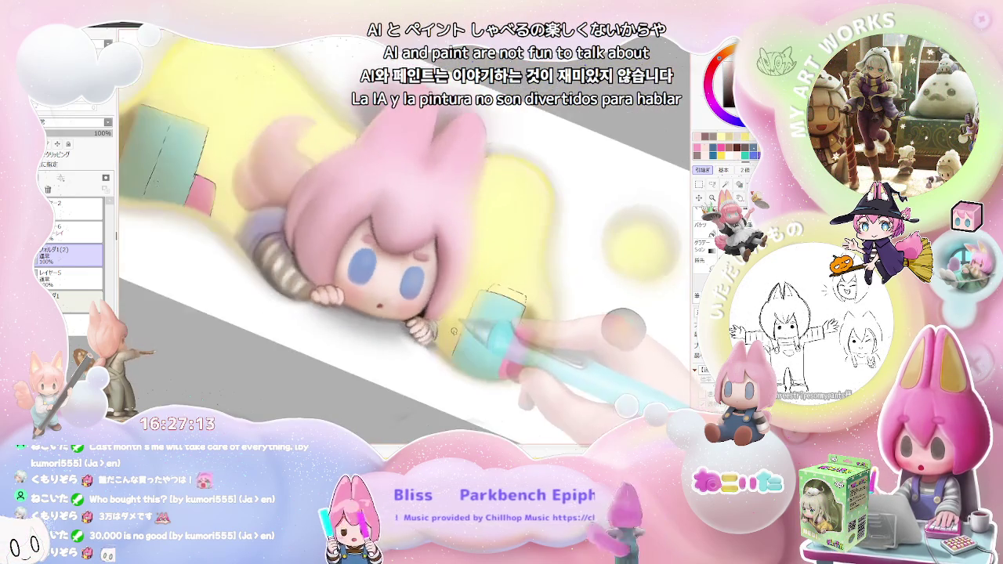
pyautogui.press('+')
pyautogui.press('+')
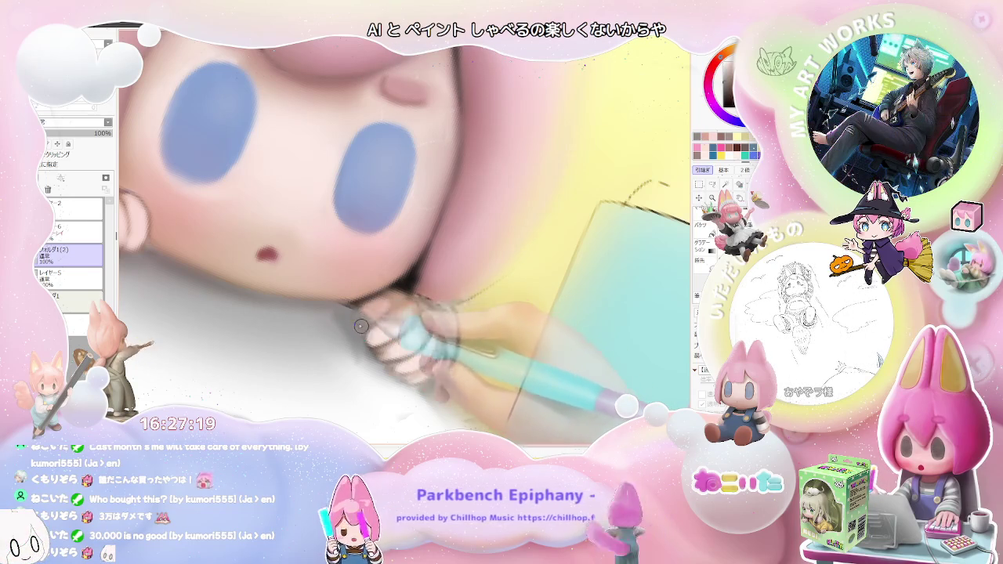
pyautogui.press('-')
pyautogui.press('-')
pyautogui.press('Delete')
pyautogui.press('-')
pyautogui.press('Delete')
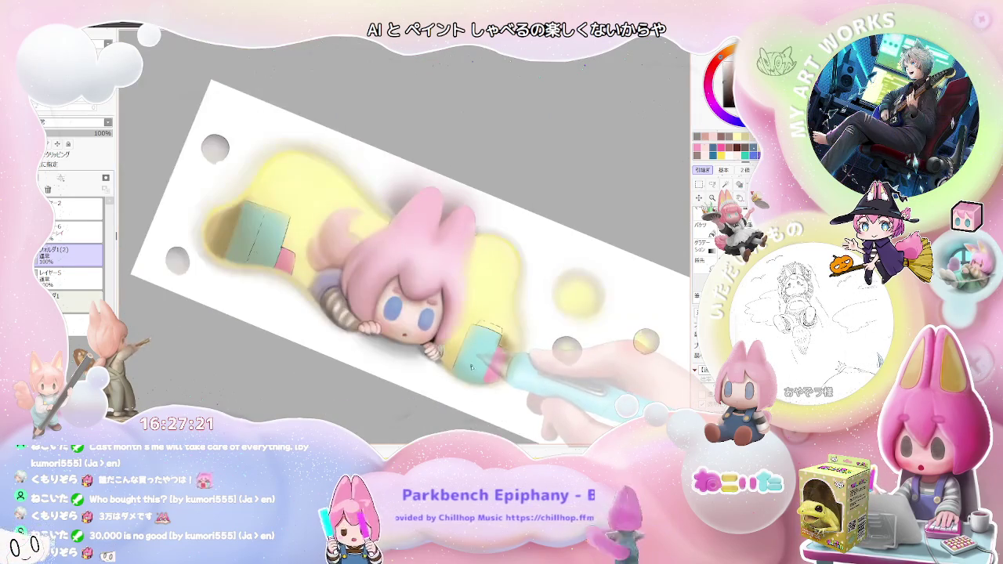
pyautogui.press('+')
pyautogui.press('End')
pyautogui.press('+')
pyautogui.press('+')
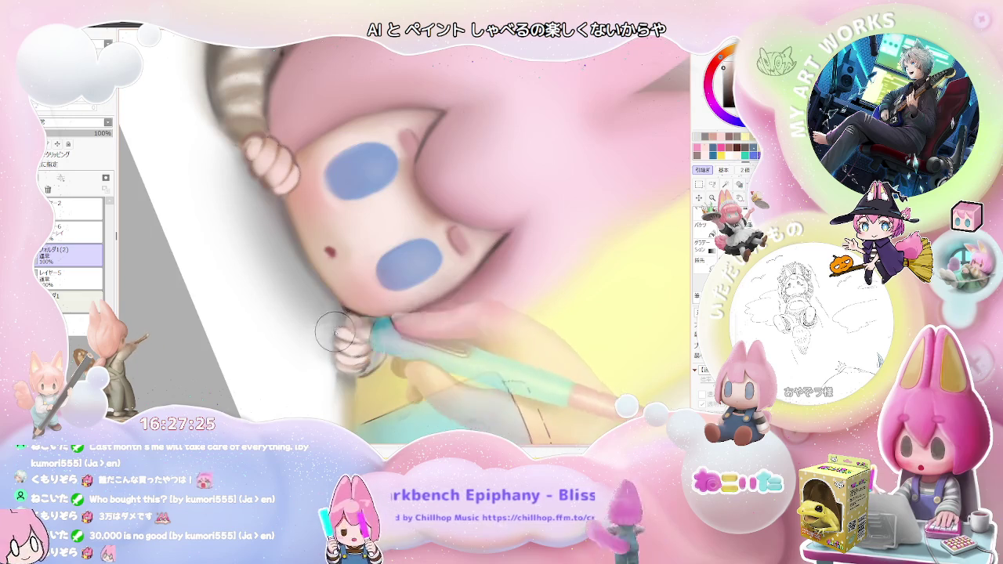
pyautogui.press('-')
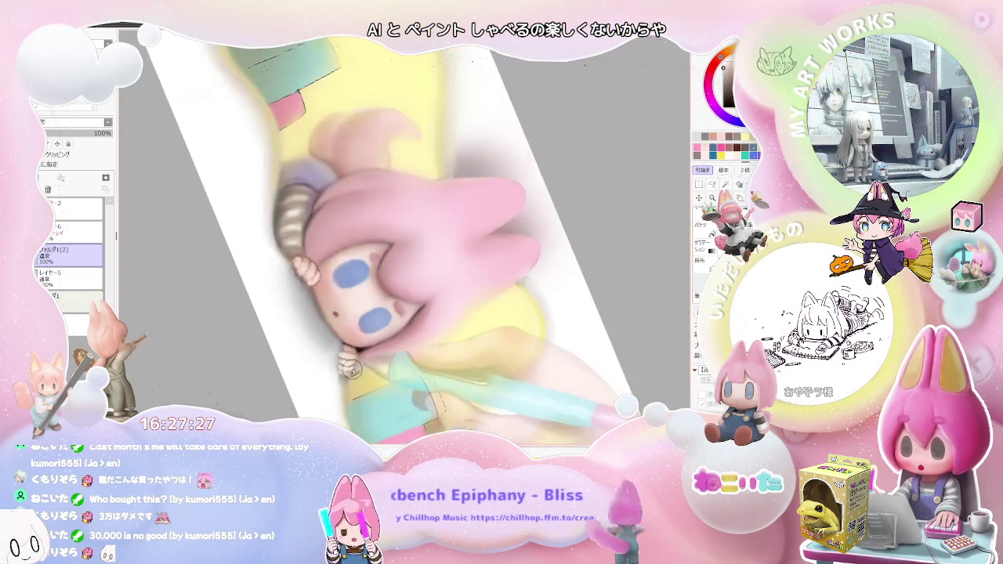
pyautogui.press('-')
pyautogui.scroll(2, 334, 379)
pyautogui.scroll(1, 338, 364)
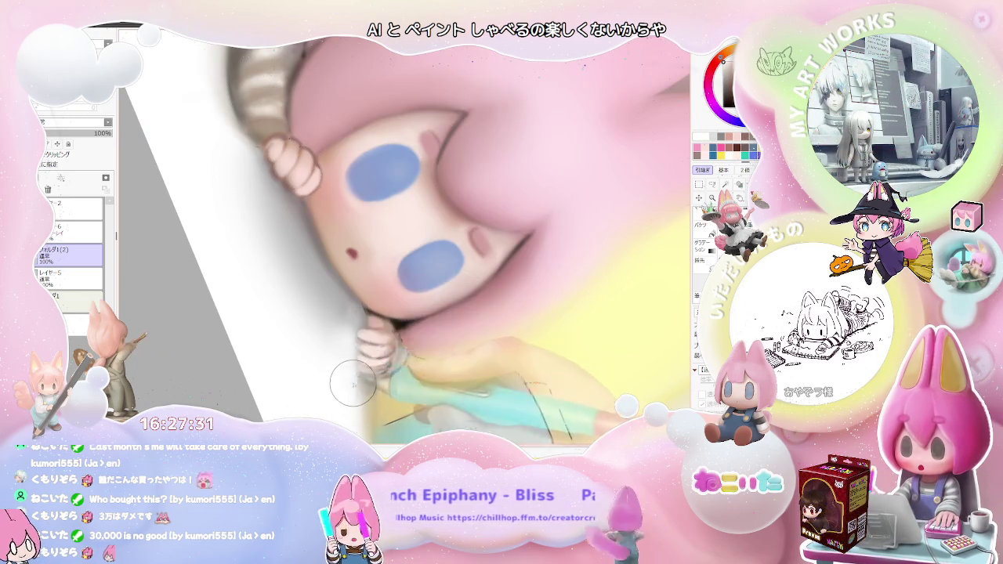
pyautogui.scroll(-1, 353, 387)
pyautogui.scroll(-1, 384, 385)
pyautogui.scroll(-1, 415, 382)
pyautogui.scroll(-1, 429, 381)
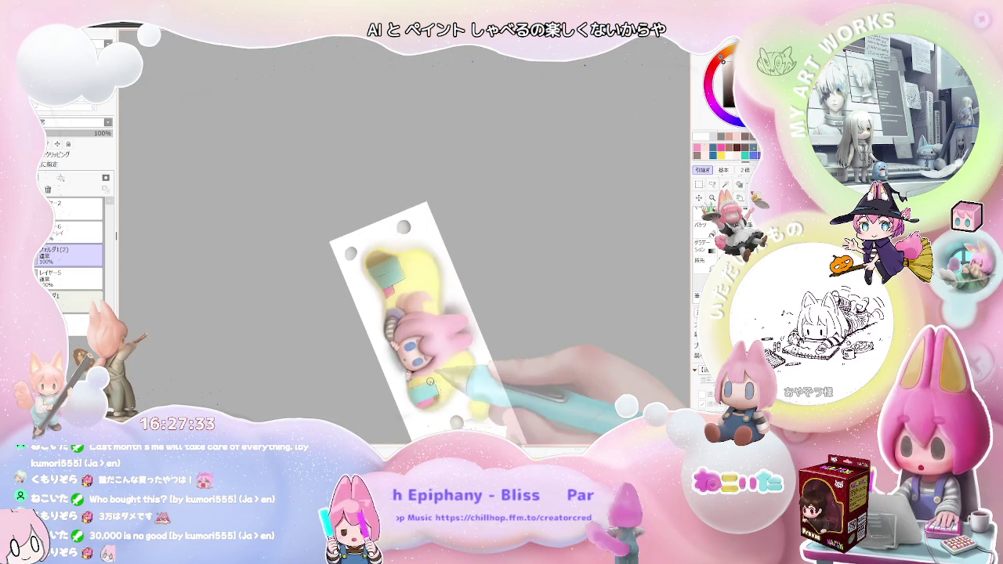
pyautogui.scroll(1, 416, 376)
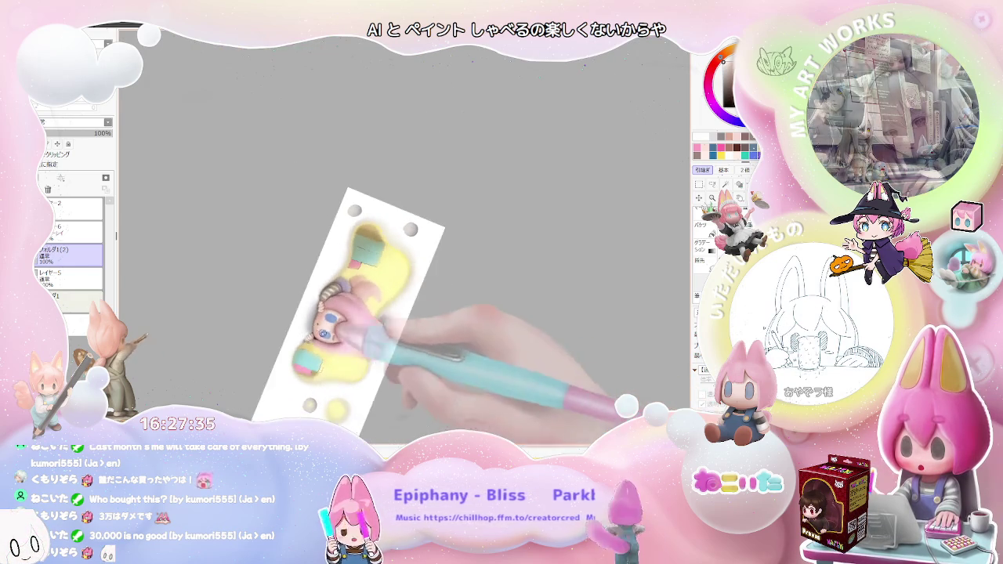
pyautogui.scroll(1, 353, 360)
pyautogui.scroll(1, 293, 346)
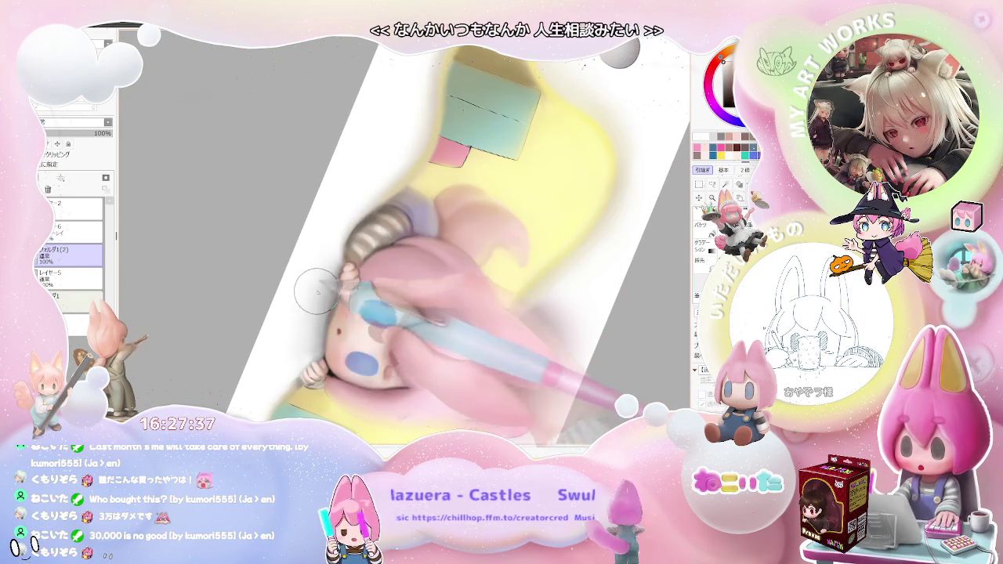
pyautogui.scroll(-1, 312, 332)
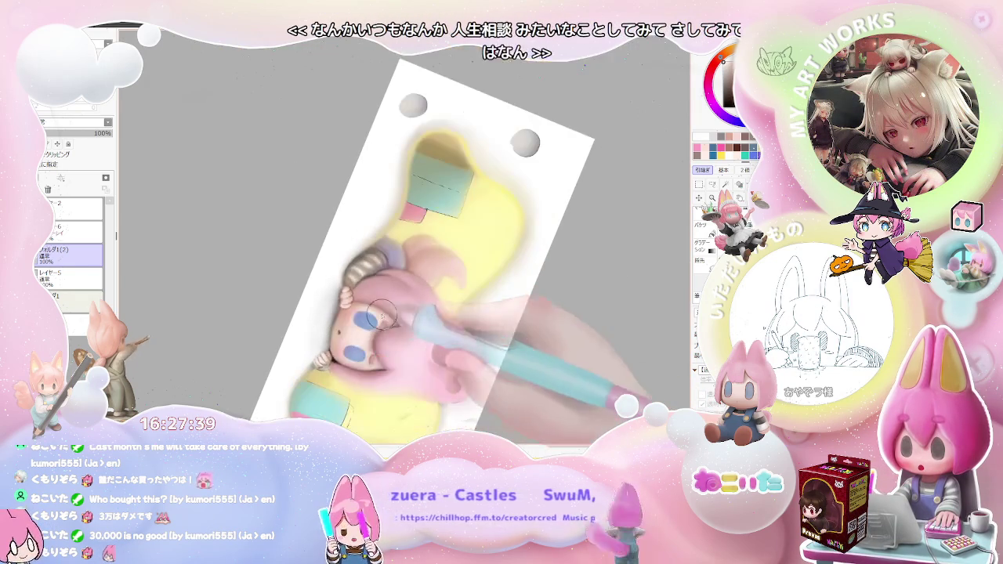
pyautogui.scroll(-1, 312, 337)
pyautogui.scroll(2, 312, 354)
pyautogui.scroll(1, 311, 353)
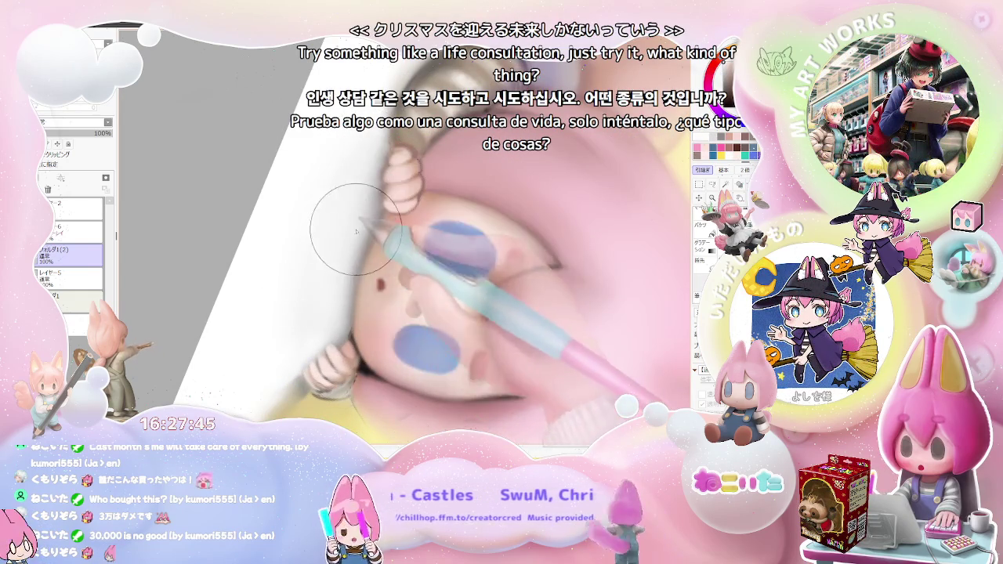
pyautogui.scroll(-1, 356, 233)
pyautogui.scroll(1, 356, 233)
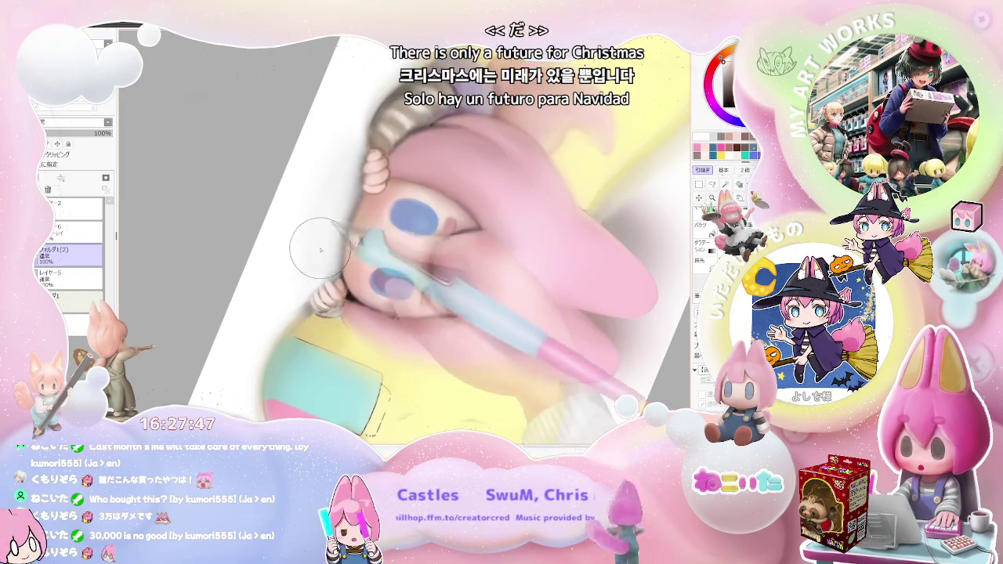
pyautogui.scroll(-2, 564, 273)
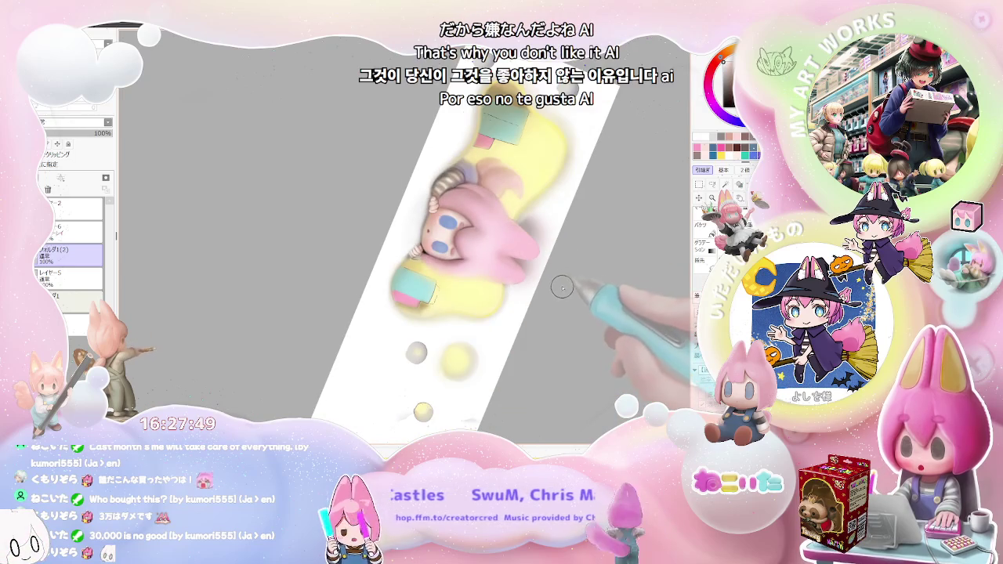
pyautogui.scroll(2, 556, 287)
pyautogui.scroll(2, 556, 235)
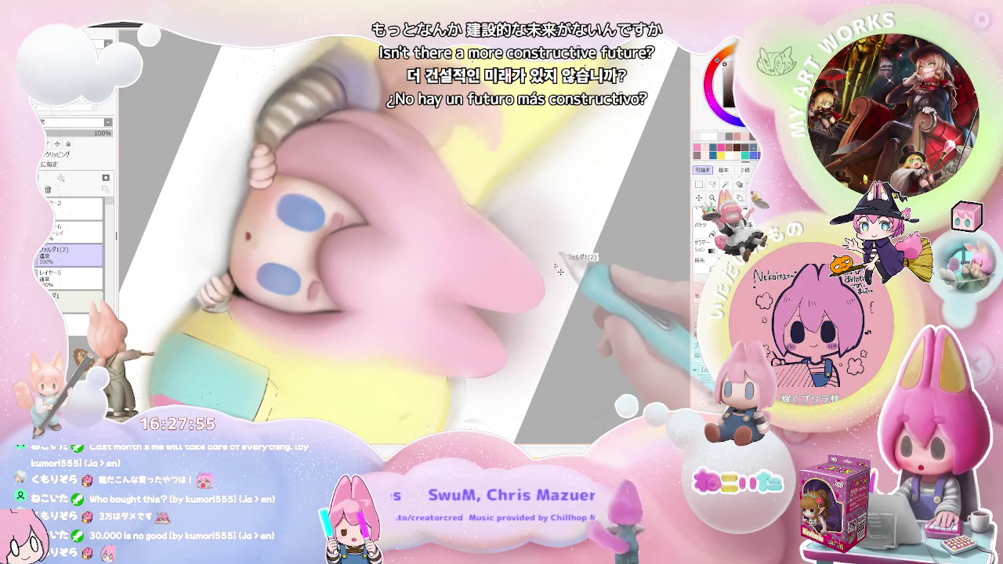
# Step: Shrink the brush to 16.0 and extend the pink of the hair on Layer 5
pyautogui.moveTo(570, 229); pyautogui.dragTo(513, 215)
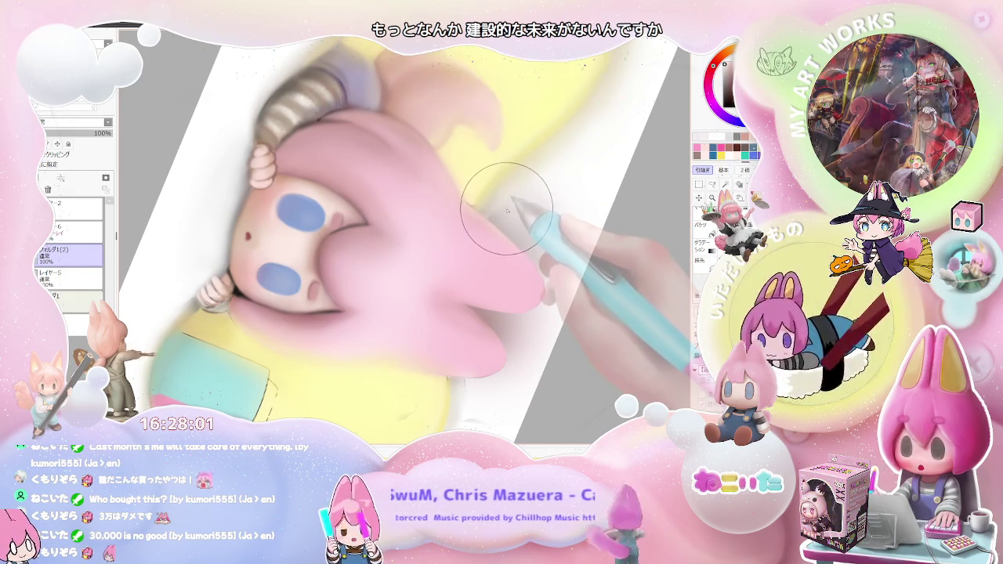
pyautogui.moveTo(521, 249); pyautogui.dragTo(545, 210)
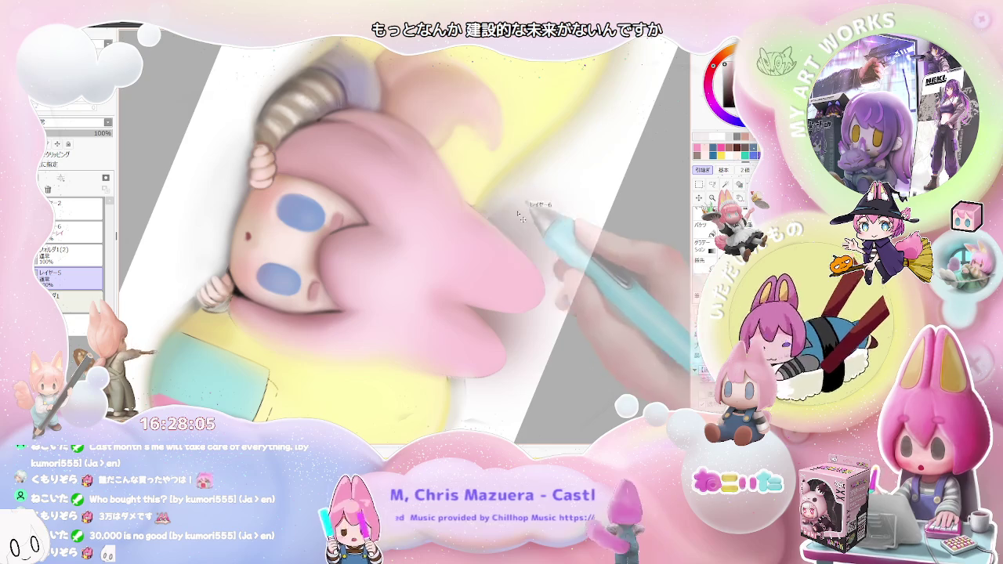
pyautogui.scroll(-5, 569, 296)
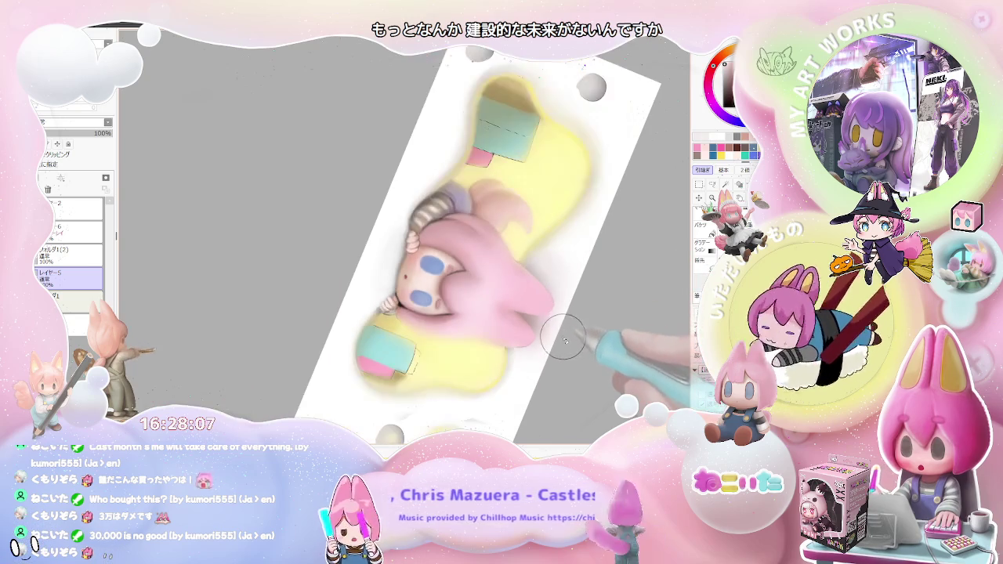
# Step: Rotate the page nearly horizontal, then tilt it steeper and zoom in on the character
pyautogui.press('End')
pyautogui.press('End')
pyautogui.press('End')
pyautogui.press('End')
pyautogui.press('End')
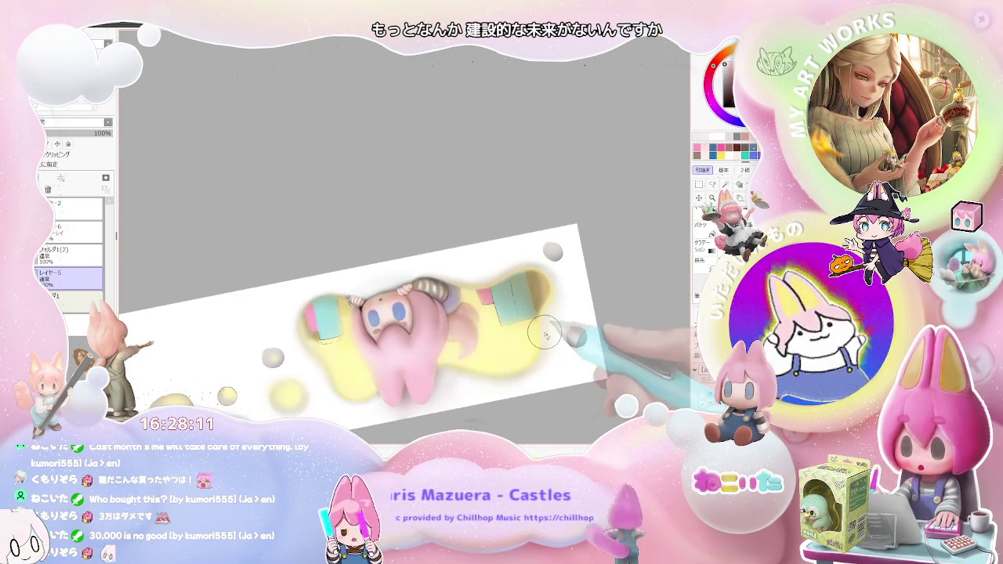
pyautogui.scroll(3, 546, 336)
pyautogui.scroll(5, 435, 382)
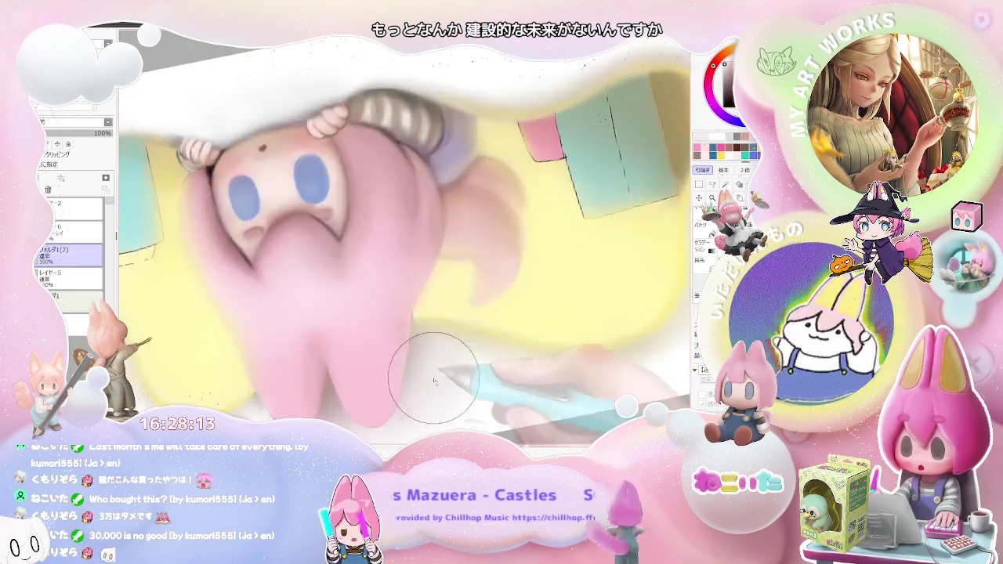
pyautogui.scroll(4, 424, 357)
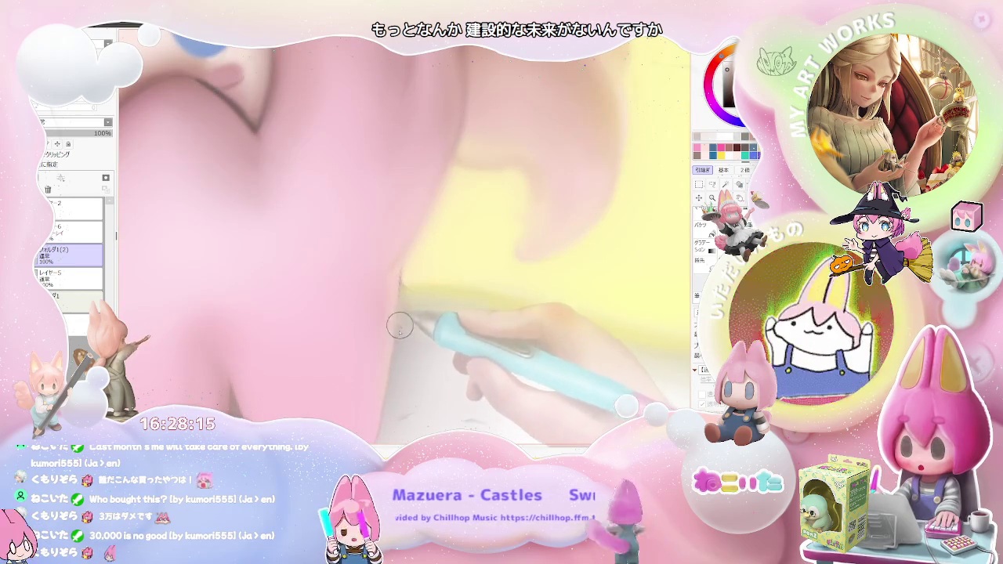
pyautogui.scroll(-3, 406, 343)
pyautogui.scroll(-4, 439, 353)
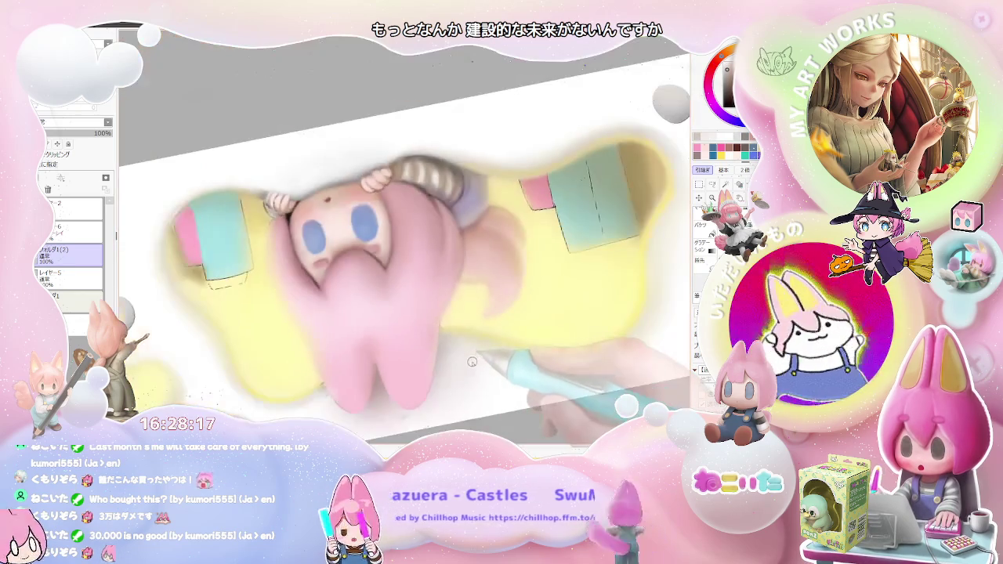
pyautogui.scroll(-2, 475, 366)
pyautogui.scroll(2, 481, 375)
pyautogui.scroll(2, 439, 360)
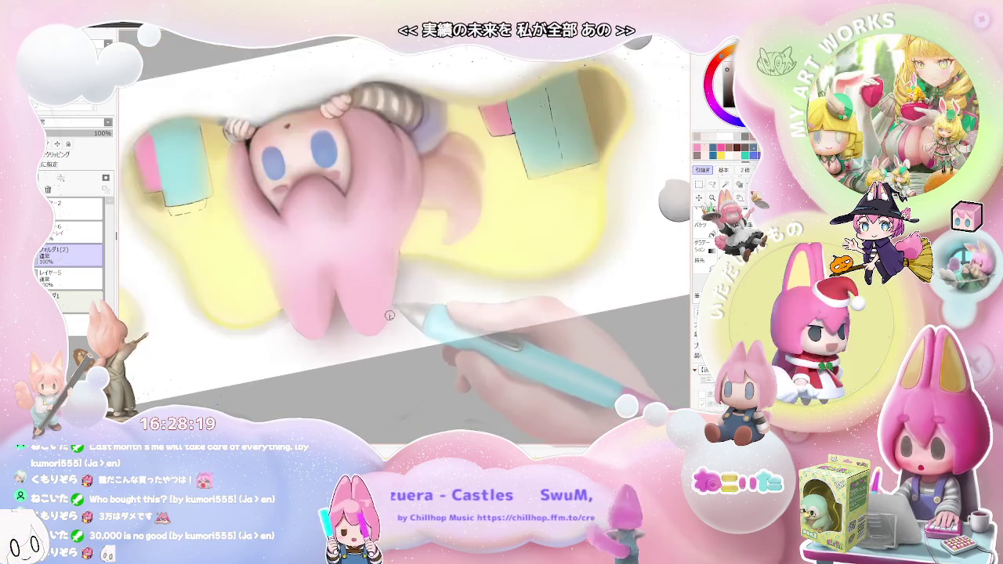
pyautogui.scroll(2, 376, 344)
pyautogui.scroll(2, 298, 329)
pyautogui.scroll(2, 243, 313)
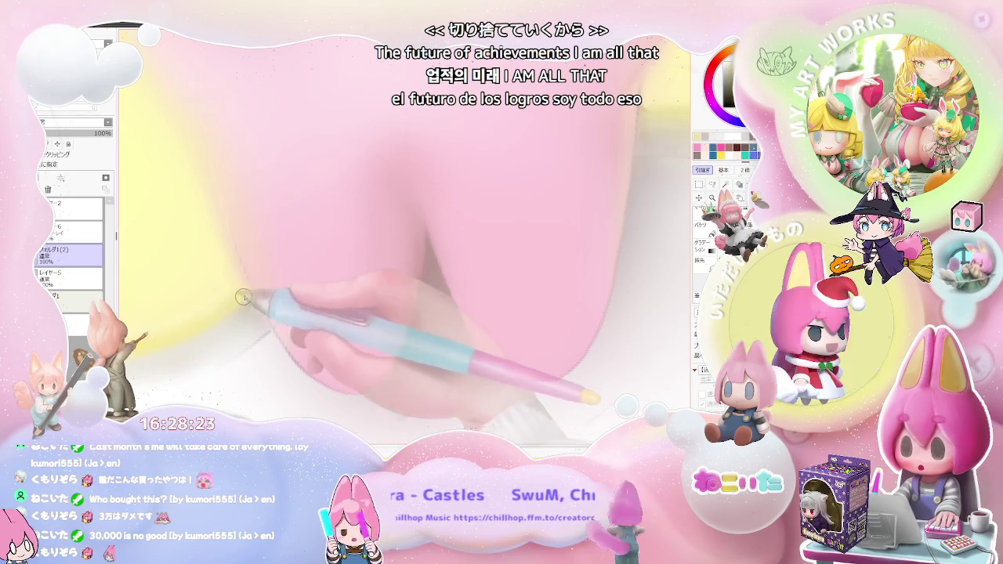
pyautogui.scroll(-1, 267, 306)
pyautogui.scroll(-2, 329, 309)
pyautogui.scroll(-3, 392, 312)
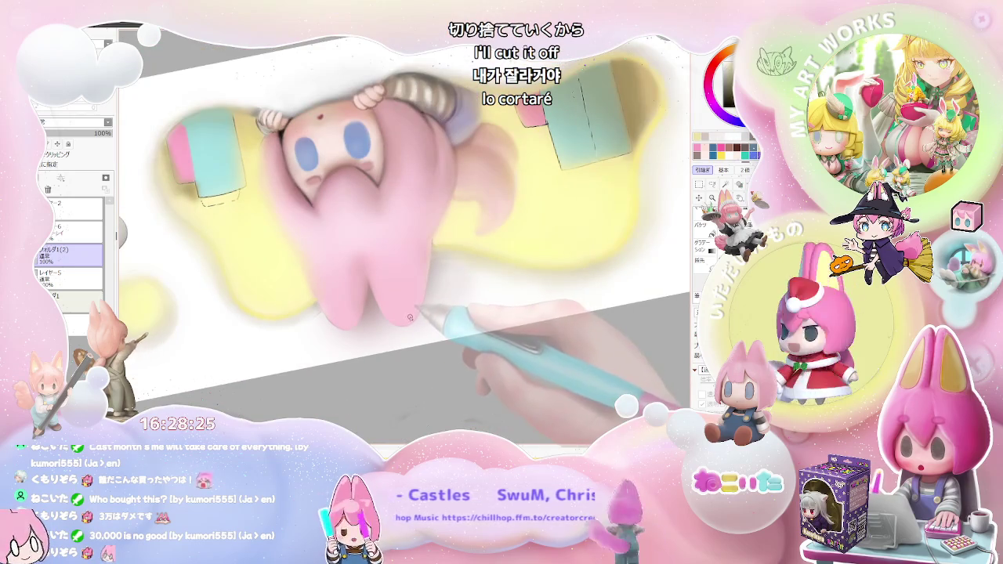
pyautogui.moveTo(409, 317); pyautogui.dragTo(356, 217)
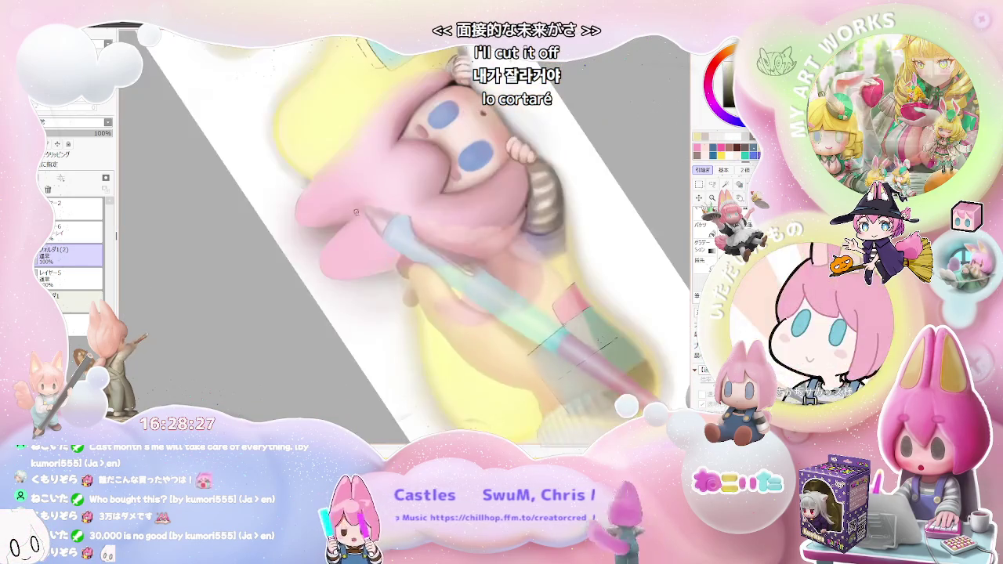
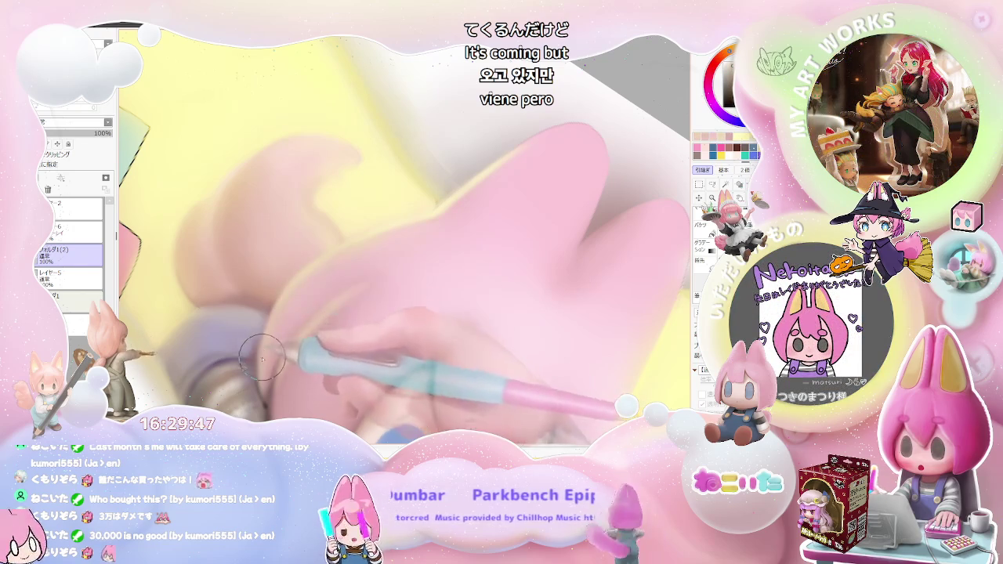
# Step: Set the airbrush size to 18 for shading the hair
pyautogui.press('[')
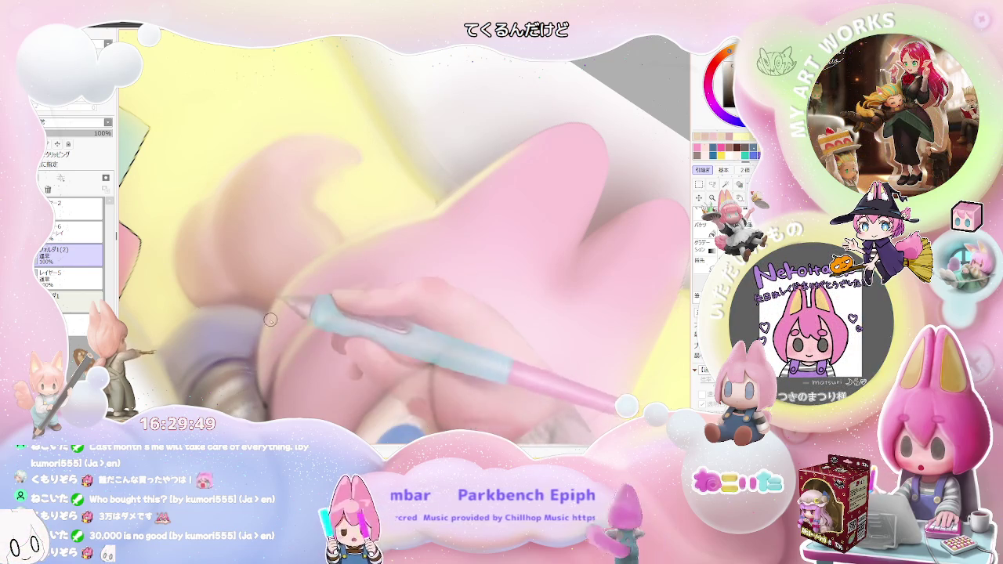
pyautogui.press(']')
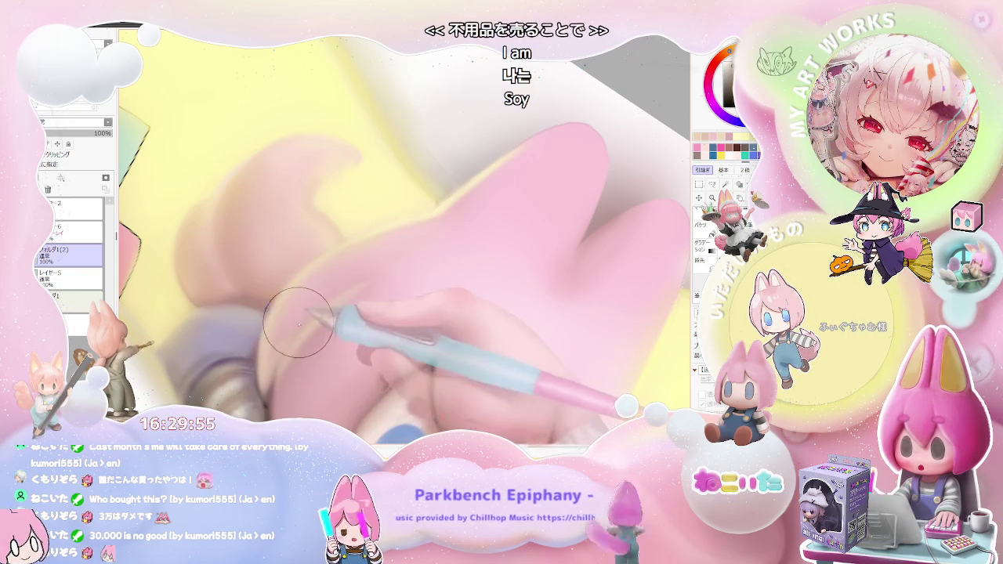
pyautogui.moveTo(273, 374); pyautogui.dragTo(267, 384)
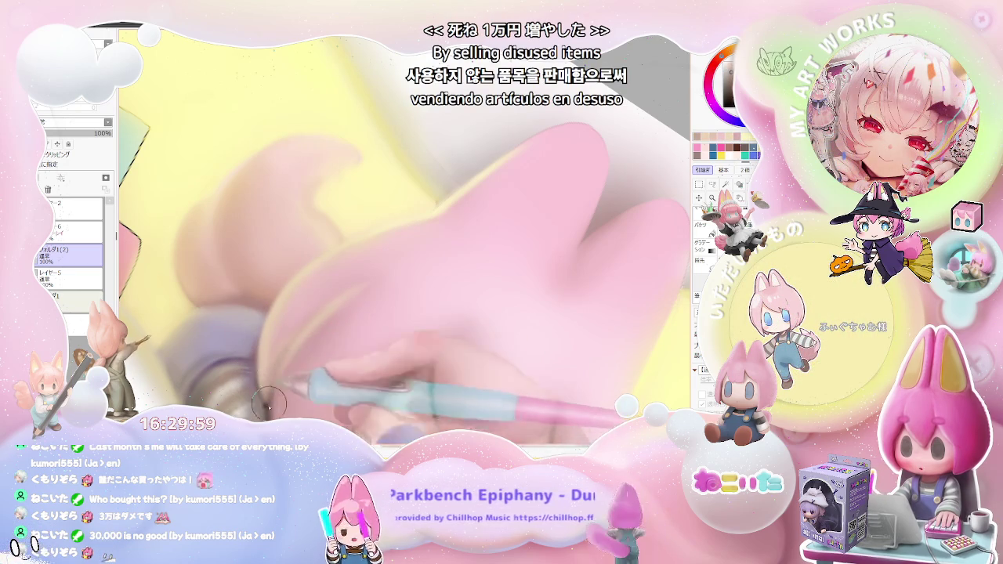
# Step: Zoom in on the head and softly shade the pink hair around the face and ear
pyautogui.hotkey('ctrl', '-')
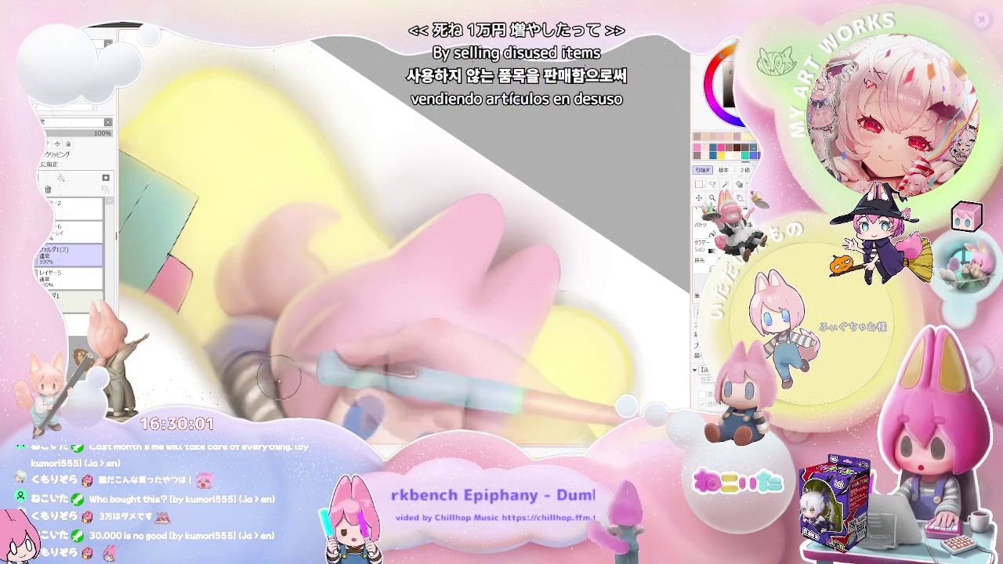
pyautogui.hotkey('ctrl', '-')
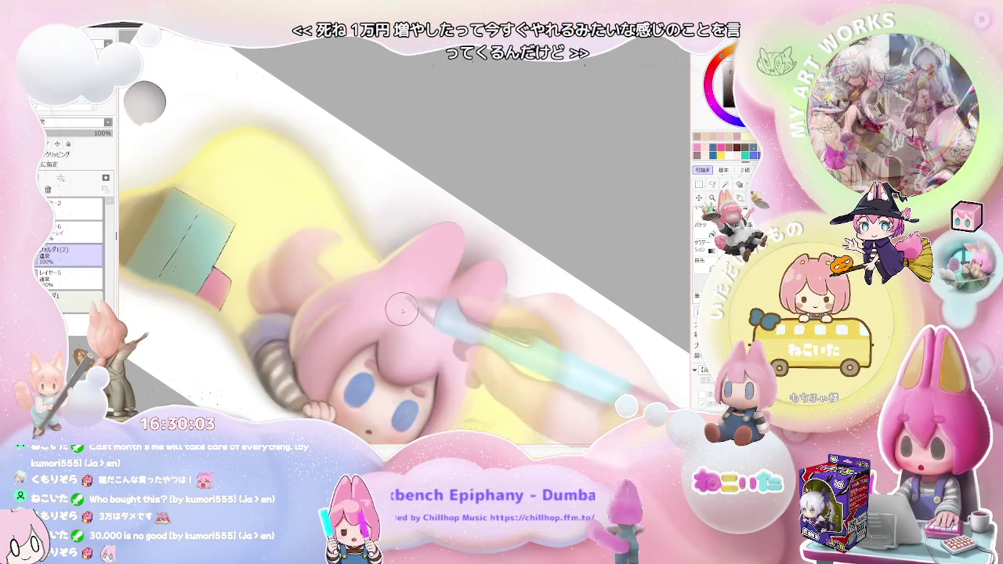
pyautogui.hotkey('ctrl', '-')
pyautogui.hotkey('ctrl', '+')
pyautogui.hotkey('ctrl', '+')
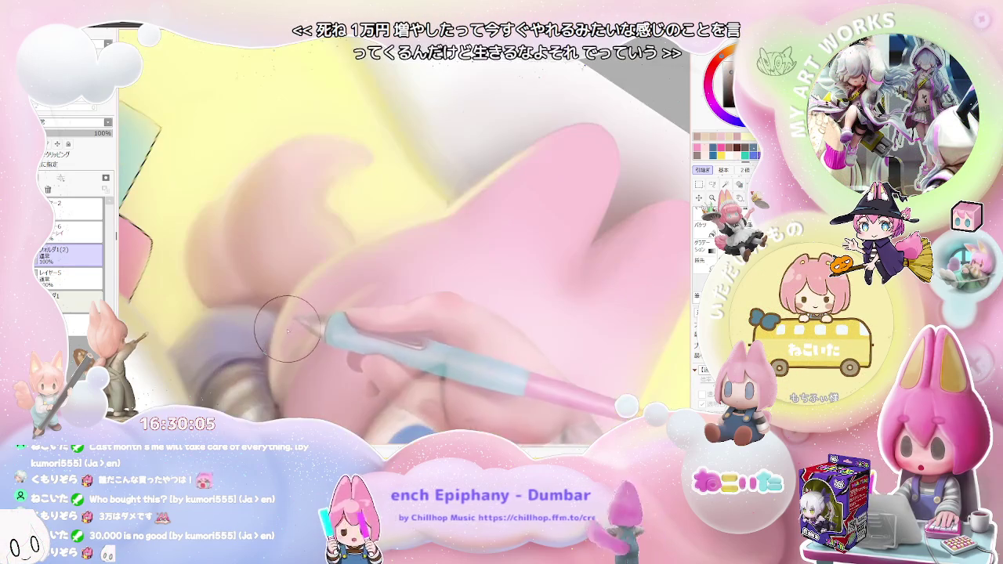
pyautogui.hotkey('ctrl', '+')
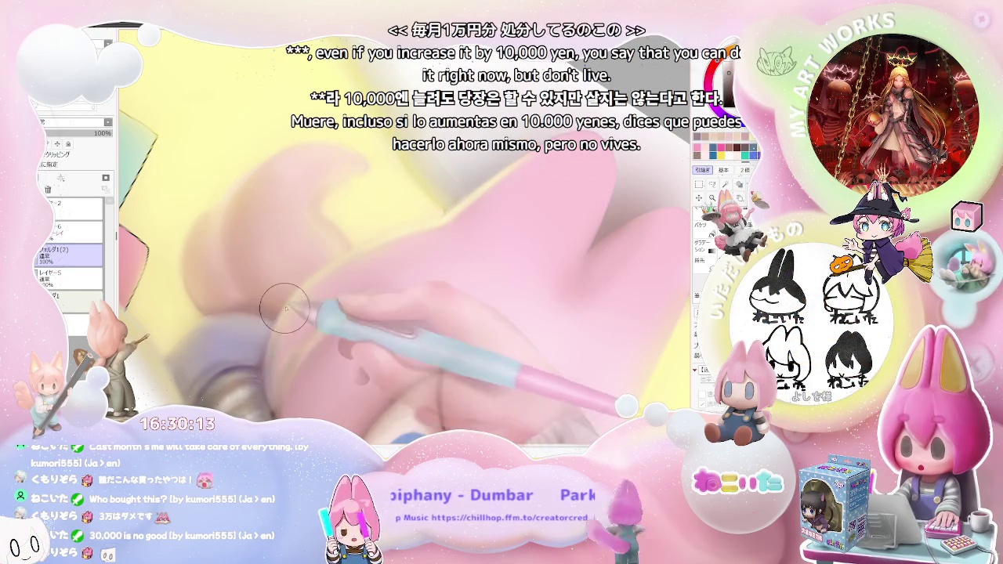
pyautogui.hotkey('ctrl', '-')
pyautogui.hotkey('ctrl', '-')
pyautogui.hotkey('ctrl', '-')
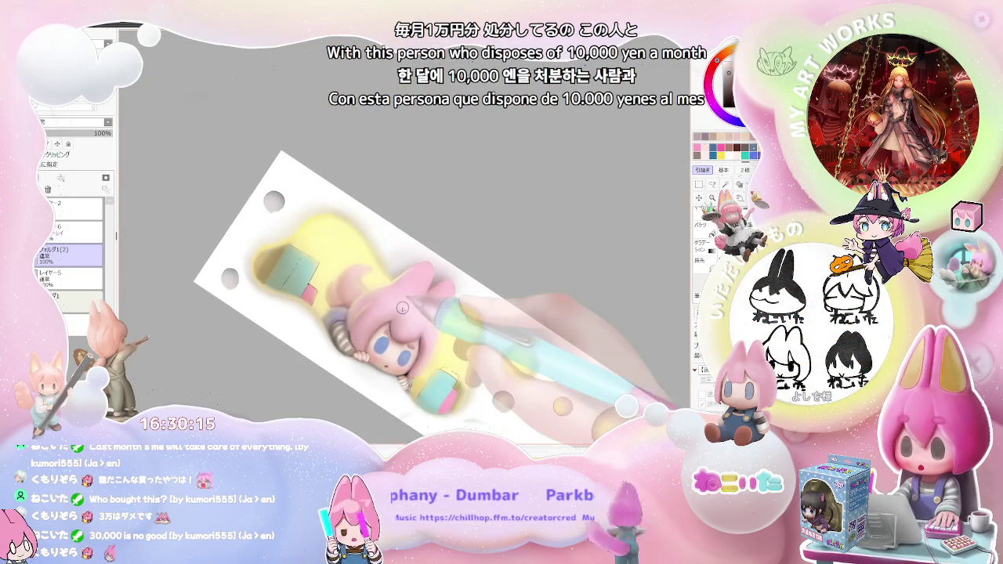
pyautogui.scroll(2, 402, 308)
pyautogui.scroll(2, 368, 308)
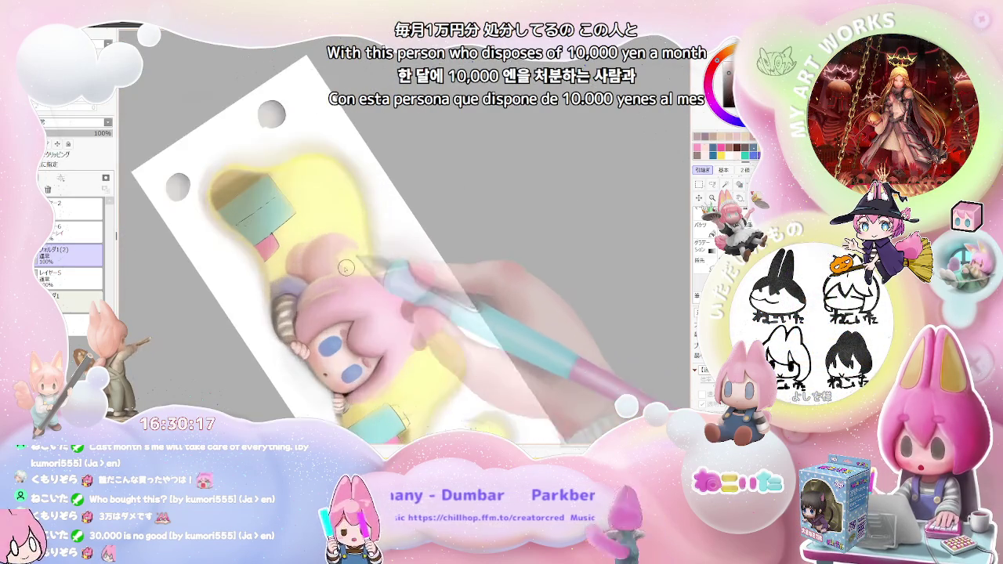
pyautogui.scroll(2, 329, 305)
pyautogui.scroll(2, 289, 304)
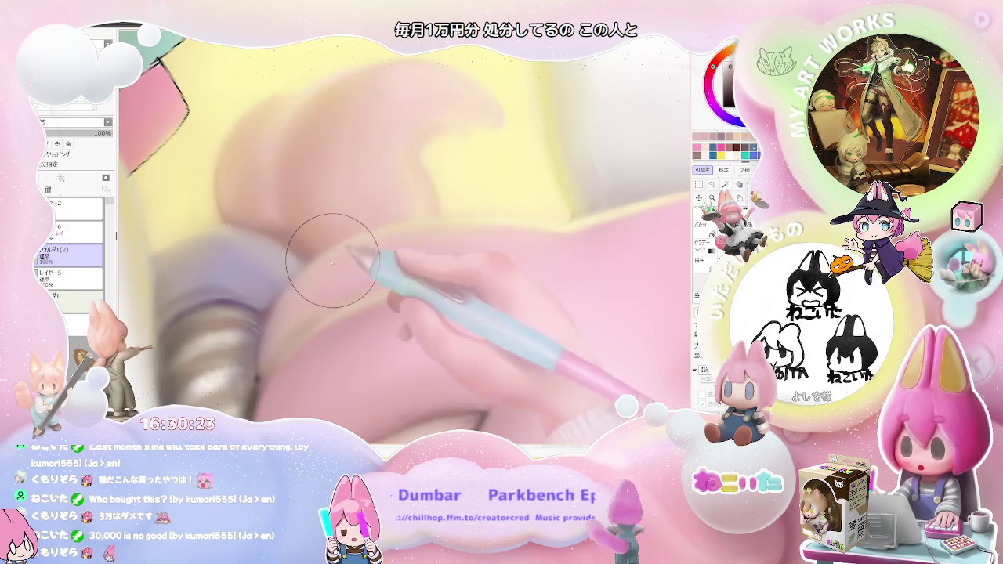
pyautogui.scroll(-5, 455, 219)
pyautogui.scroll(-3, 565, 311)
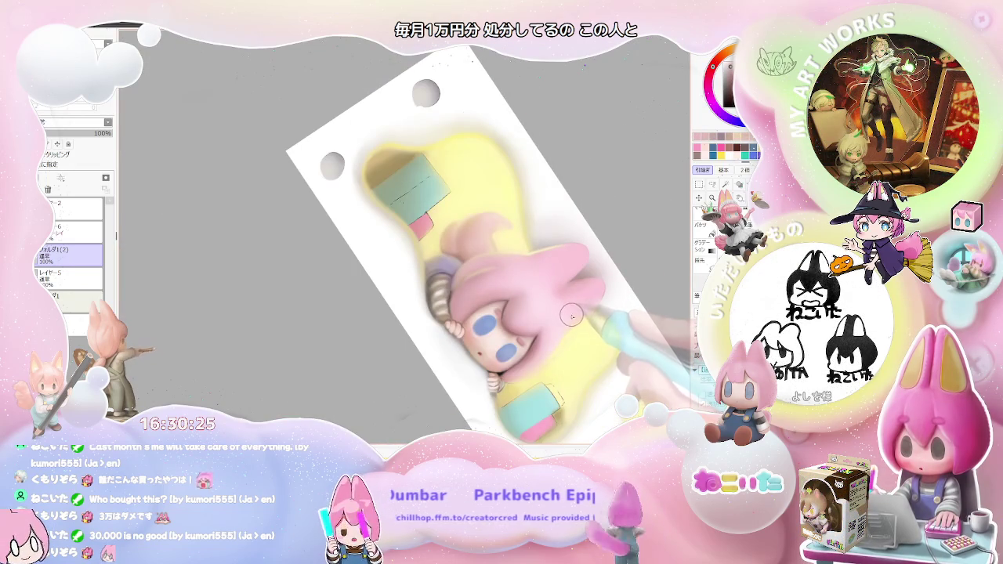
pyautogui.moveTo(572, 316); pyautogui.dragTo(463, 303)
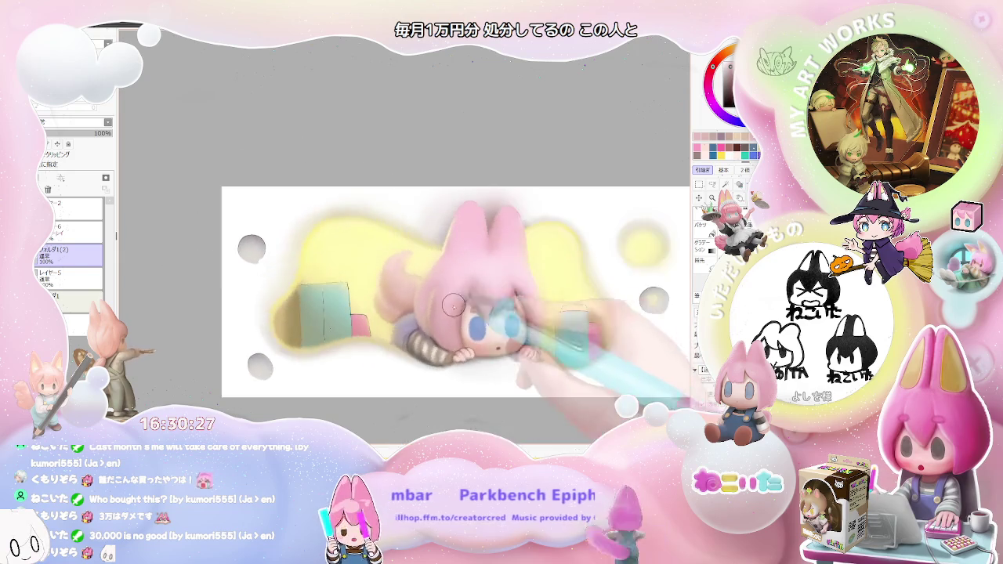
pyautogui.scroll(5, 464, 303)
pyautogui.scroll(3, 398, 264)
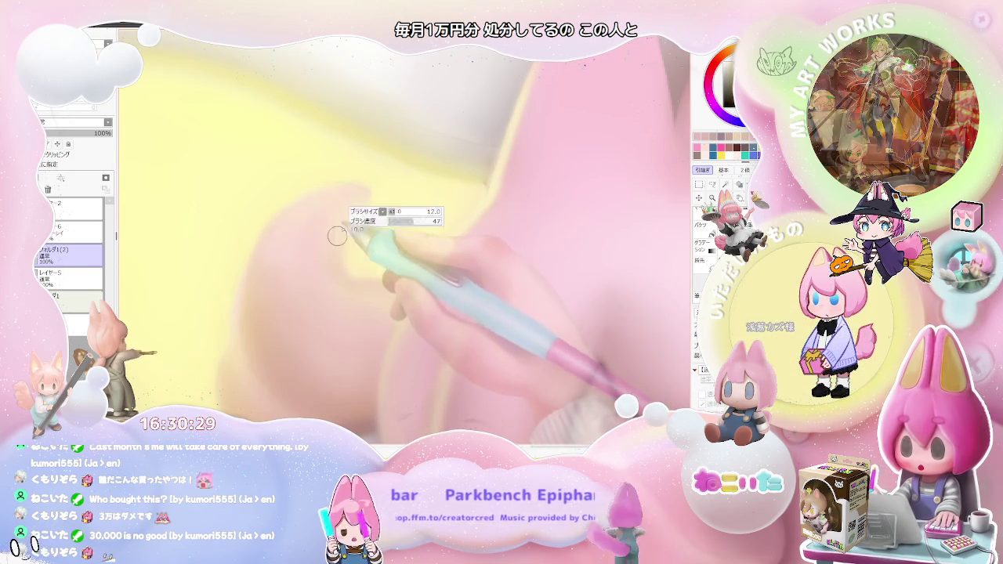
pyautogui.scroll(-5, 455, 306)
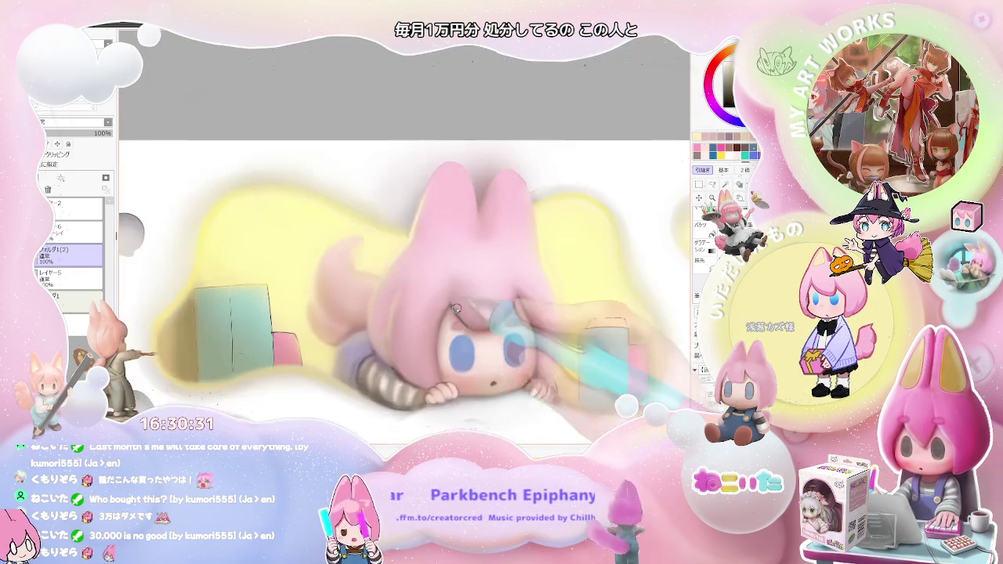
pyautogui.scroll(-2, 455, 308)
pyautogui.press('End')
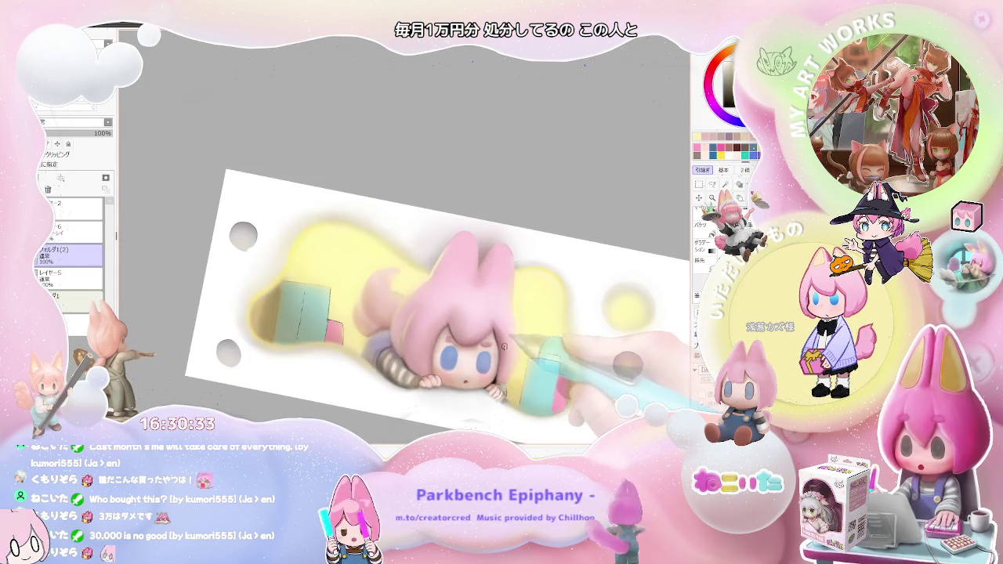
pyautogui.press('End')
pyautogui.press('End')
pyautogui.press('End')
pyautogui.scroll(3, 295, 272)
pyautogui.scroll(2, 295, 272)
pyautogui.scroll(2, 295, 272)
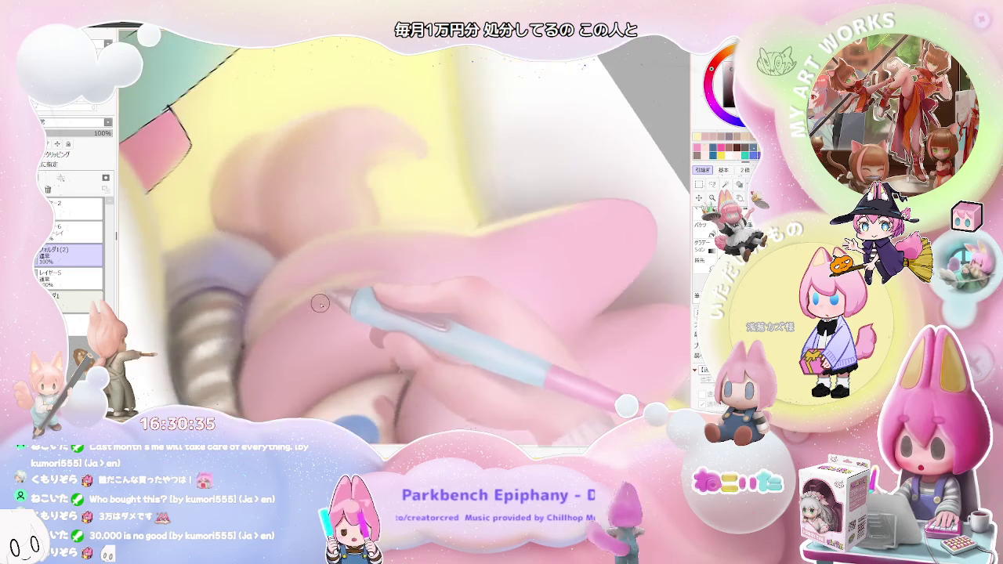
pyautogui.scroll(2, 259, 329)
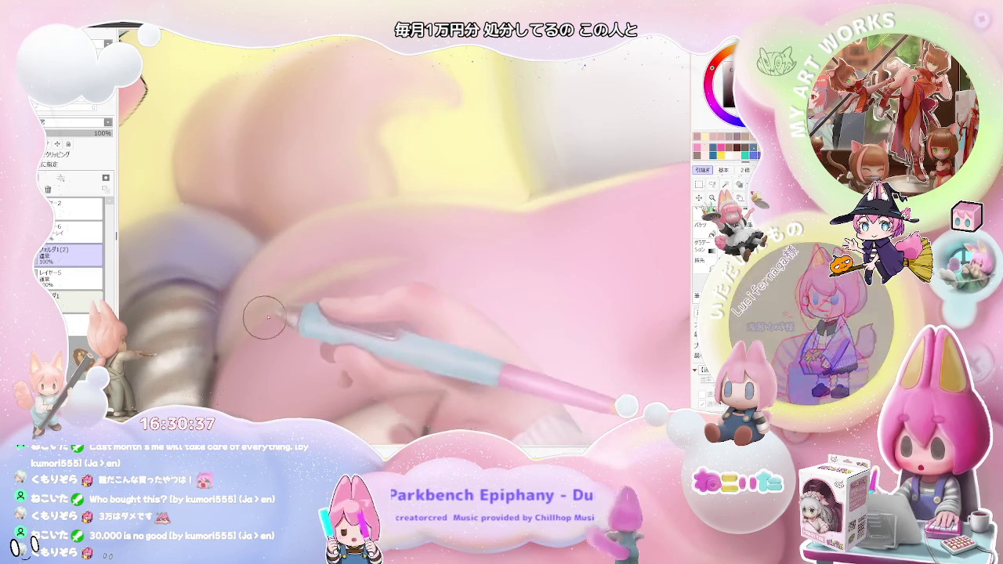
pyautogui.scroll(-1, 372, 271)
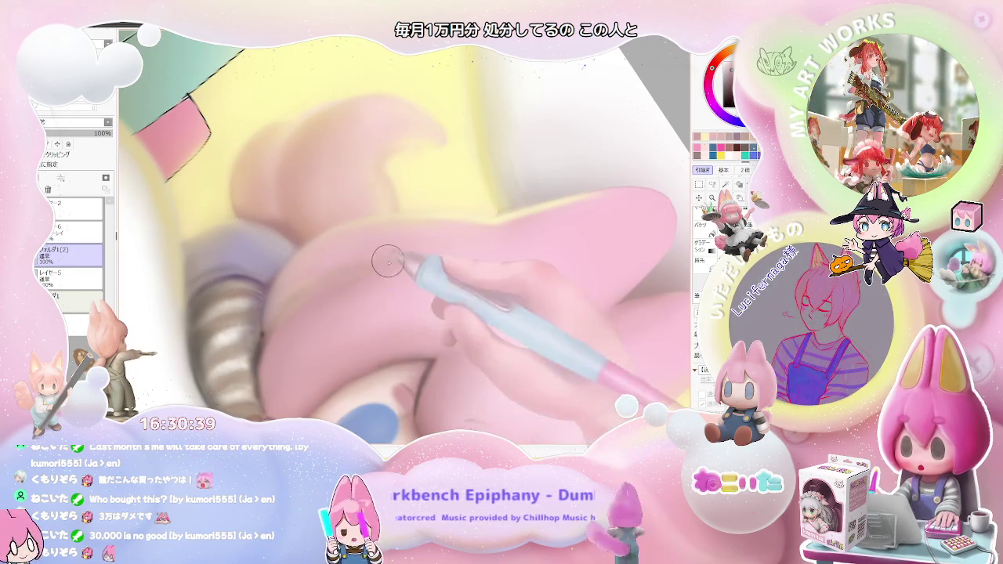
pyautogui.press(']')
pyautogui.press(']')
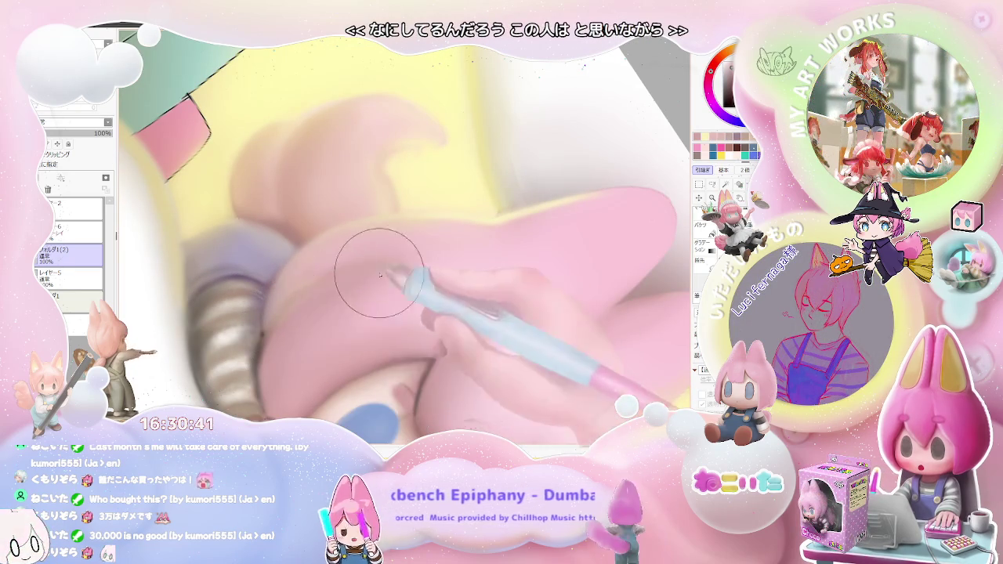
pyautogui.scroll(-1, 388, 264)
pyautogui.scroll(-1, 337, 259)
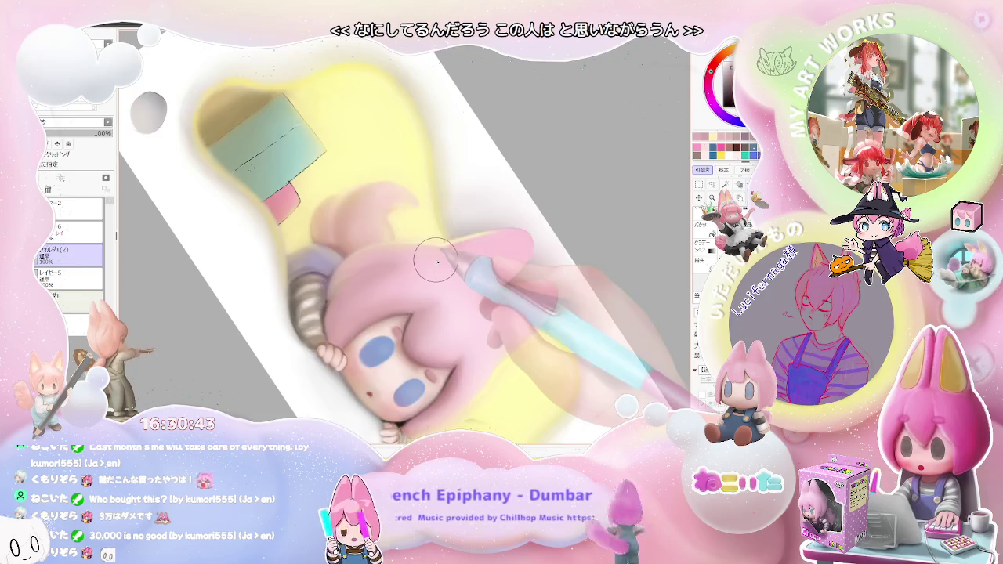
pyautogui.scroll(-1, 353, 262)
pyautogui.scroll(3, 402, 267)
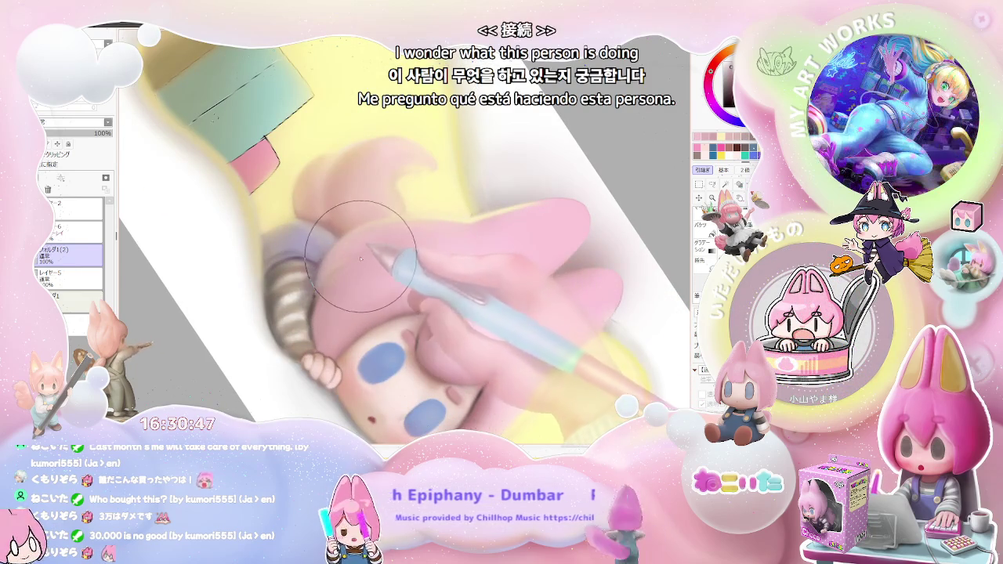
pyautogui.scroll(-1, 416, 247)
pyautogui.scroll(-1, 486, 270)
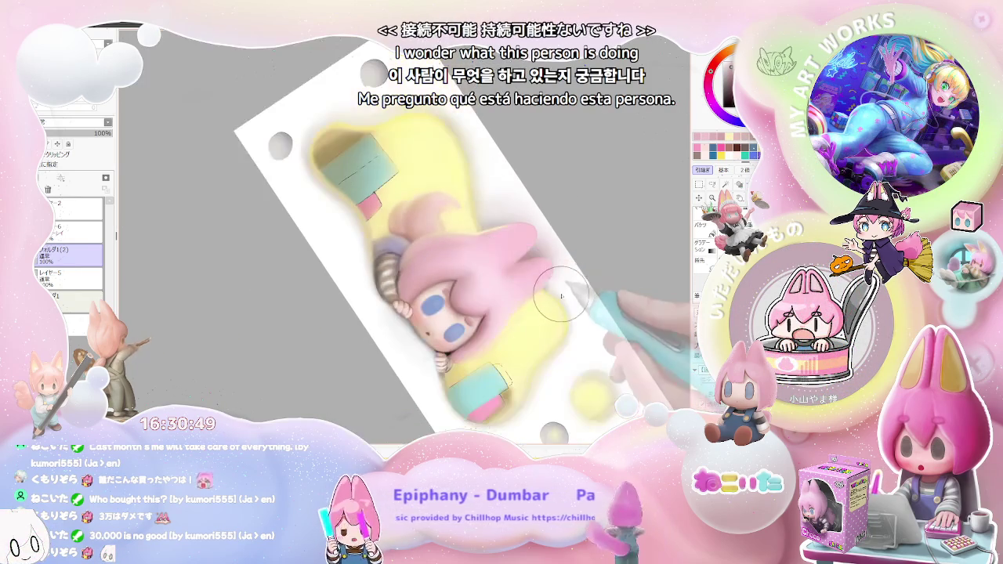
pyautogui.press('End')
pyautogui.press('End')
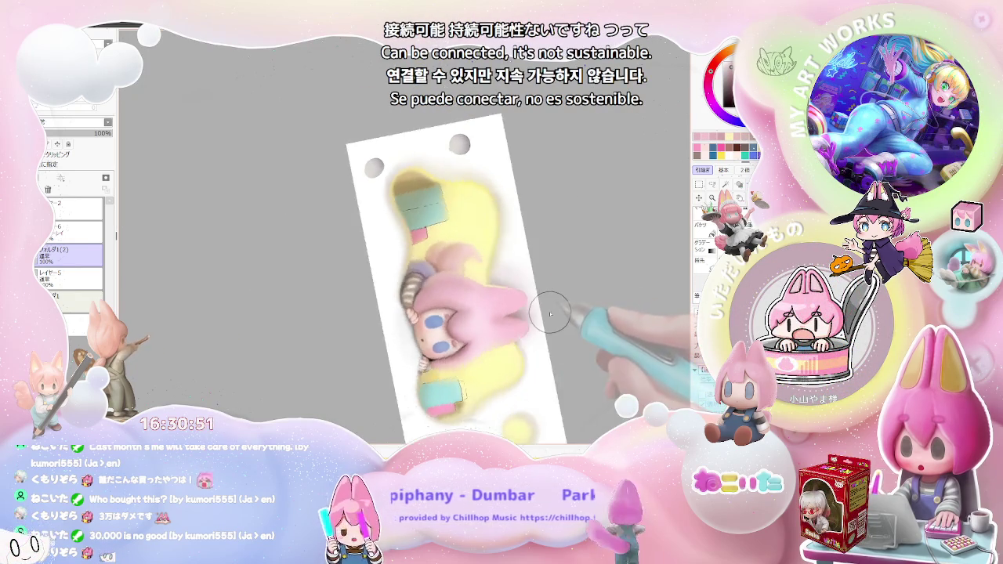
pyautogui.press('End')
pyautogui.scroll(1, 486, 322)
pyautogui.scroll(1, 414, 329)
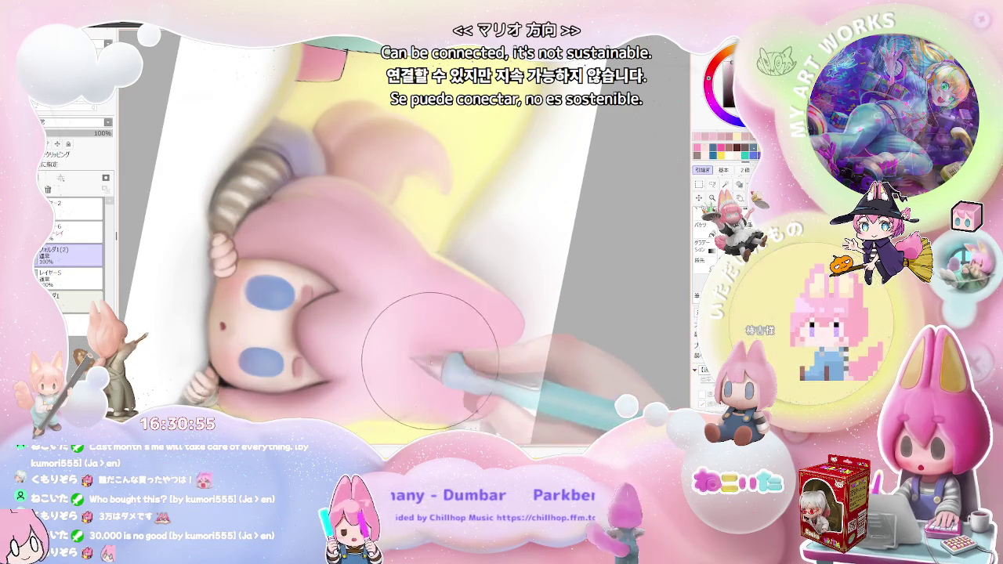
pyautogui.press('[')
pyautogui.press('[')
pyautogui.press('[')
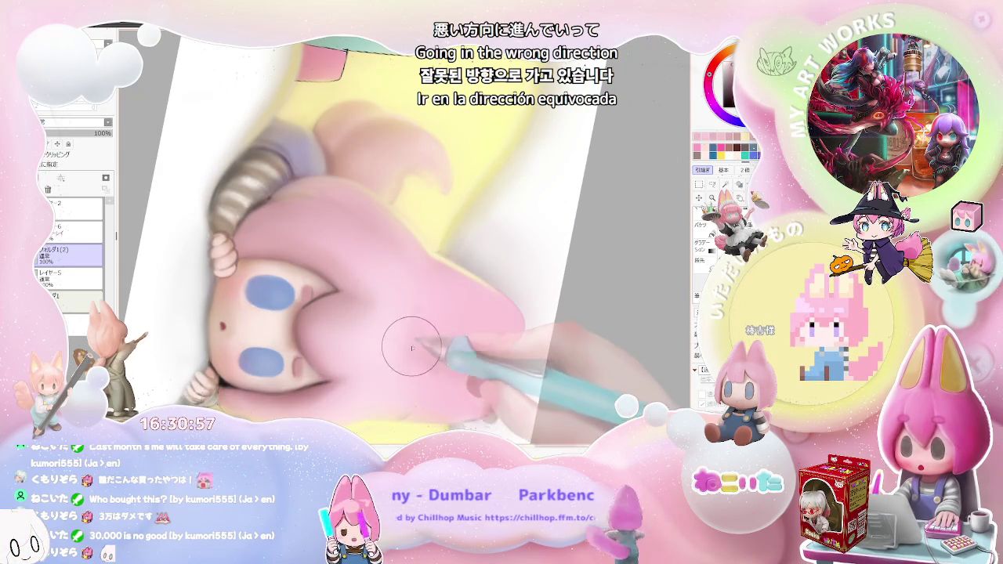
pyautogui.scroll(-2, 409, 296)
pyautogui.scroll(-2, 461, 386)
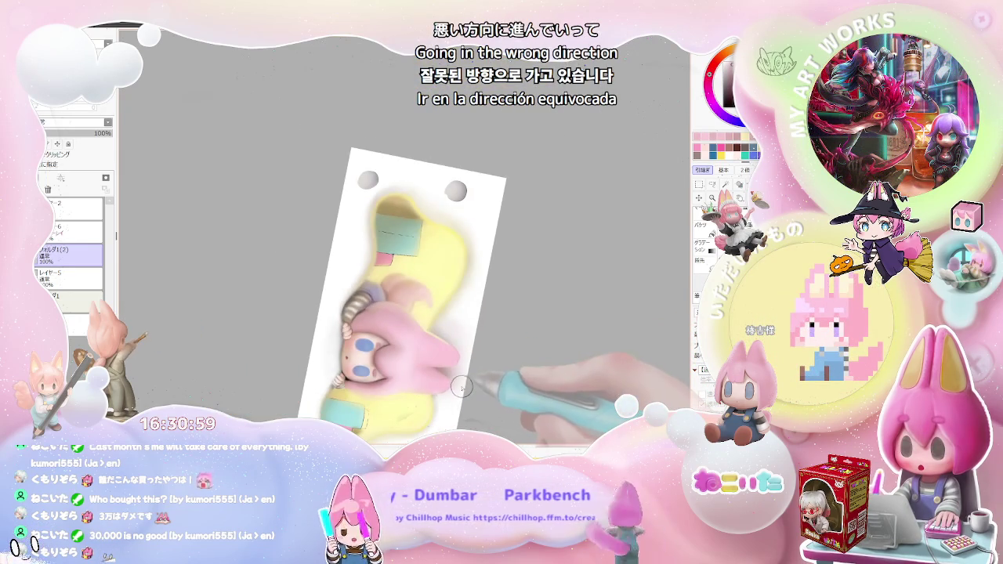
pyautogui.scroll(2, 408, 360)
pyautogui.scroll(3, 329, 345)
pyautogui.scroll(2, 331, 347)
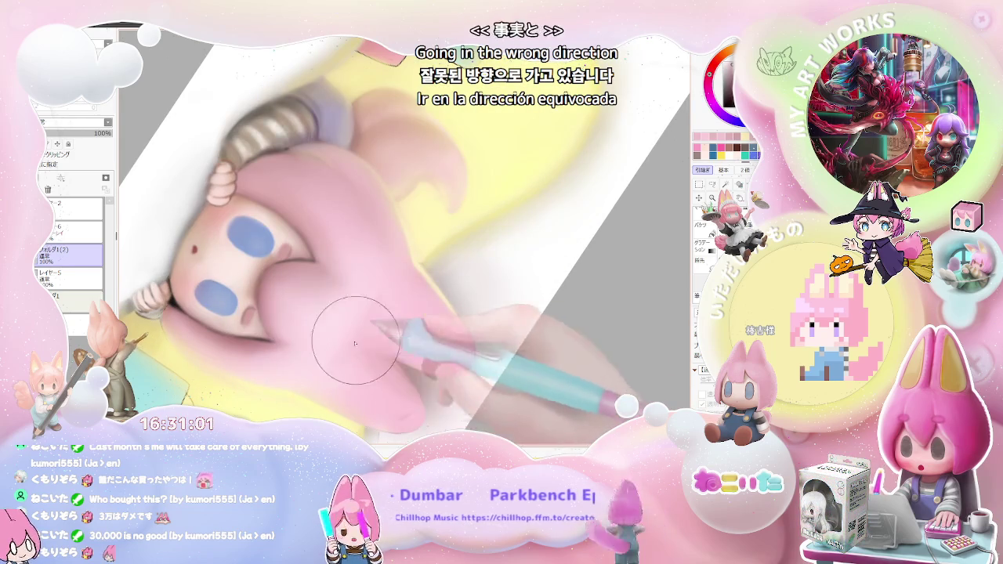
pyautogui.scroll(-4, 395, 269)
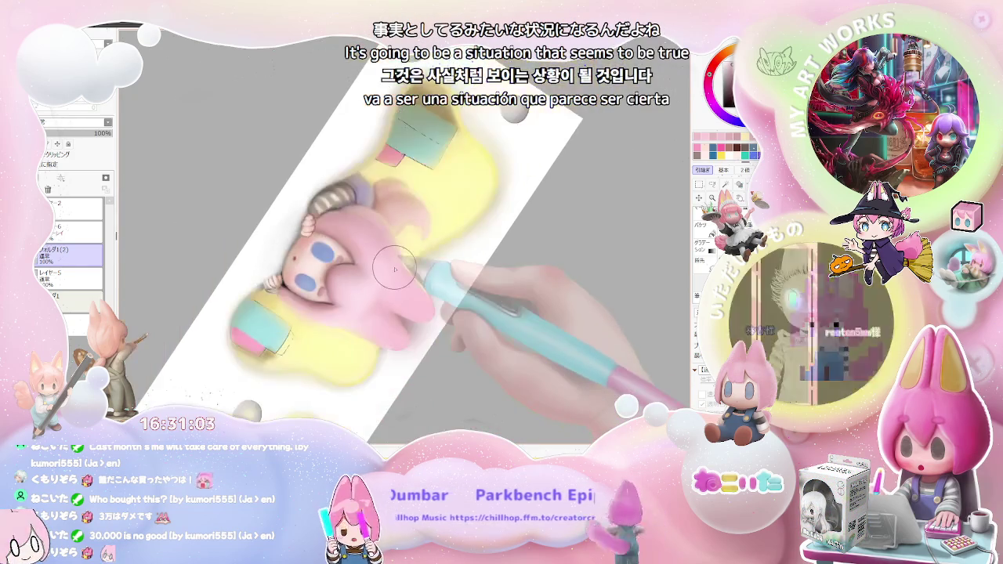
pyautogui.scroll(-2, 395, 269)
pyautogui.scroll(-2, 478, 349)
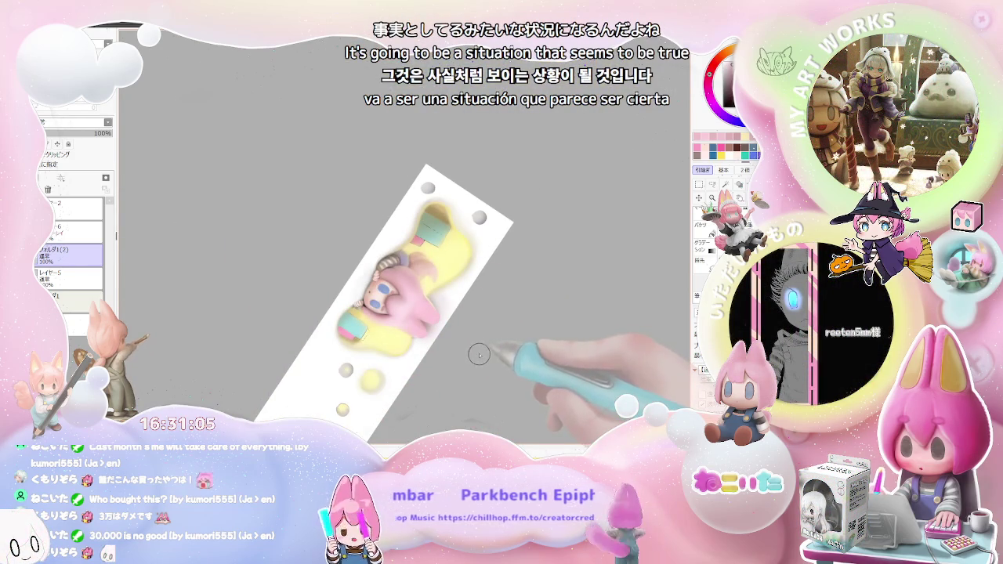
pyautogui.scroll(2, 408, 314)
pyautogui.scroll(3, 366, 274)
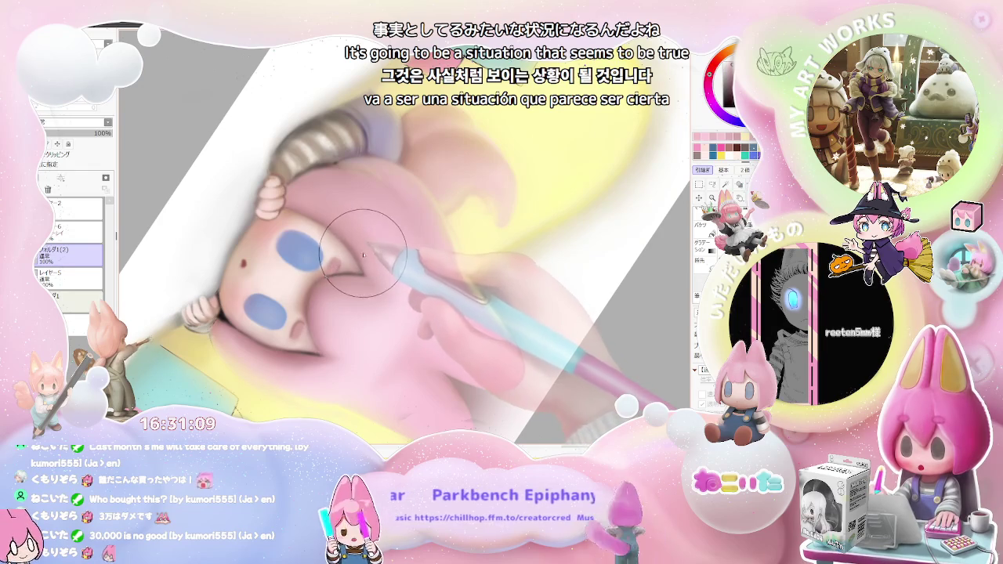
pyautogui.scroll(-2, 376, 275)
pyautogui.scroll(-2, 396, 292)
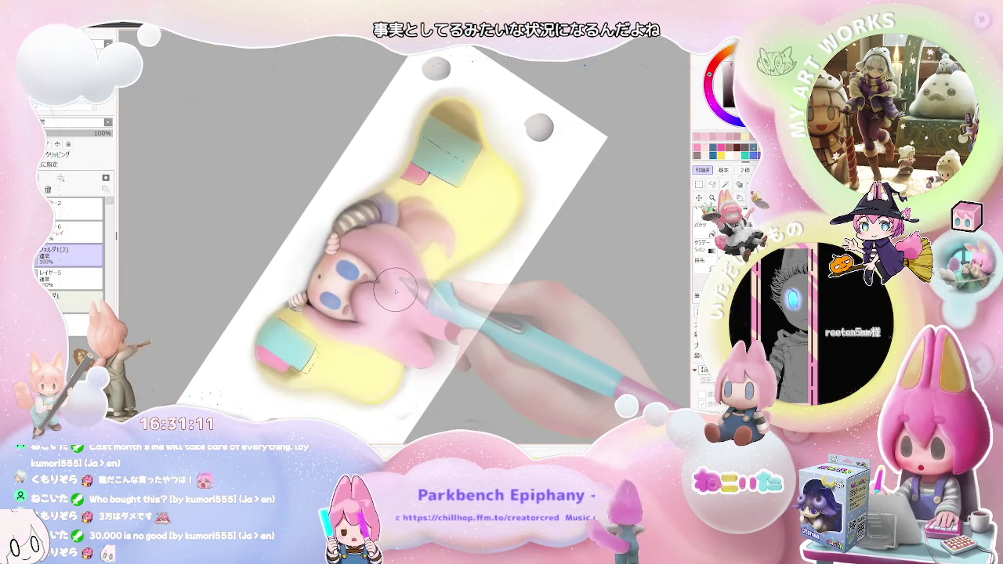
pyautogui.press('End')
pyautogui.press('End')
pyautogui.press('End')
pyautogui.press('End')
pyautogui.press('End')
pyautogui.press('End')
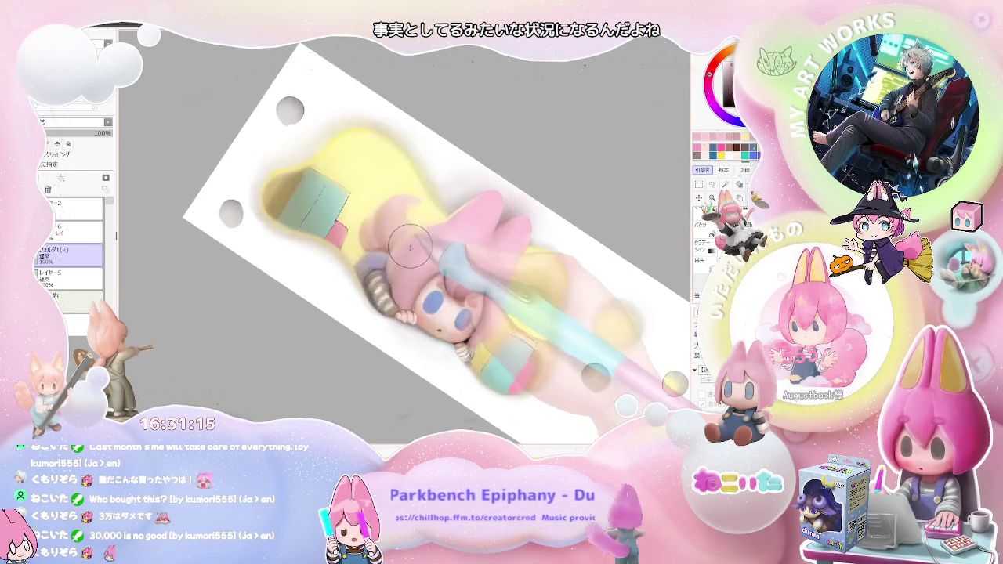
pyautogui.scroll(3, 409, 247)
pyautogui.scroll(2, 375, 337)
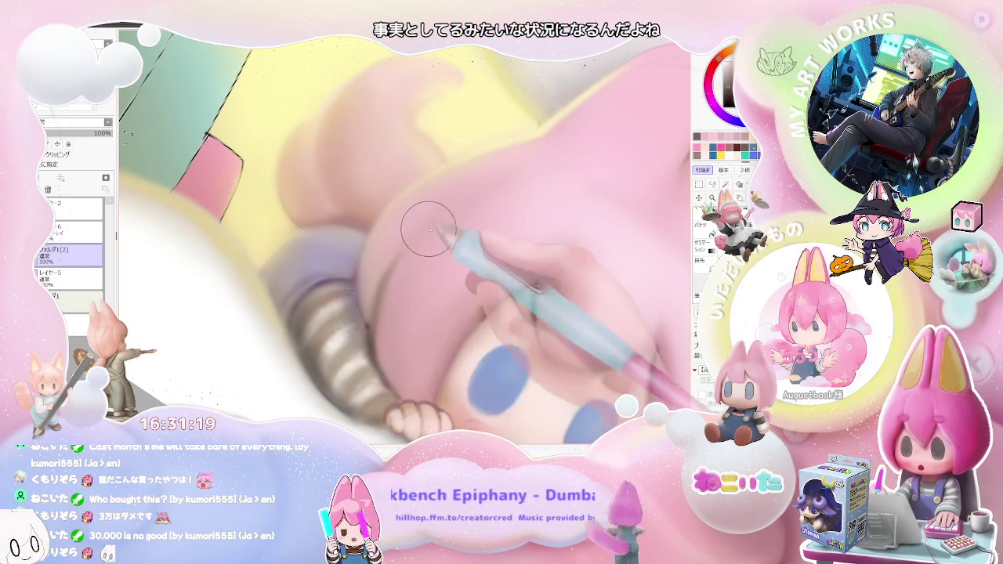
pyautogui.scroll(-1, 416, 239)
pyautogui.scroll(-2, 431, 231)
pyautogui.scroll(-1, 447, 224)
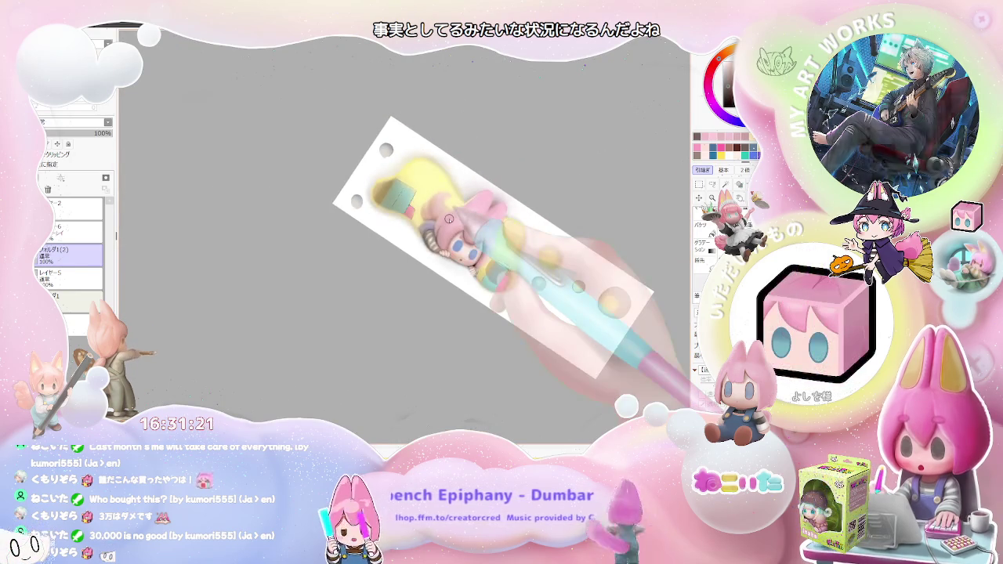
pyautogui.moveTo(449, 219); pyautogui.dragTo(495, 272)
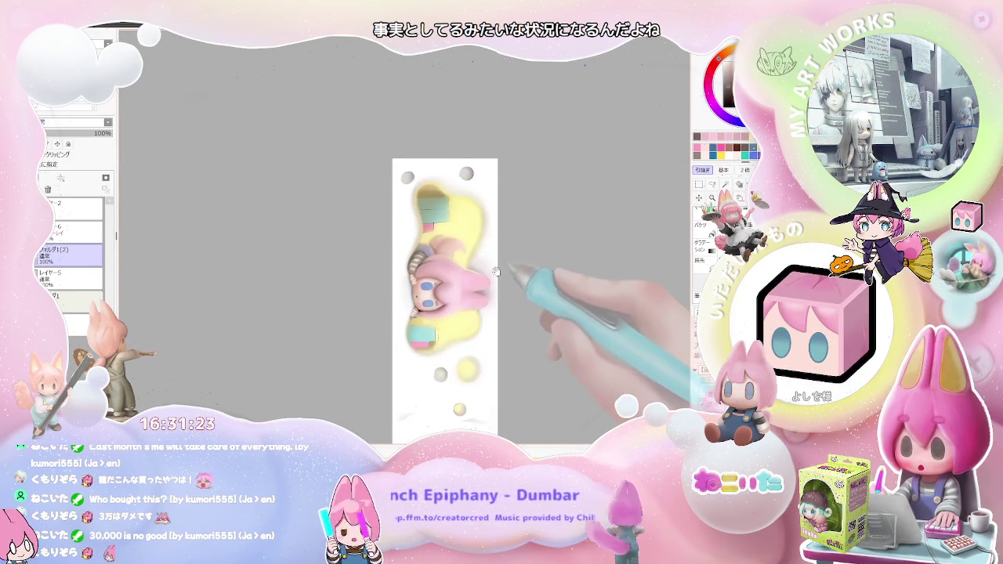
pyautogui.scroll(2, 447, 290)
pyautogui.scroll(2, 392, 314)
pyautogui.scroll(1, 345, 333)
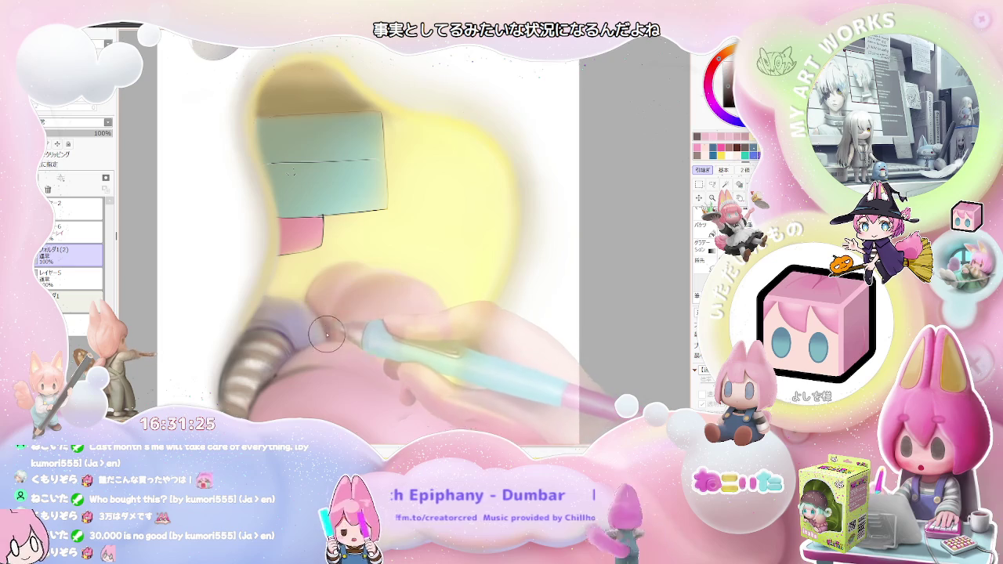
pyautogui.scroll(-1, 337, 325)
pyautogui.scroll(-2, 364, 294)
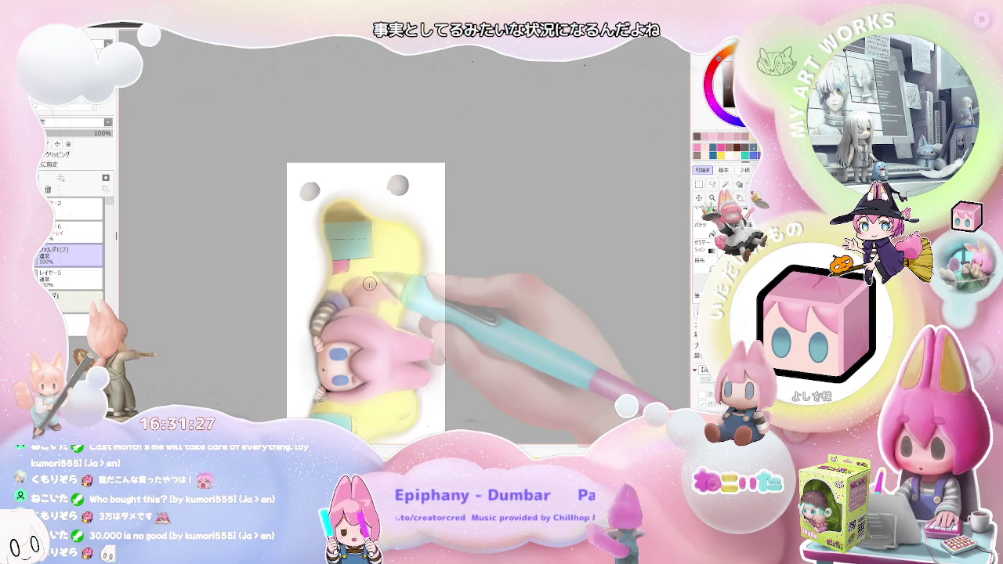
pyautogui.scroll(-1, 369, 284)
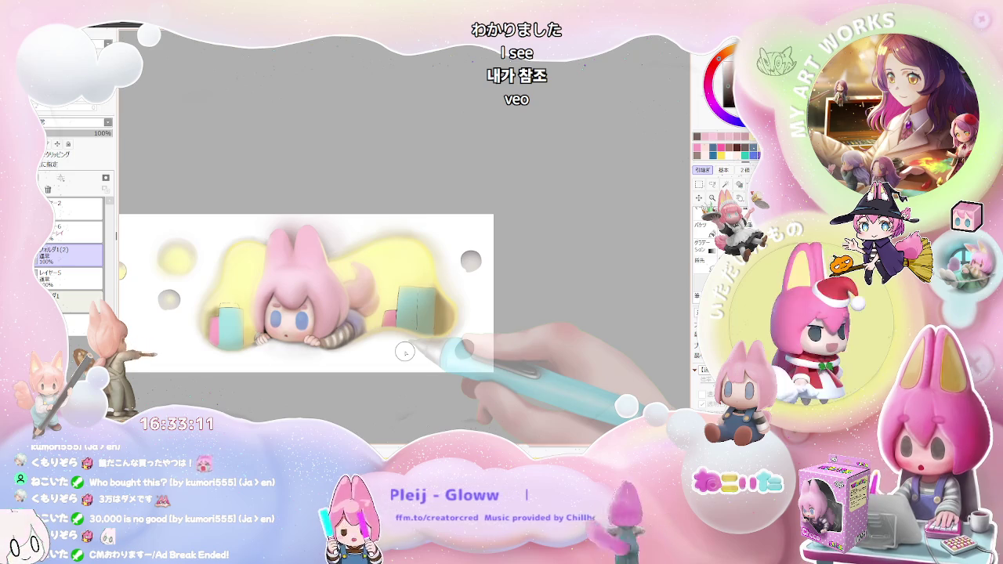
pyautogui.scroll(-1, 494, 345)
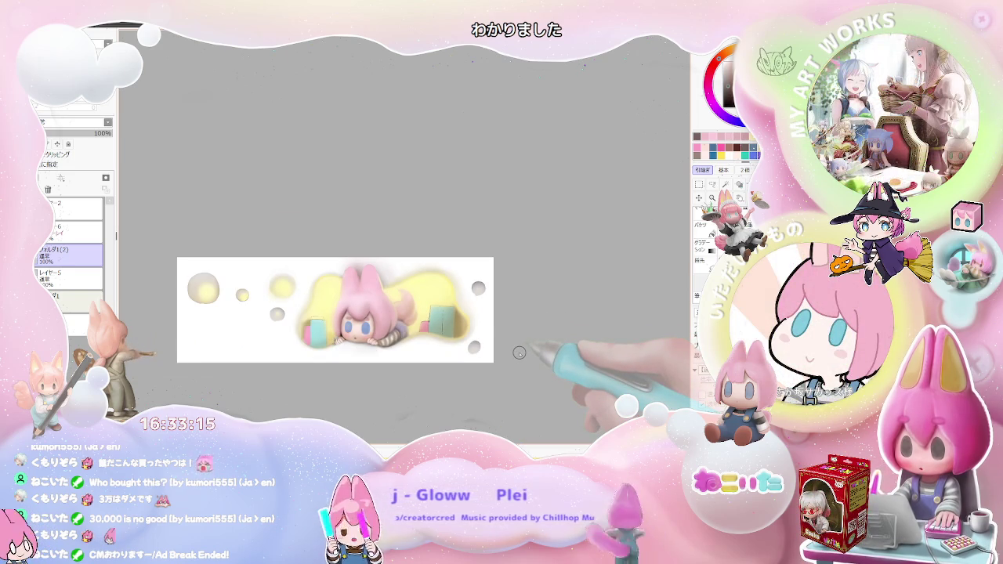
pyautogui.scroll(1, 486, 351)
pyautogui.scroll(1, 424, 349)
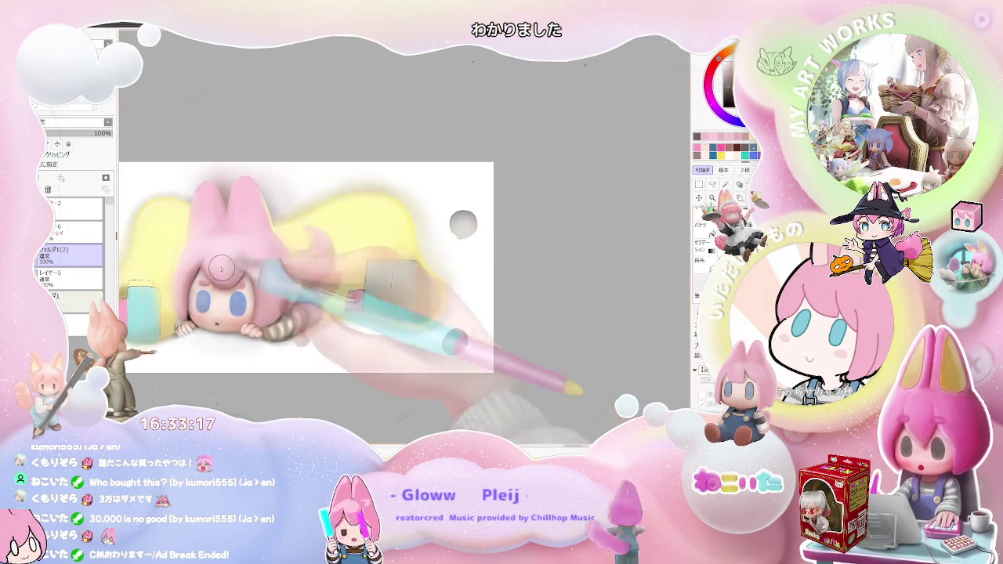
pyautogui.scroll(2, 230, 275)
pyautogui.scroll(1, 219, 277)
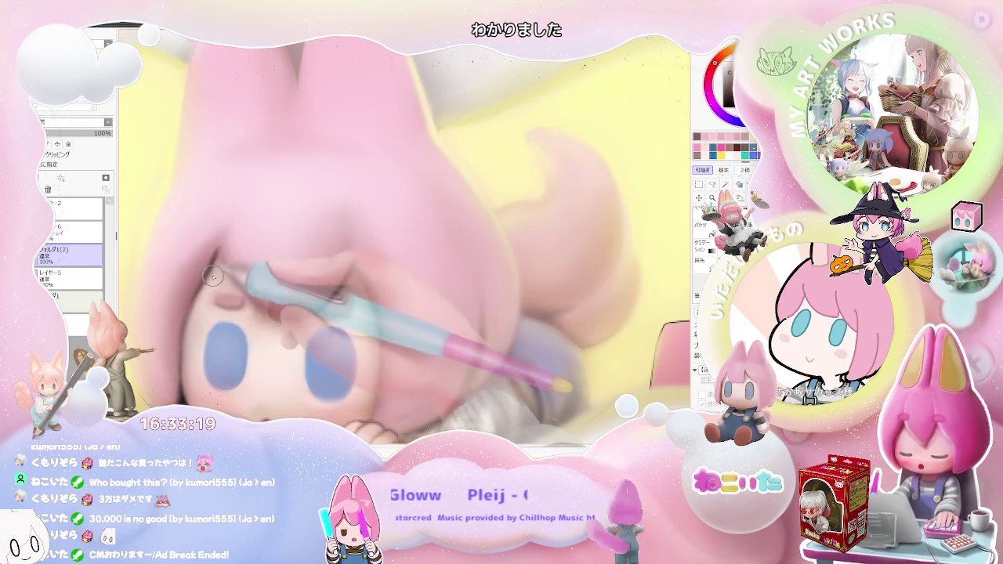
# Step: Enlarge the brush twice, nudge the canvas right and tilt the view counterclockwise
pyautogui.press(']')
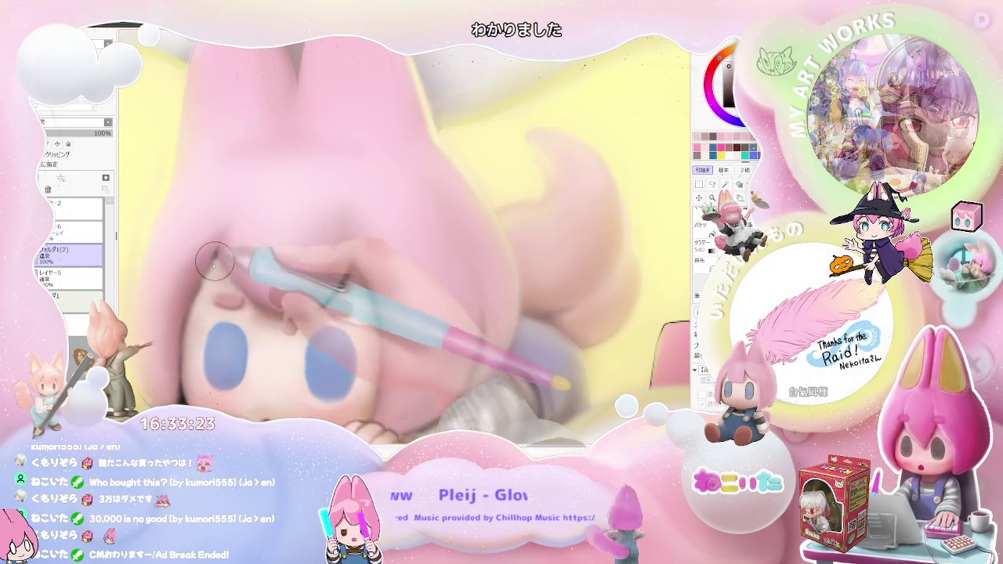
pyautogui.scroll(-1, 197, 331)
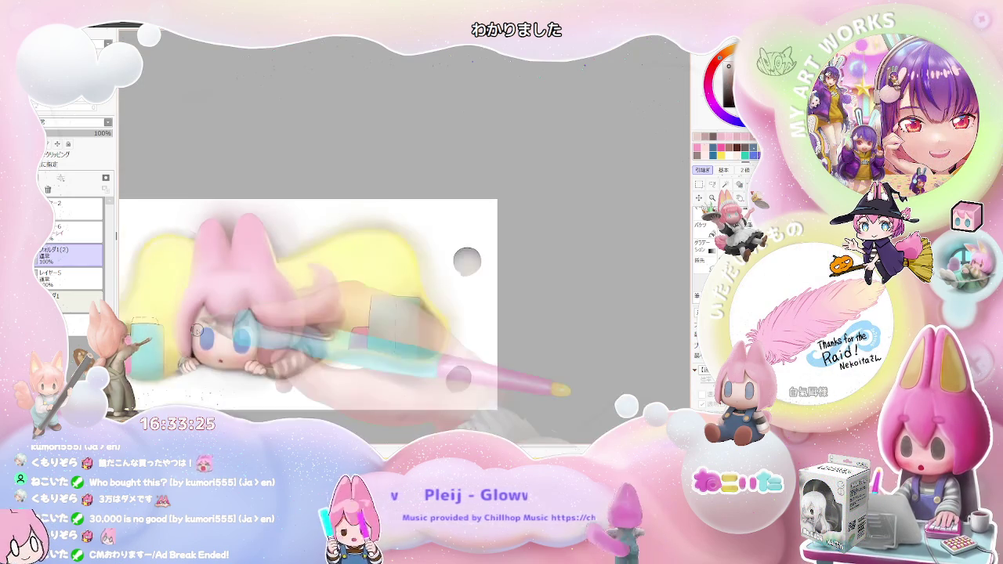
pyautogui.scroll(-2, 235, 314)
pyautogui.scroll(-1, 352, 290)
pyautogui.moveTo(364, 310); pyautogui.dragTo(404, 321)
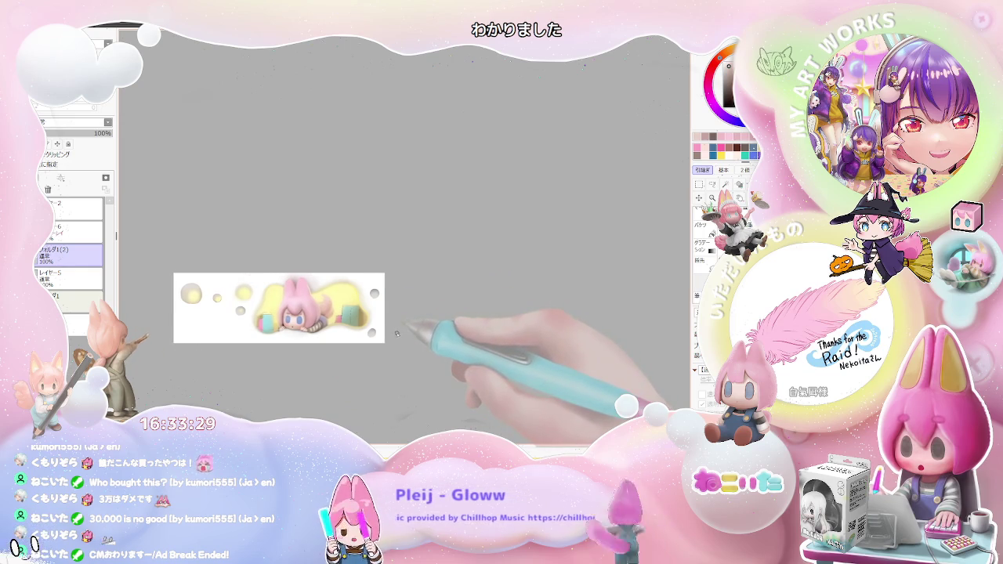
pyautogui.scroll(1, 329, 326)
pyautogui.scroll(2, 321, 314)
pyautogui.scroll(2, 310, 296)
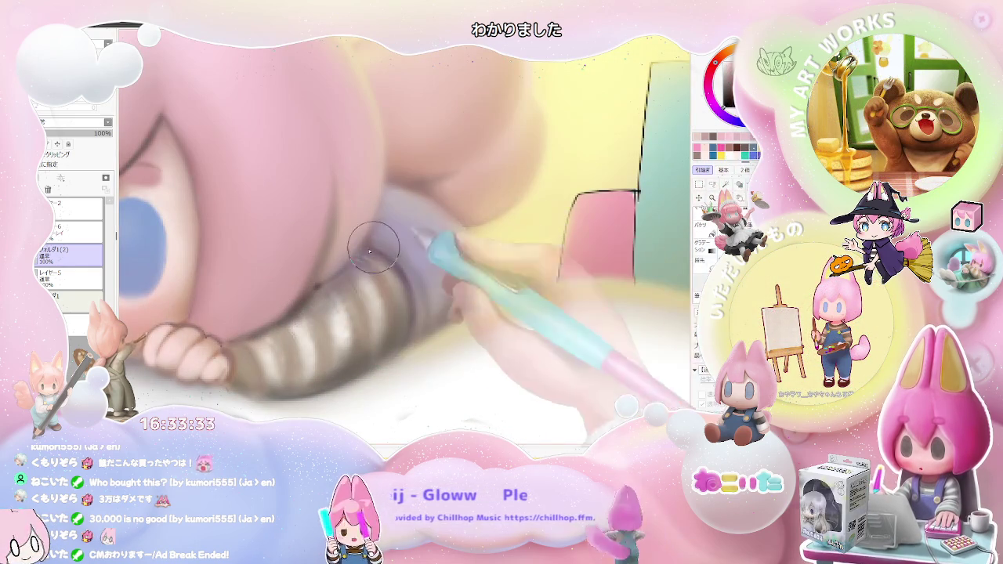
pyautogui.press(']')
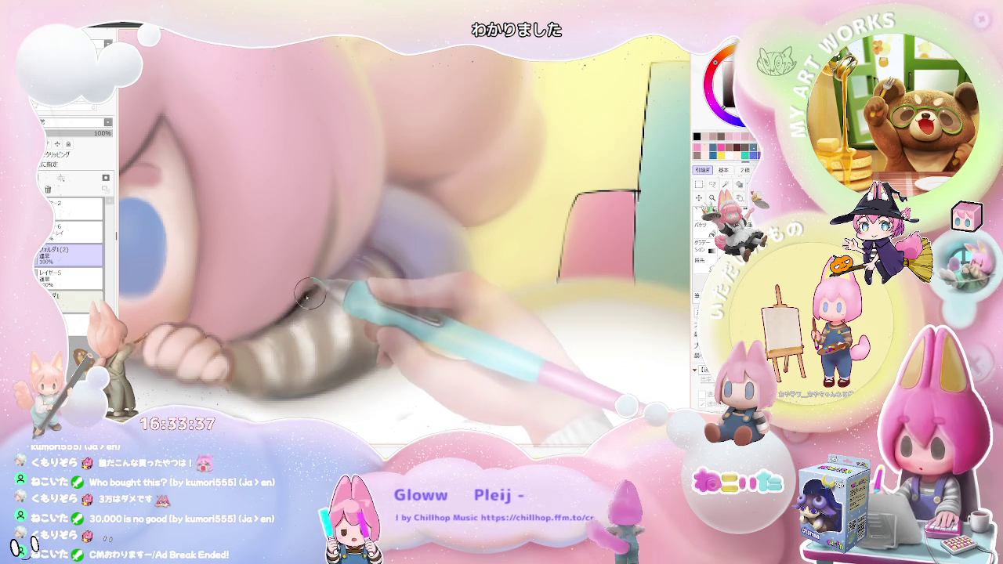
pyautogui.scroll(-3, 313, 293)
pyautogui.scroll(-3, 330, 313)
pyautogui.press('Delete')
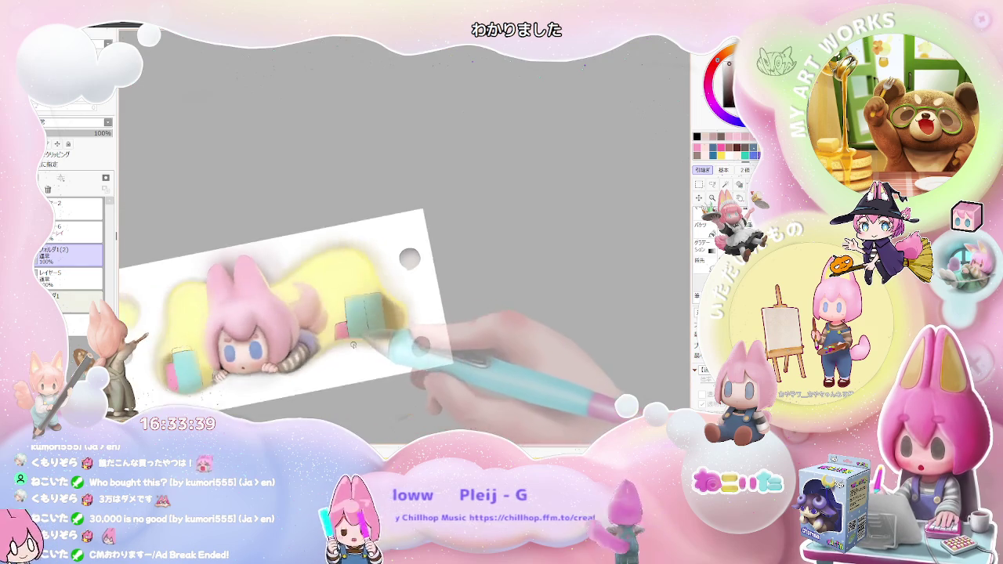
pyautogui.scroll(1, 353, 344)
pyautogui.scroll(3, 357, 337)
pyautogui.scroll(2, 371, 308)
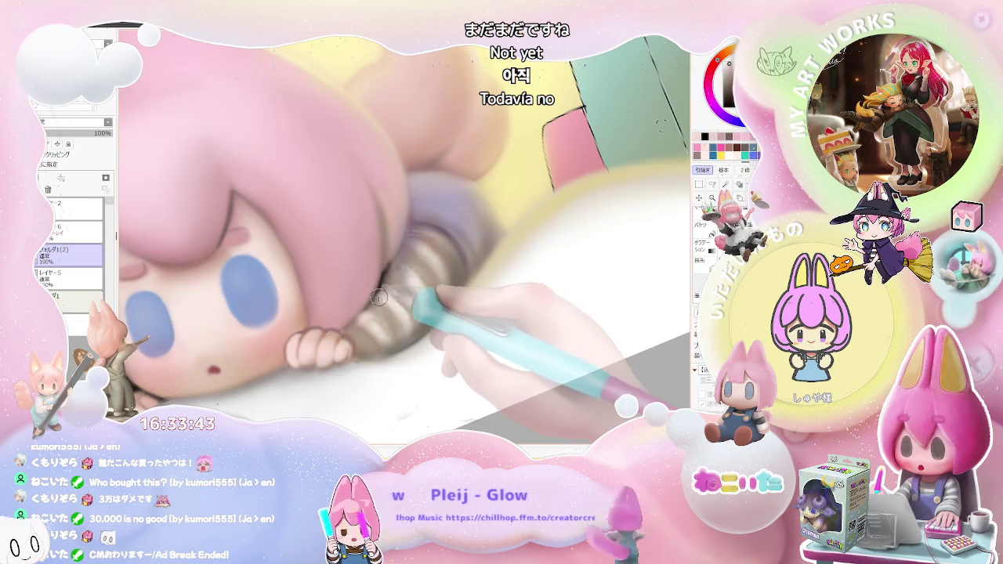
pyautogui.scroll(-3, 403, 271)
pyautogui.scroll(-2, 416, 279)
pyautogui.press('Delete')
pyautogui.scroll(1, 437, 289)
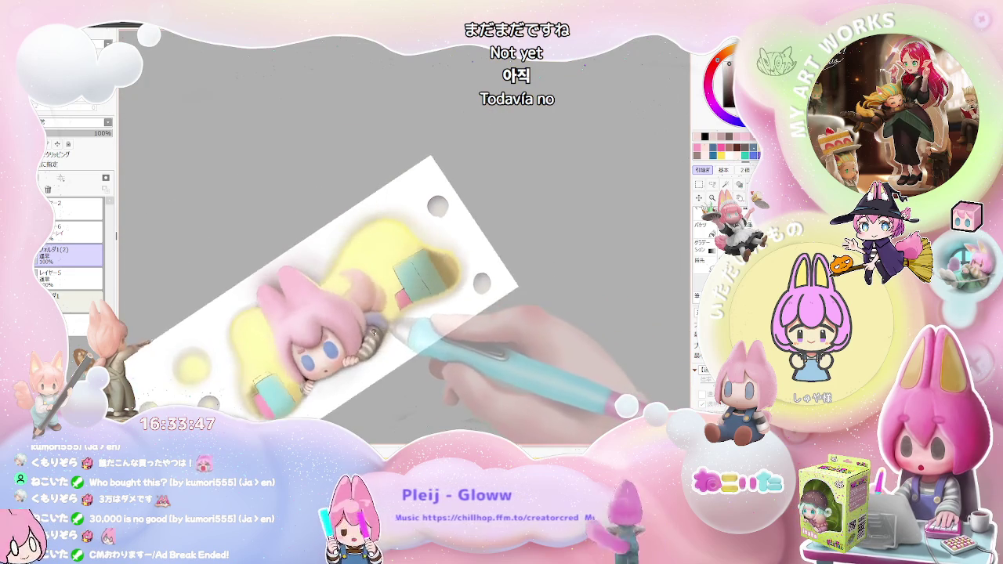
pyautogui.scroll(1, 391, 305)
pyautogui.scroll(2, 350, 321)
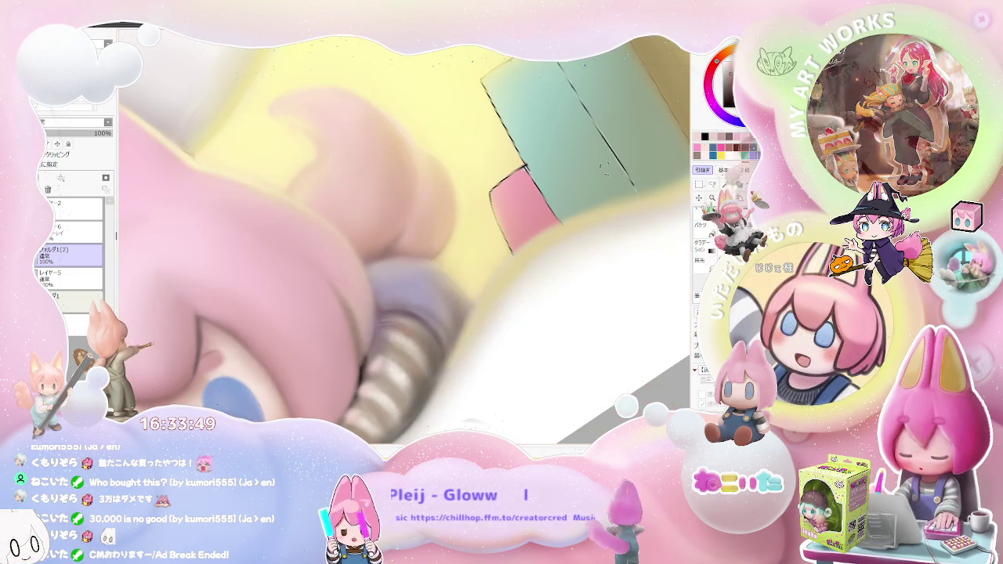
pyautogui.press('End')
pyautogui.press('End')
pyautogui.press('End')
pyautogui.press('End')
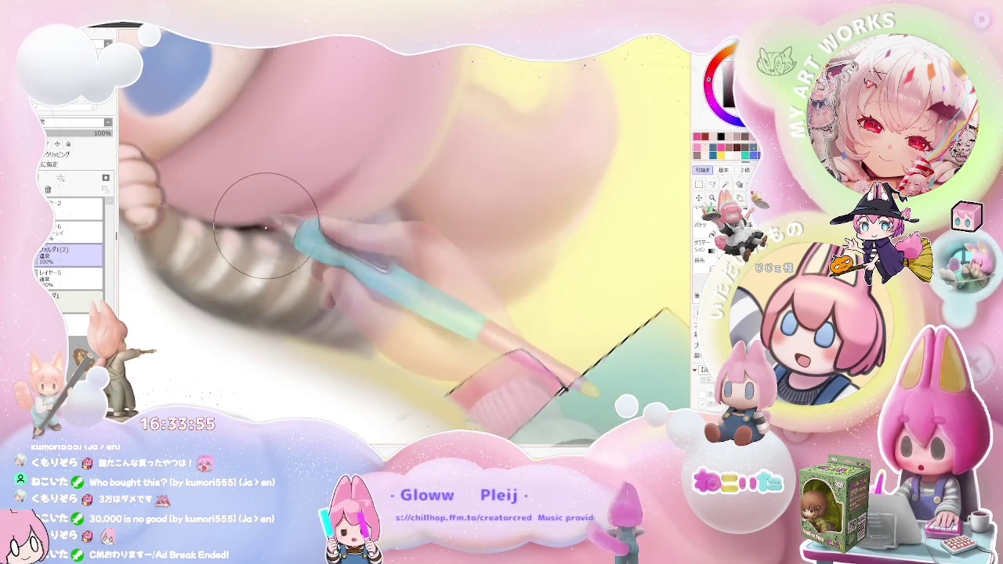
pyautogui.scroll(-2, 381, 135)
pyautogui.scroll(-2, 382, 135)
pyautogui.scroll(2, 269, 282)
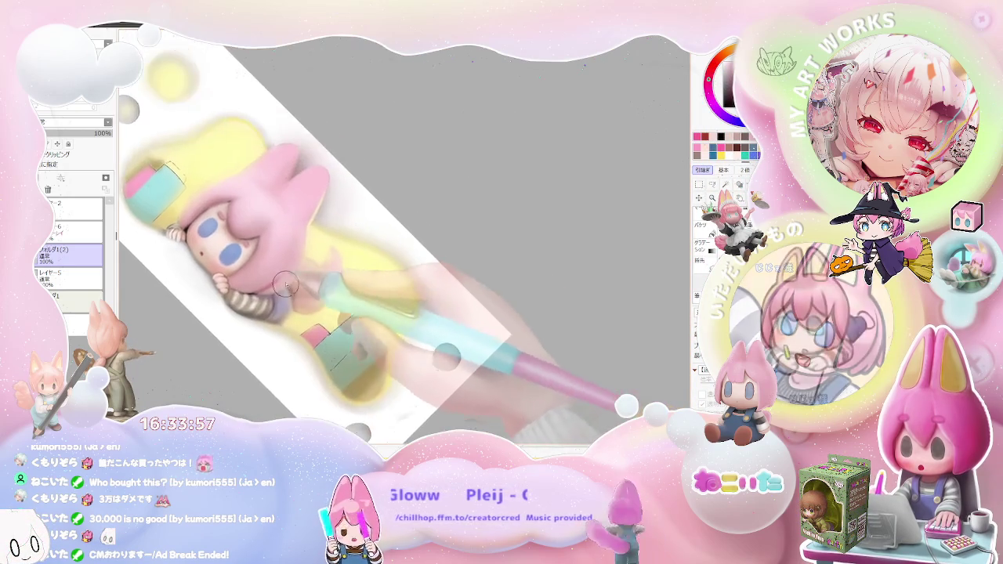
pyautogui.scroll(2, 269, 283)
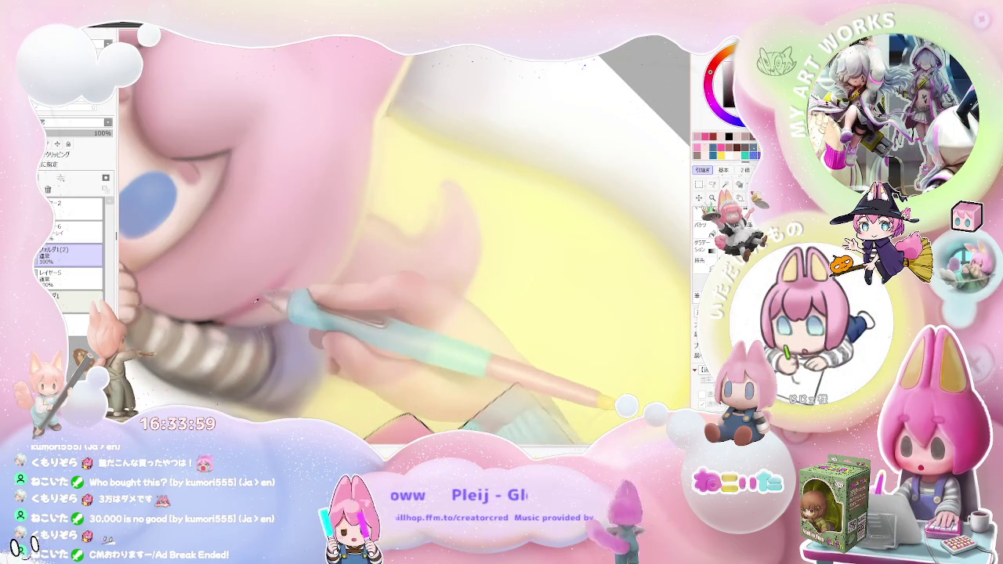
pyautogui.scroll(-3, 224, 264)
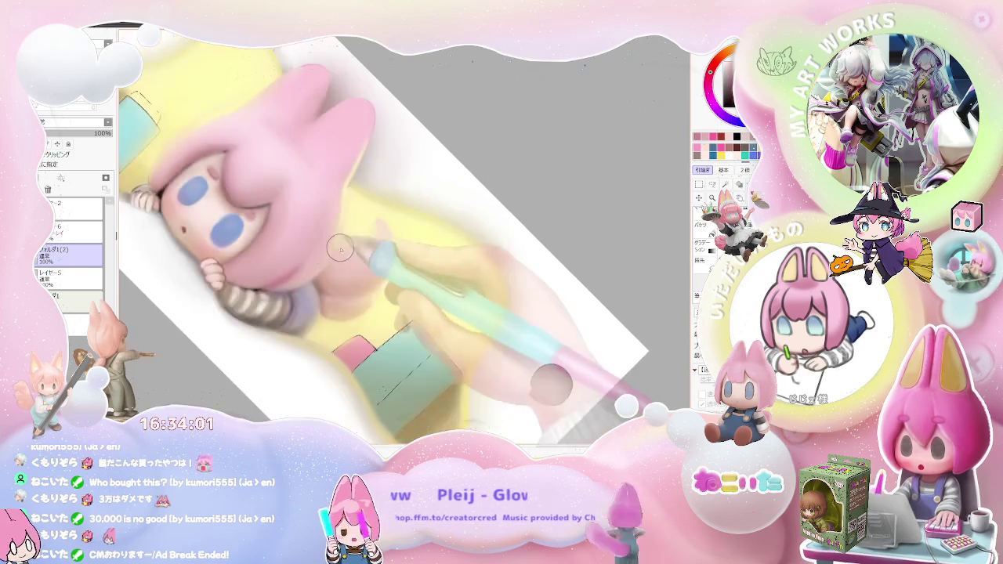
pyautogui.scroll(-2, 337, 258)
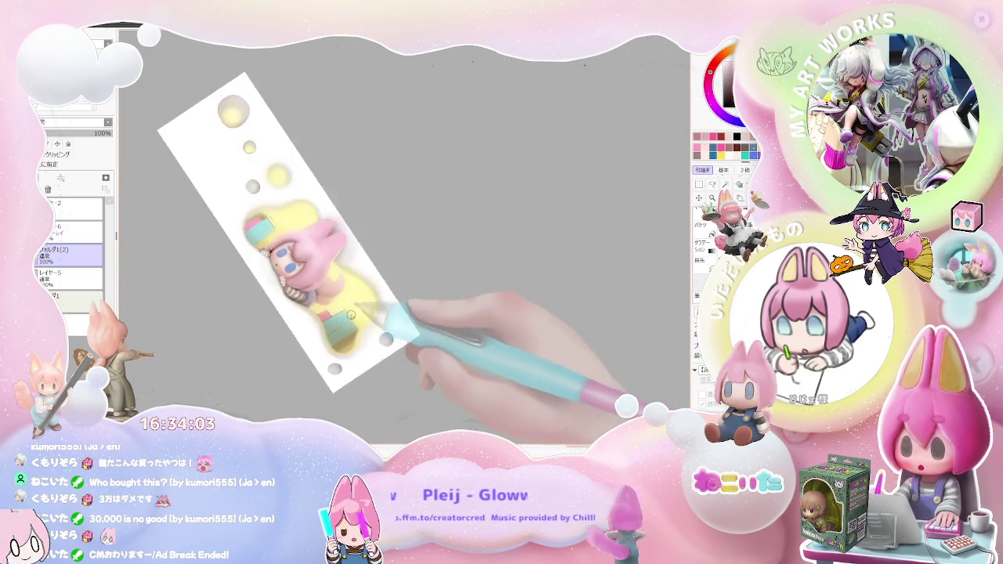
pyautogui.scroll(2, 313, 274)
pyautogui.scroll(2, 294, 279)
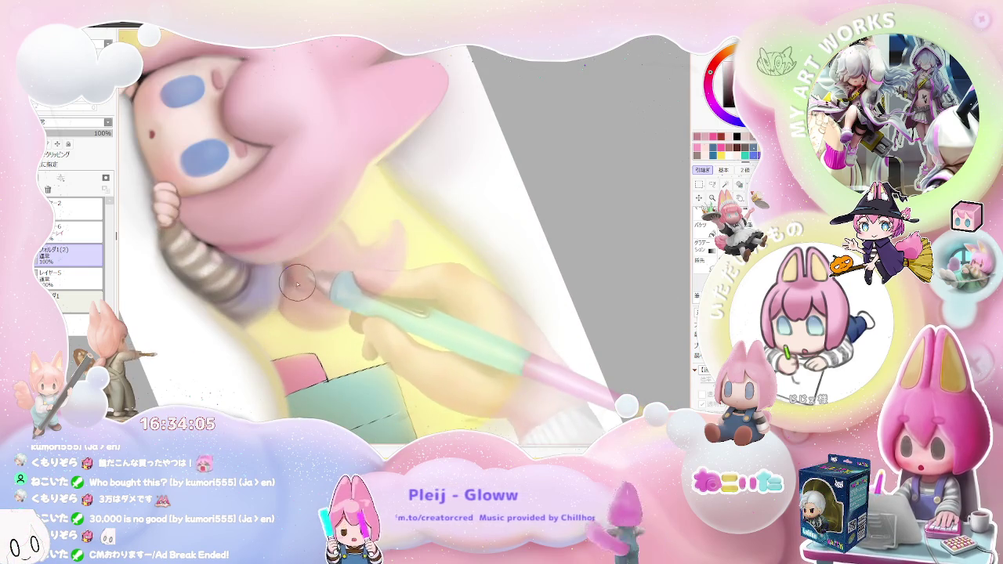
pyautogui.scroll(-3, 337, 283)
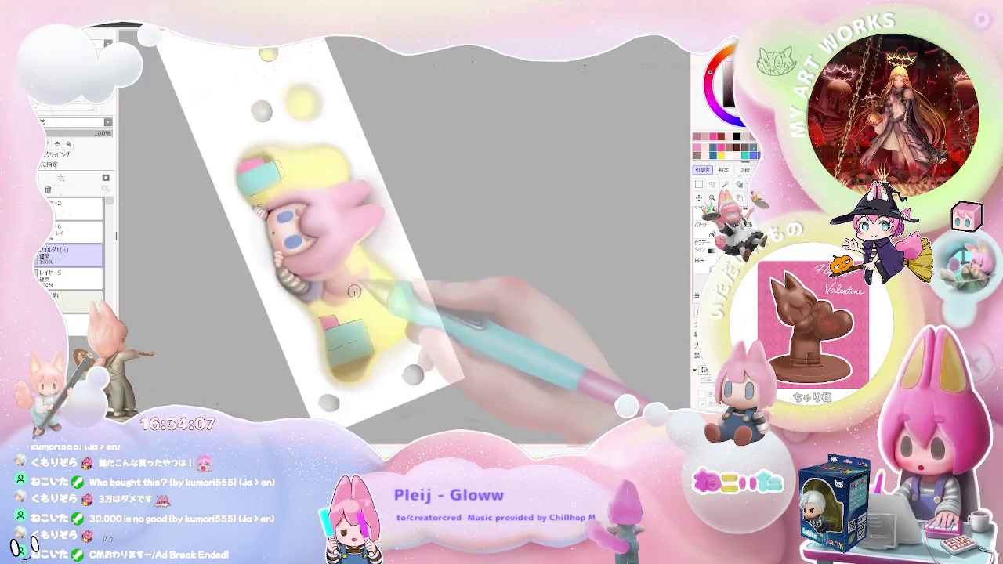
pyautogui.scroll(-1, 358, 278)
pyautogui.press('Home')
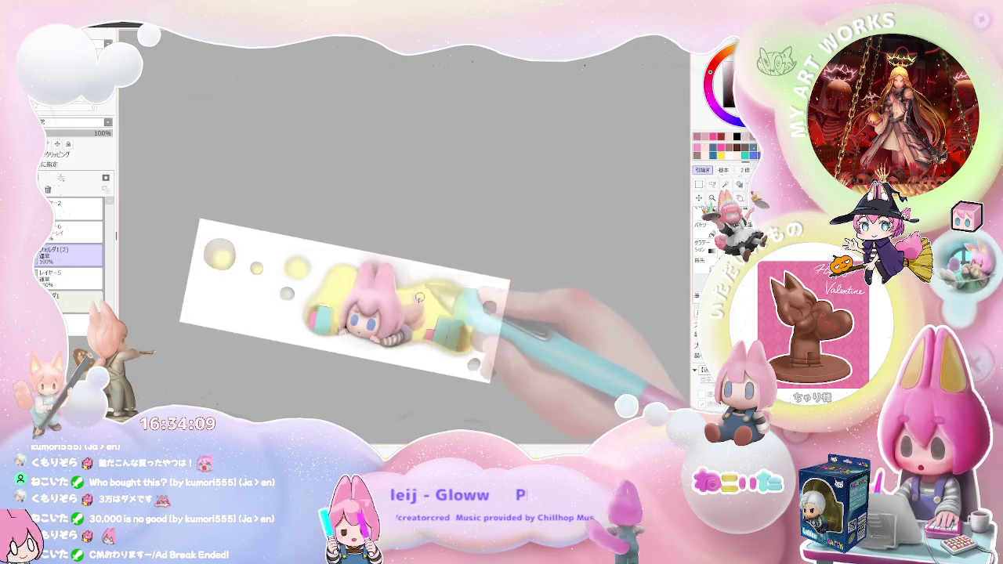
pyautogui.scroll(1, 345, 283)
pyautogui.scroll(2, 313, 280)
pyautogui.scroll(2, 300, 314)
pyautogui.scroll(1, 300, 314)
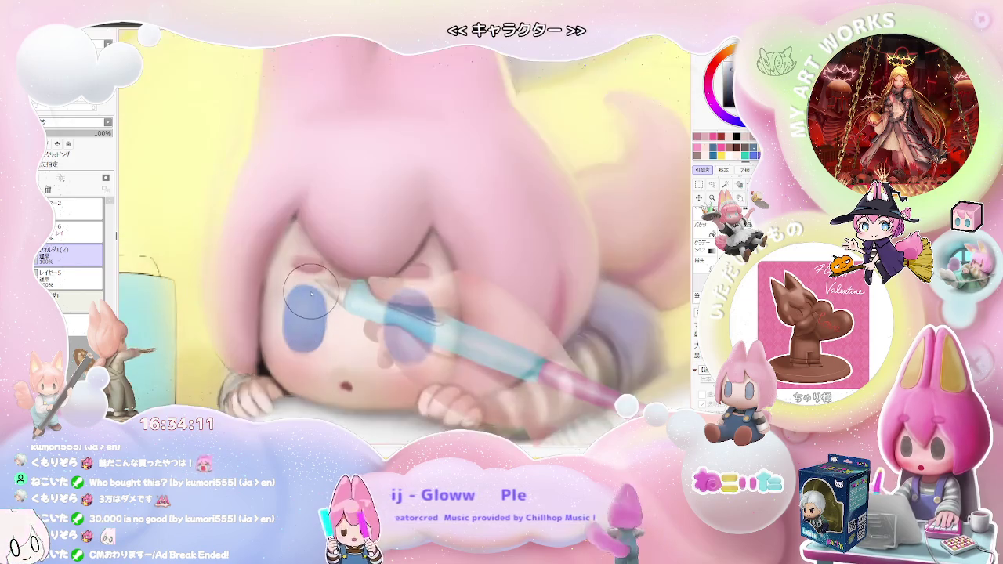
# Step: Airbrush a faint pink eyebrow above the left eye, then tilt the canvas view
pyautogui.scroll(1, 314, 302)
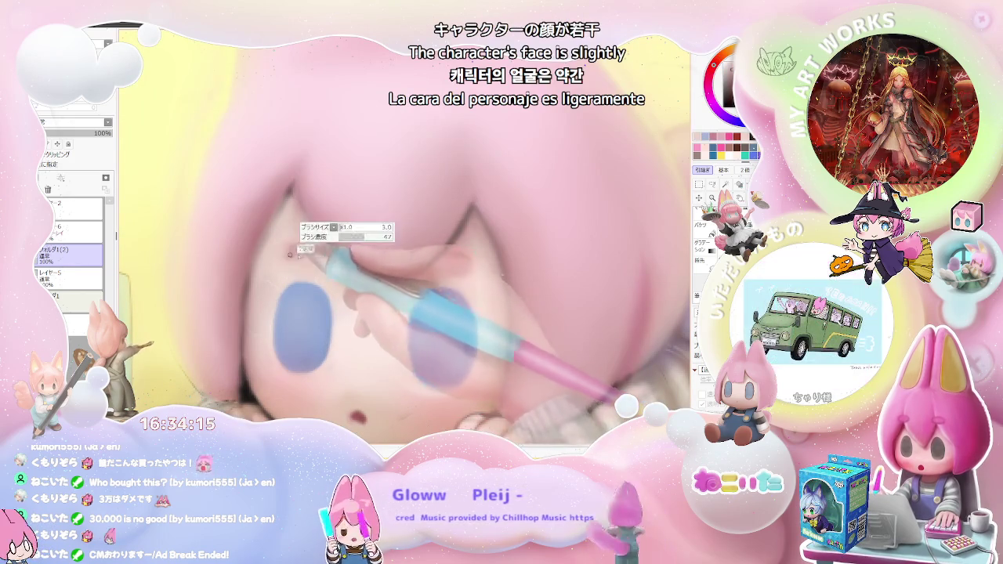
pyautogui.moveTo(291, 252); pyautogui.dragTo(334, 250)
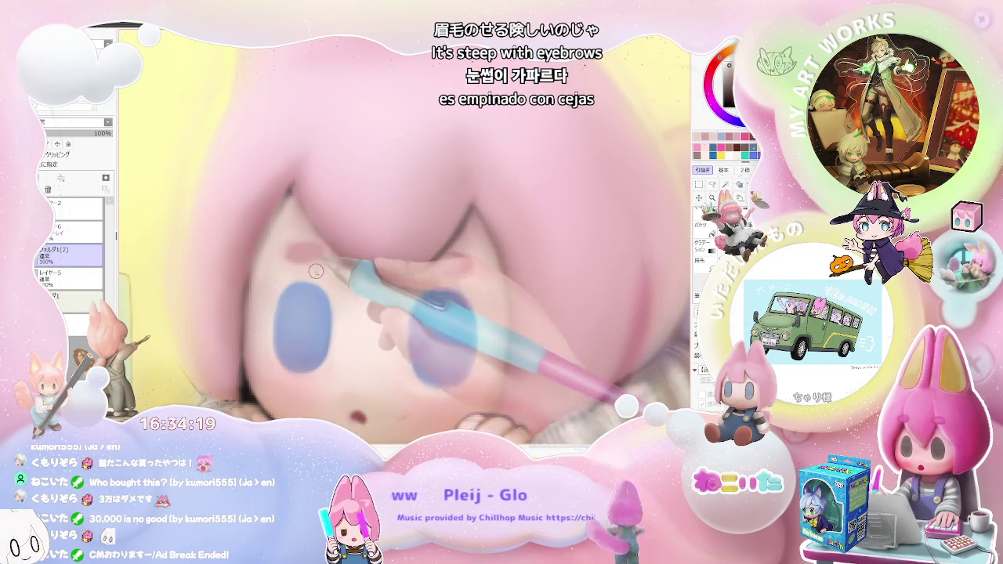
pyautogui.scroll(-2, 323, 271)
pyautogui.scroll(-1, 345, 271)
pyautogui.scroll(-1, 376, 271)
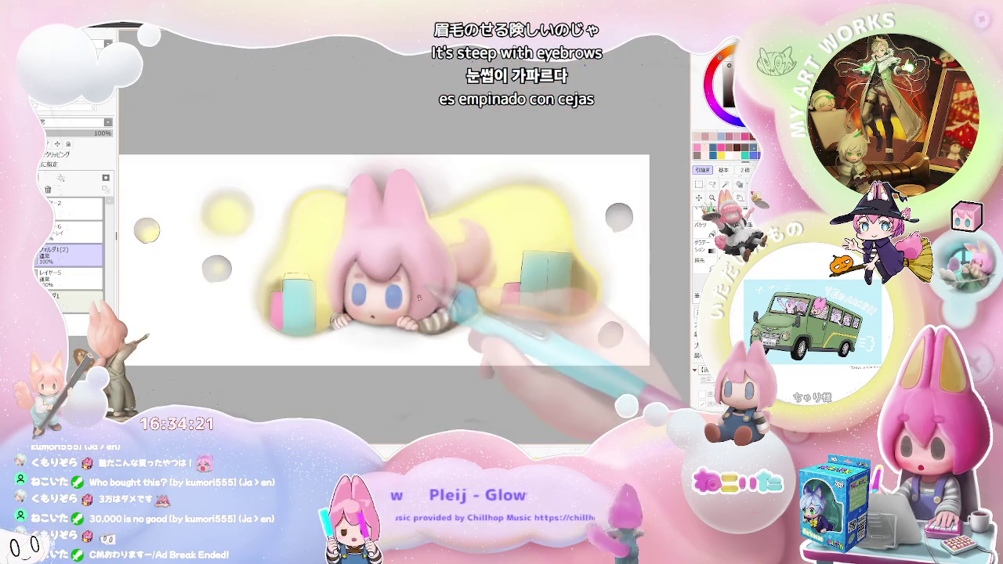
pyautogui.scroll(1, 400, 271)
pyautogui.scroll(1, 400, 271)
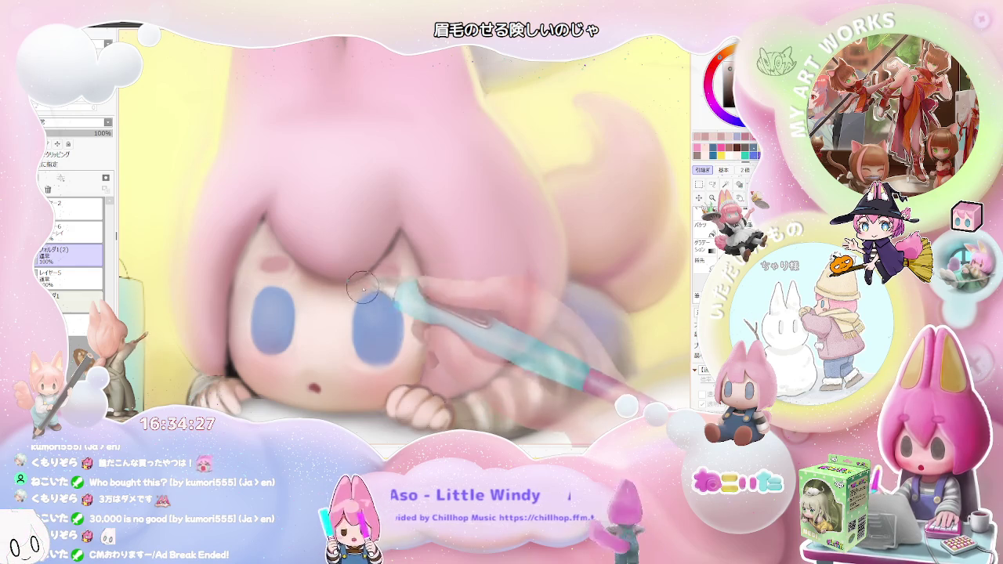
pyautogui.scroll(-3, 357, 294)
pyautogui.scroll(-2, 418, 279)
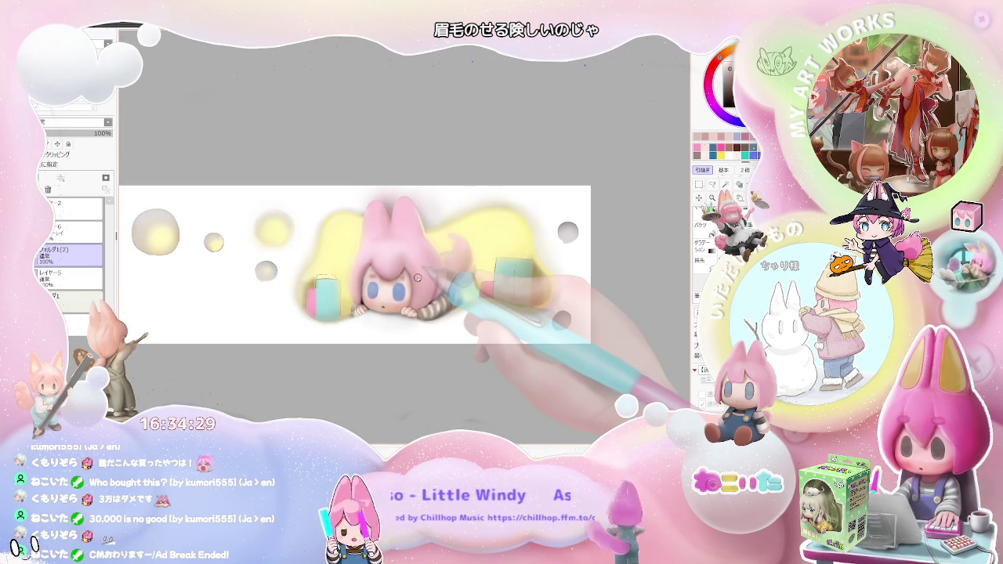
pyautogui.press('End')
pyautogui.press('End')
pyautogui.scroll(1, 385, 267)
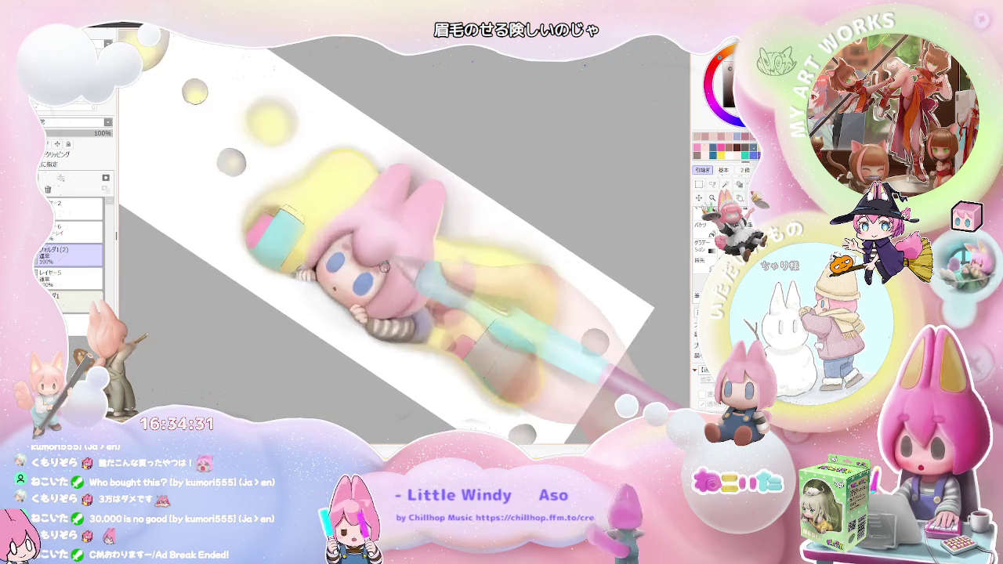
# Step: Zoom around the face while airbrushing soft shading on the cheeks and pink hair
pyautogui.scroll(3, 385, 267)
pyautogui.scroll(2, 376, 273)
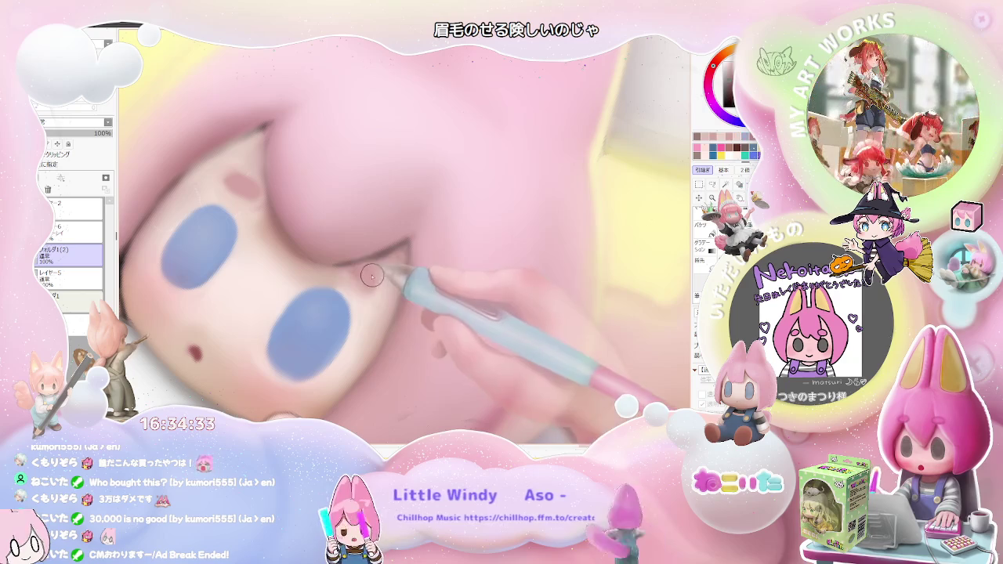
pyautogui.scroll(-1, 403, 279)
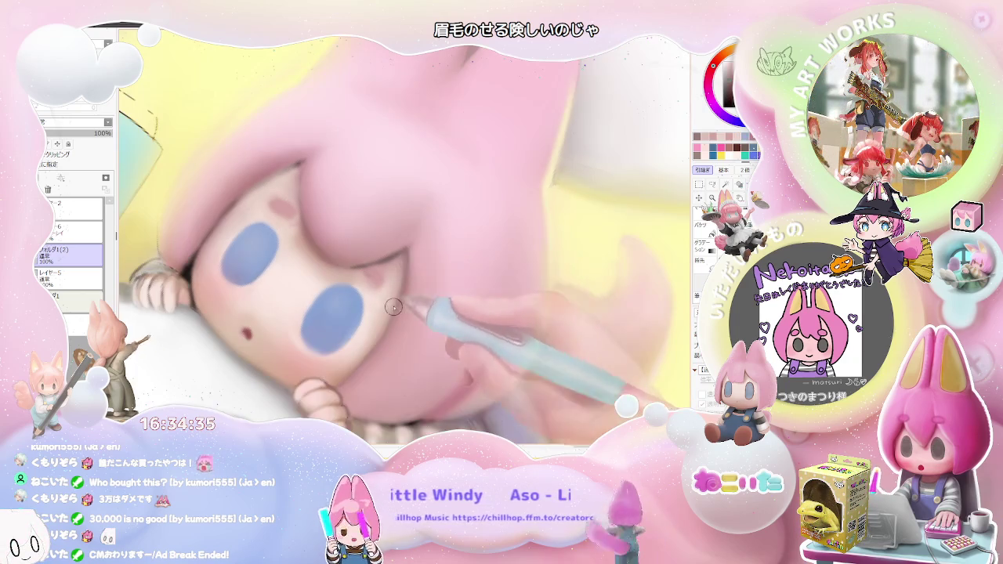
pyautogui.scroll(-2, 404, 283)
pyautogui.scroll(-2, 408, 285)
pyautogui.scroll(2, 411, 288)
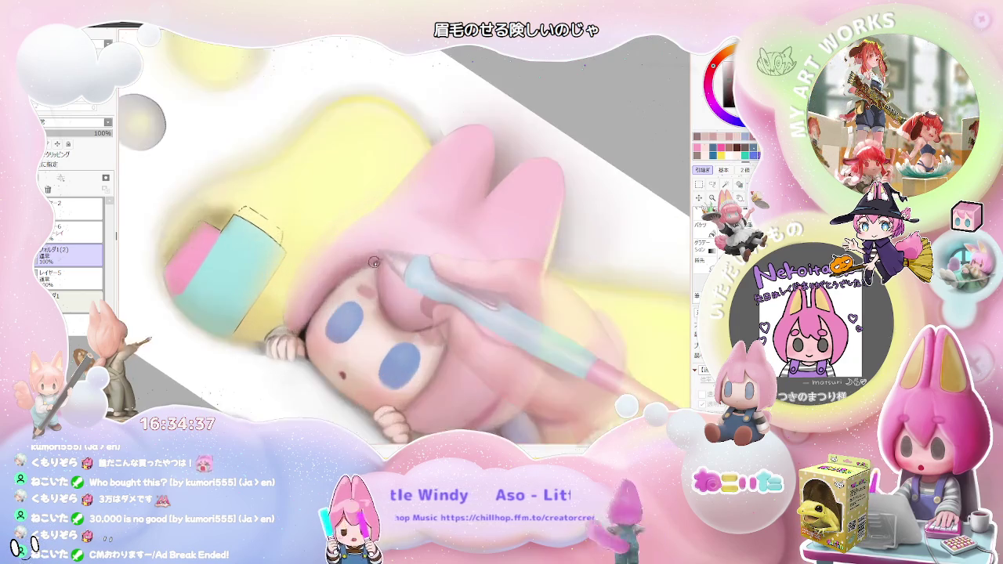
pyautogui.scroll(2, 368, 284)
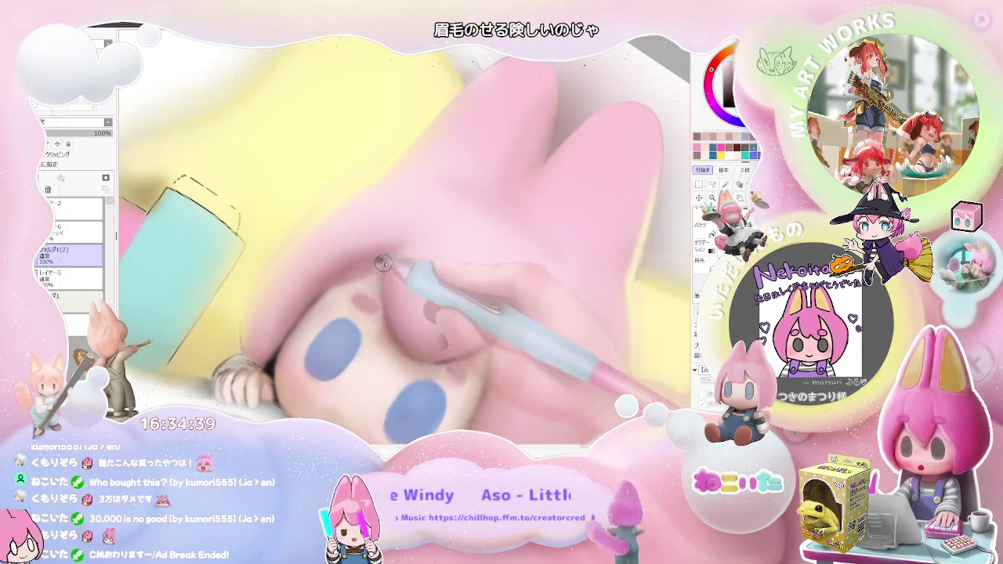
pyautogui.scroll(-1, 361, 269)
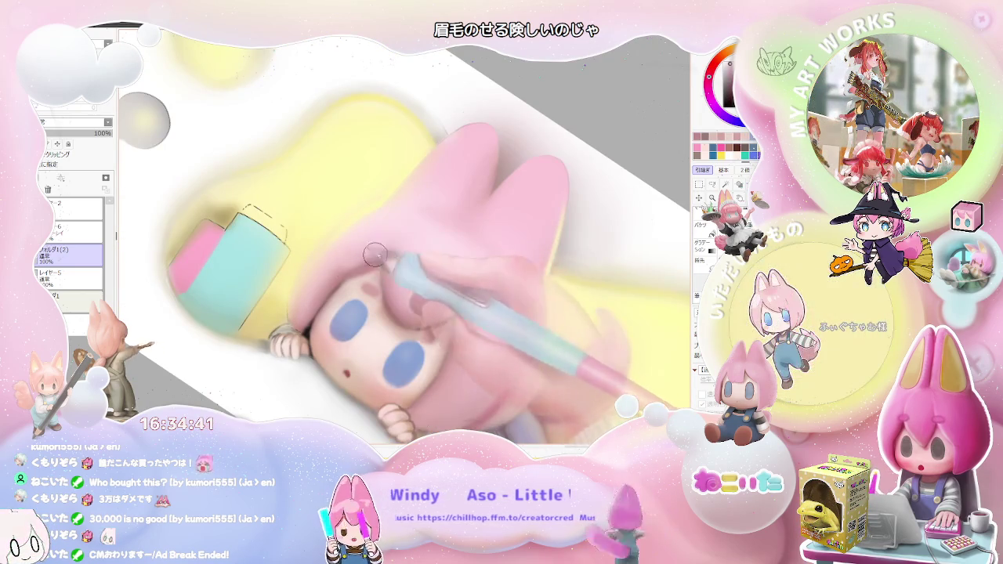
pyautogui.scroll(-1, 379, 257)
pyautogui.scroll(-2, 497, 267)
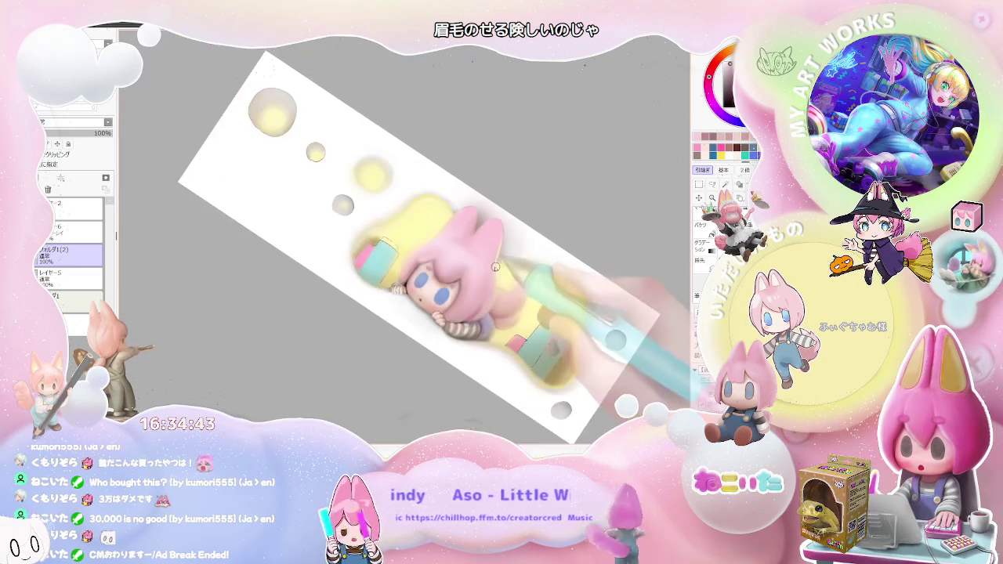
pyautogui.scroll(2, 470, 267)
pyautogui.scroll(2, 408, 251)
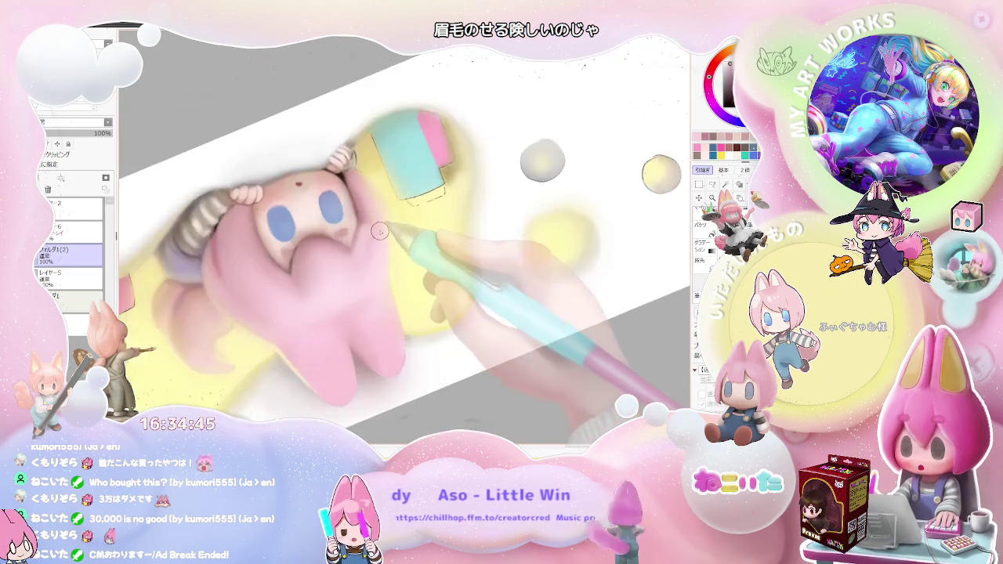
pyautogui.scroll(1, 373, 235)
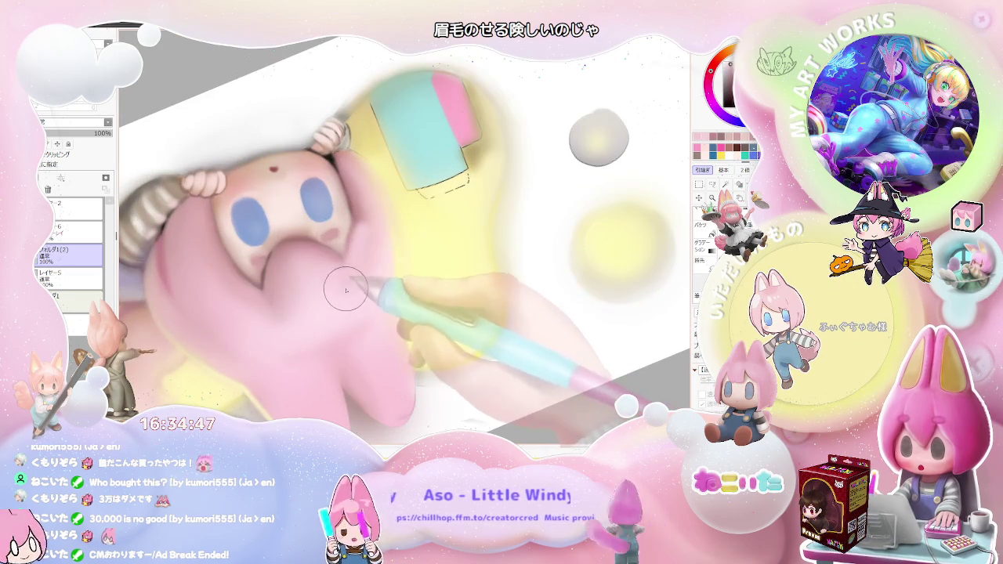
pyautogui.scroll(-1, 376, 220)
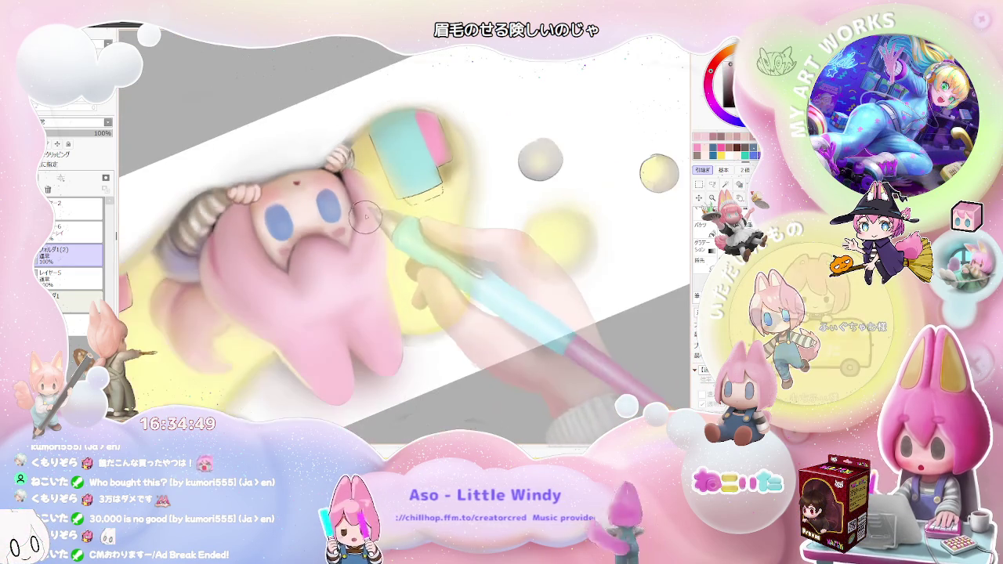
pyautogui.scroll(-1, 396, 258)
pyautogui.scroll(-1, 417, 310)
pyautogui.scroll(-1, 419, 310)
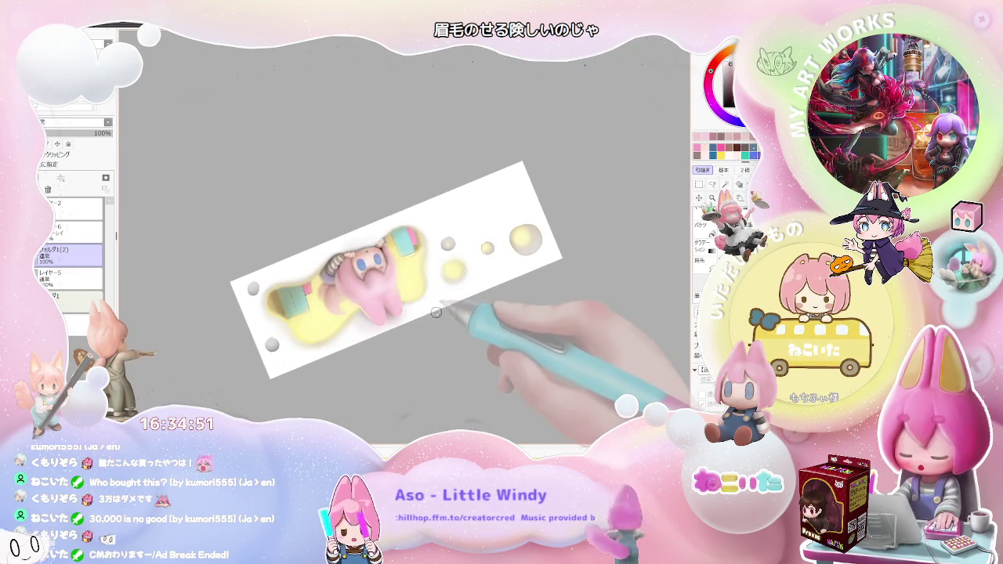
# Step: Airbrush soft shading on the cyan-and-pink book beside the girl's hand
pyautogui.scroll(2, 416, 204)
pyautogui.scroll(1, 384, 208)
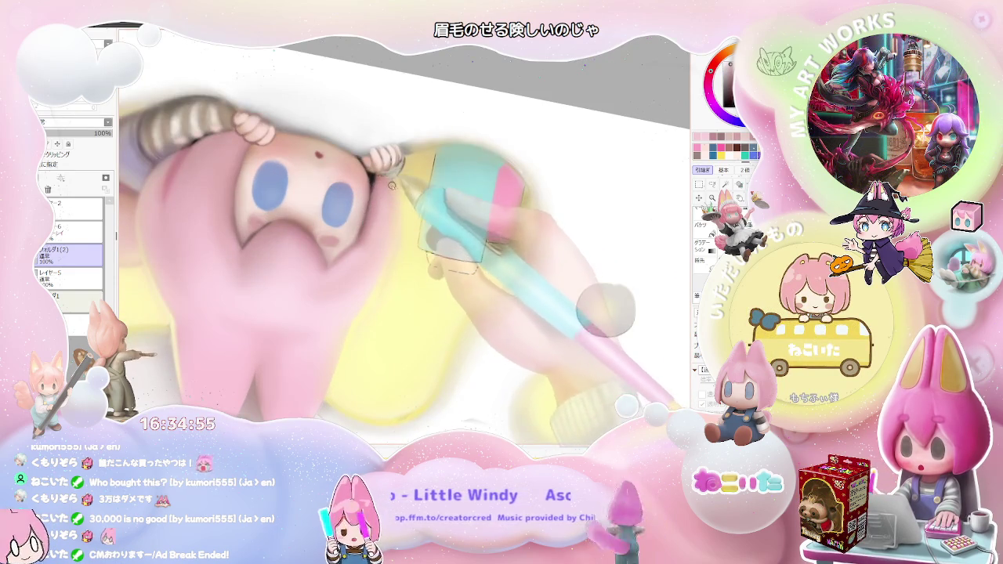
pyautogui.scroll(-2, 380, 258)
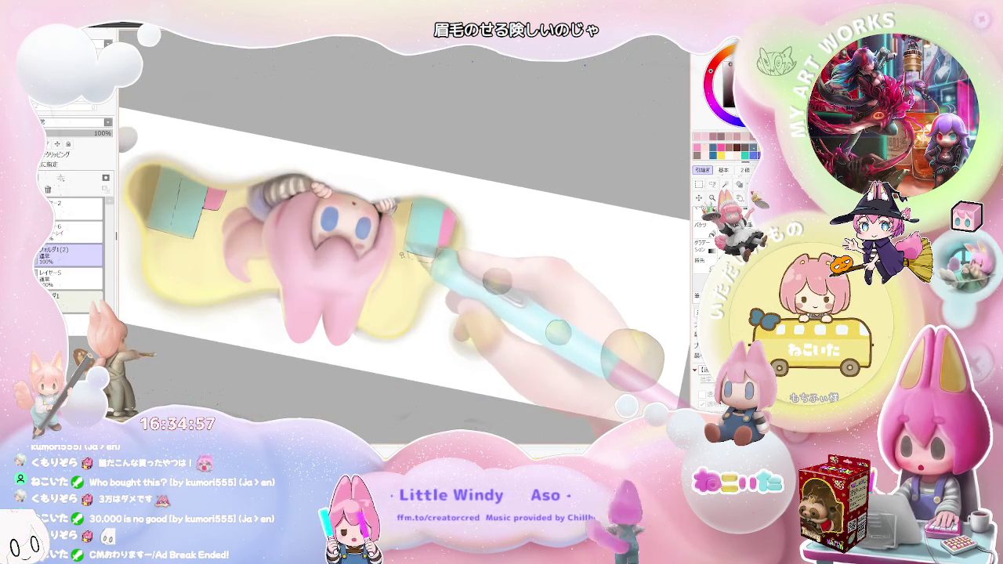
pyautogui.scroll(2, 402, 252)
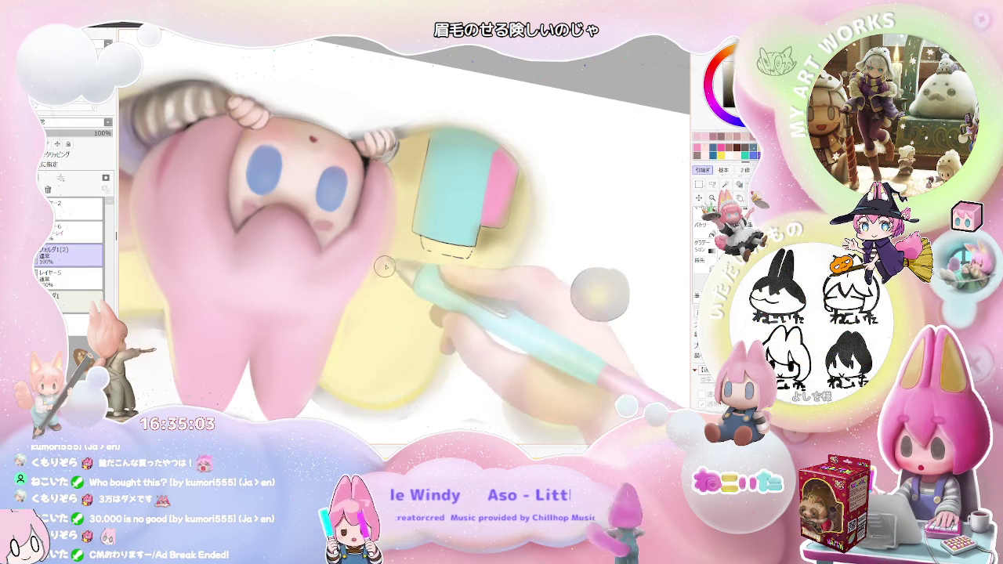
pyautogui.scroll(-1, 389, 230)
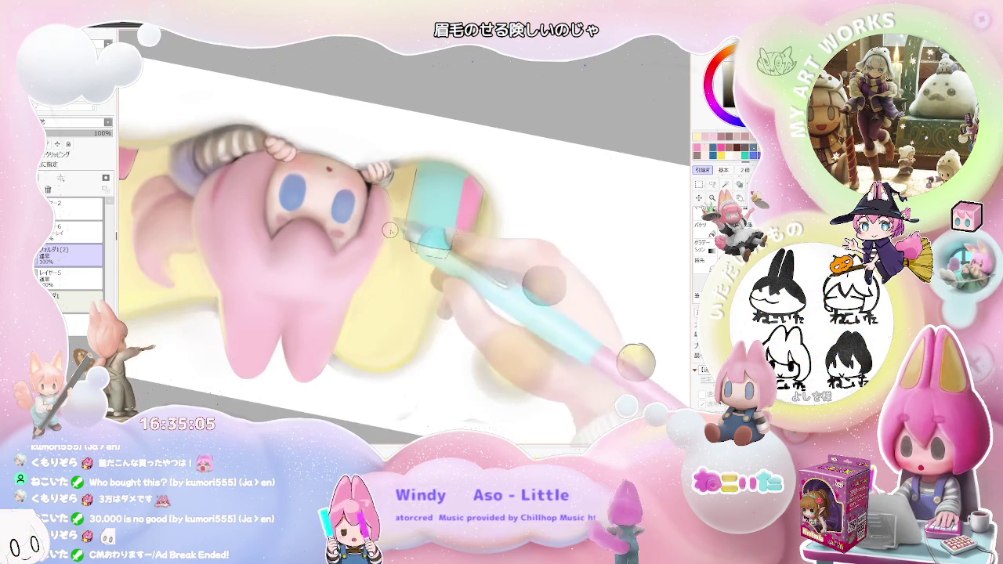
pyautogui.scroll(-3, 374, 274)
pyautogui.scroll(2, 360, 266)
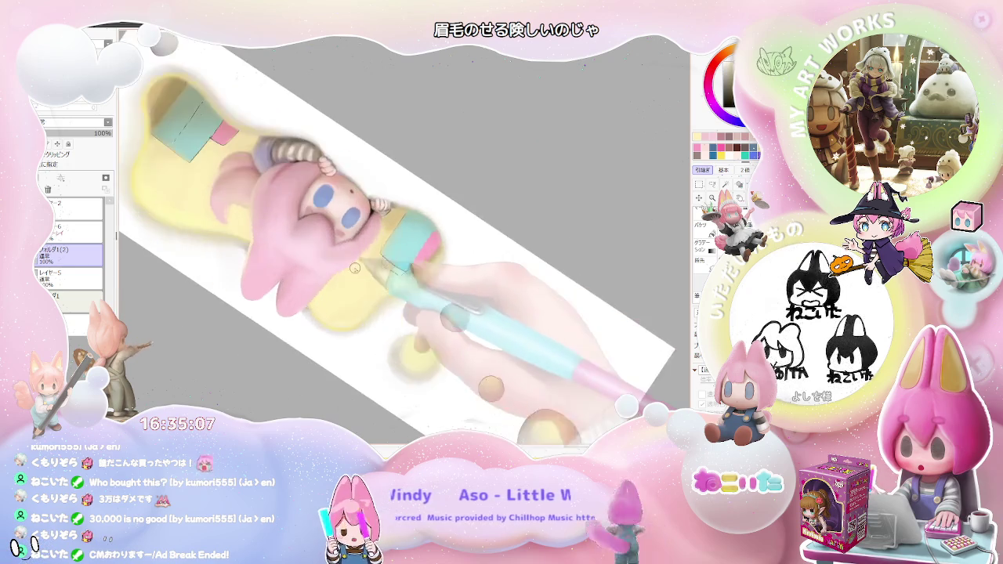
pyautogui.scroll(2, 348, 257)
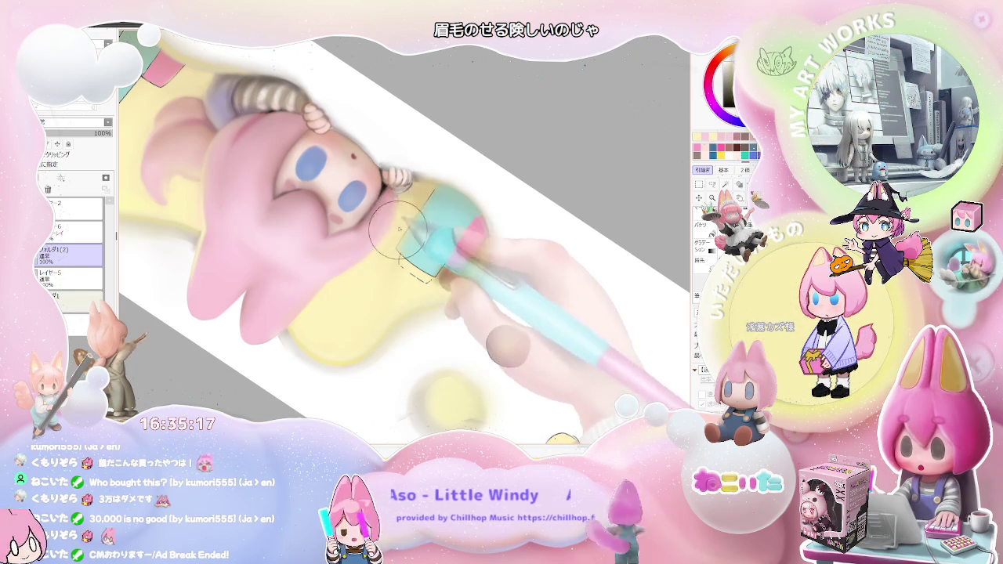
pyautogui.scroll(2, 400, 231)
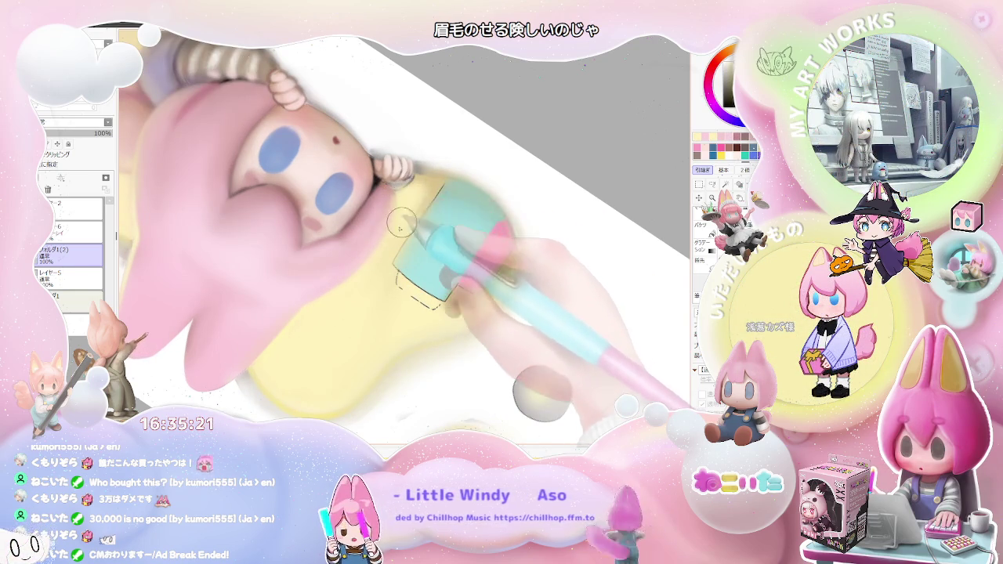
pyautogui.scroll(-2, 381, 278)
pyautogui.scroll(-2, 382, 278)
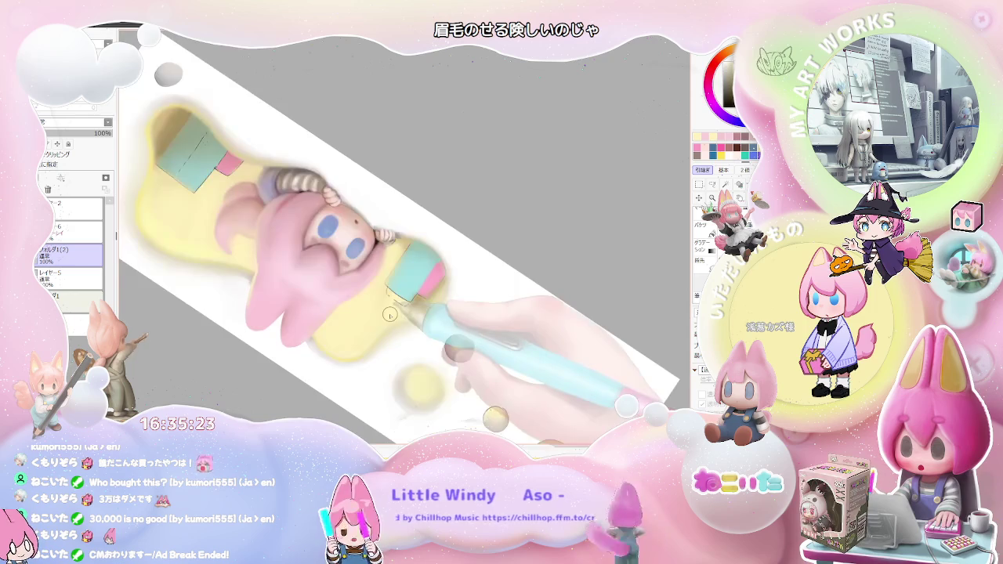
pyautogui.scroll(-1, 384, 294)
# Step: Finish the book shading, level the canvas view and mirror it to check
pyautogui.scroll(1, 389, 315)
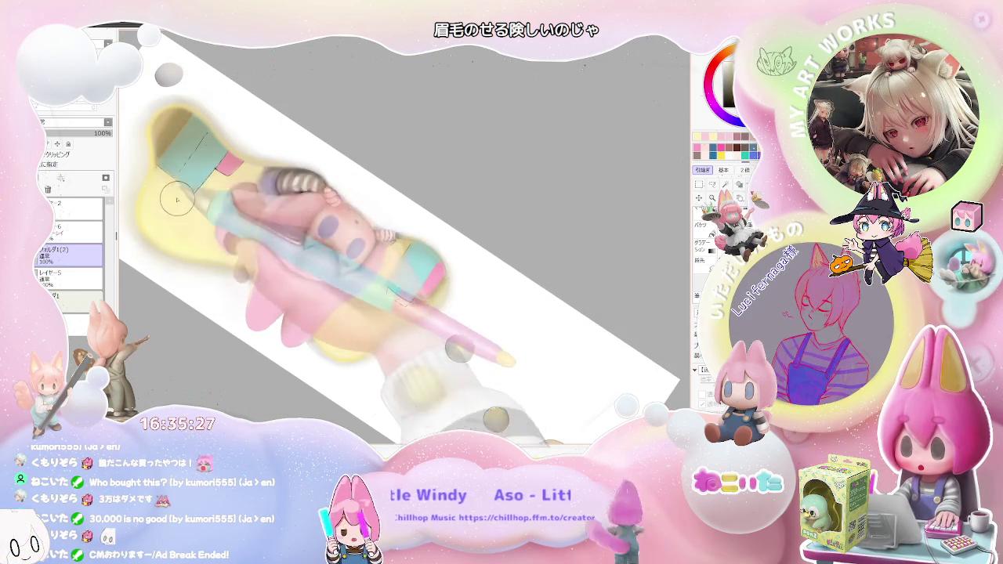
pyautogui.scroll(-1, 190, 216)
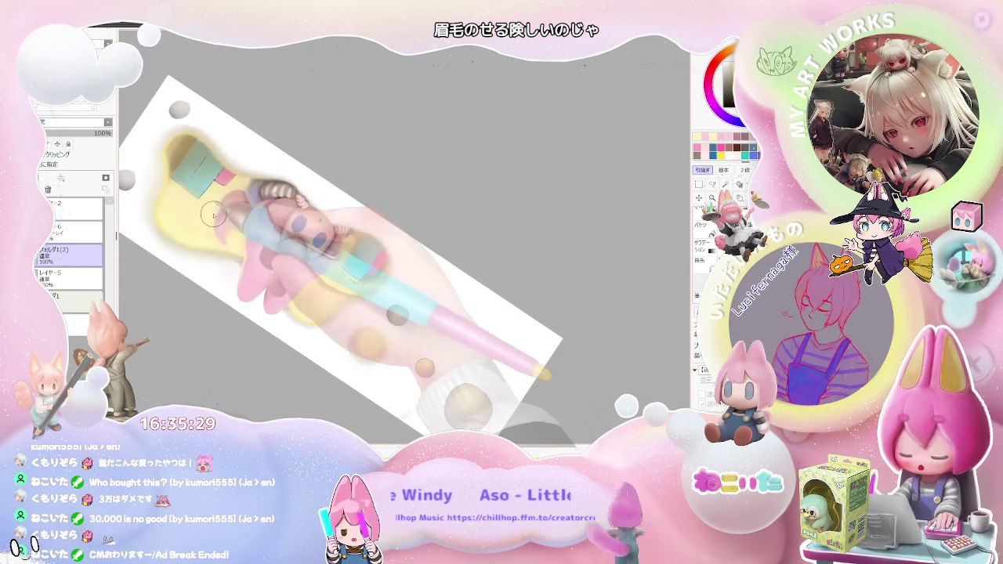
pyautogui.scroll(-1, 204, 214)
pyautogui.scroll(2, 214, 215)
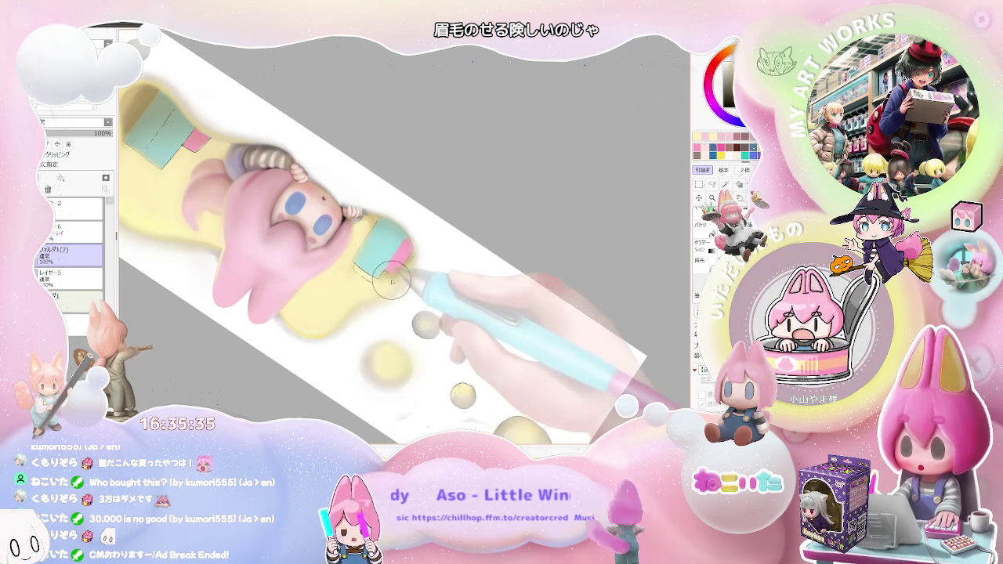
pyautogui.scroll(-2, 347, 269)
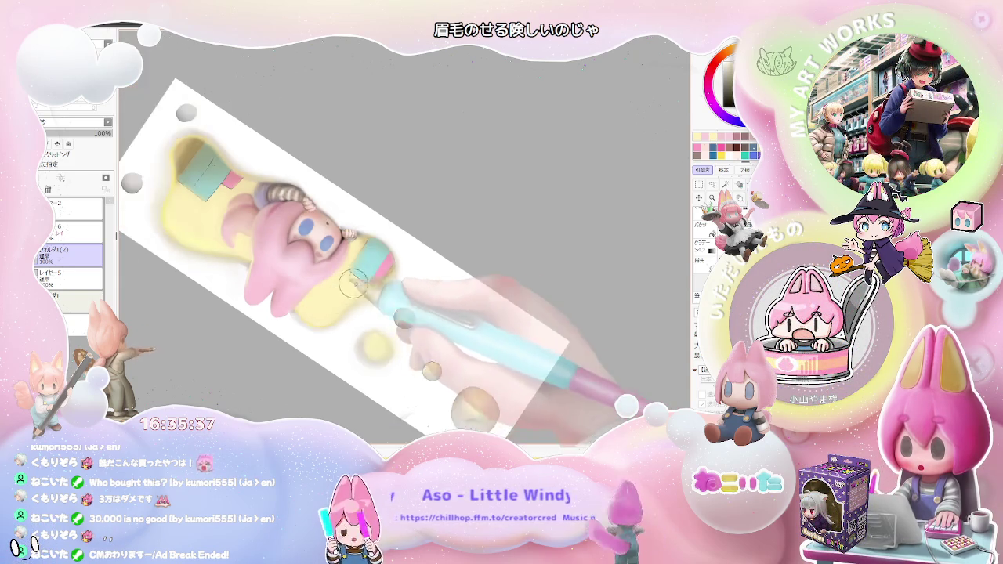
pyautogui.scroll(-1, 366, 270)
pyautogui.press('End')
pyautogui.press('End')
pyautogui.press('End')
pyautogui.press('End')
pyautogui.press('End')
pyautogui.press('End')
pyautogui.press('End')
pyautogui.press('End')
pyautogui.press('Insert')
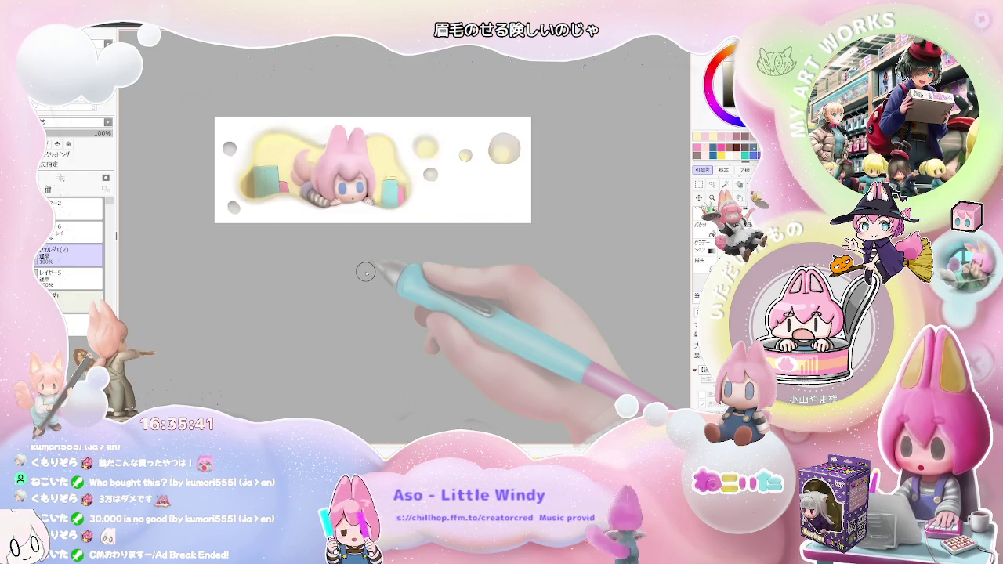
# Step: Zoom onto the face and airbrush soft detail above the girl's blue eyes
pyautogui.scroll(1, 345, 251)
pyautogui.scroll(1, 298, 239)
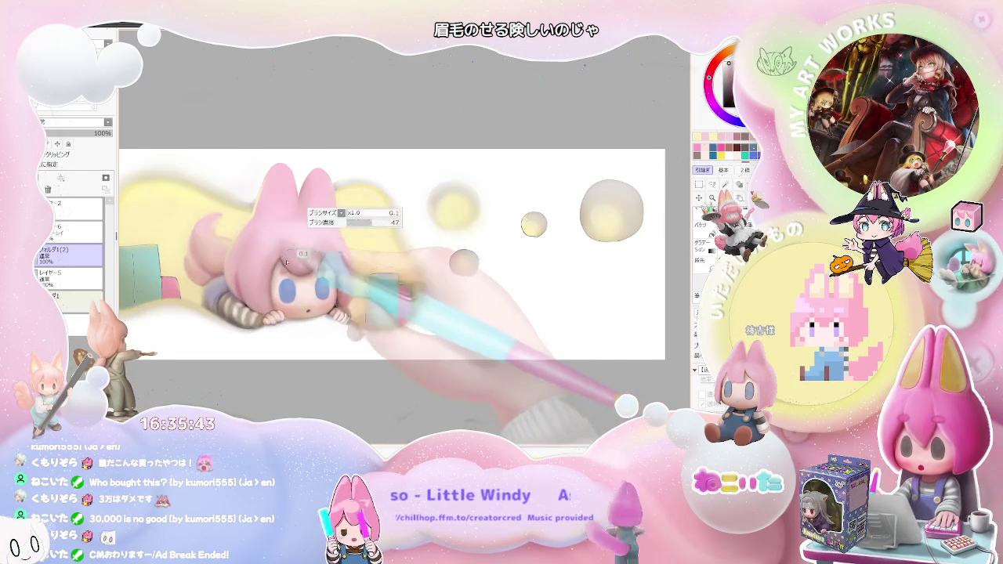
pyautogui.scroll(1, 290, 241)
pyautogui.scroll(-1, 290, 243)
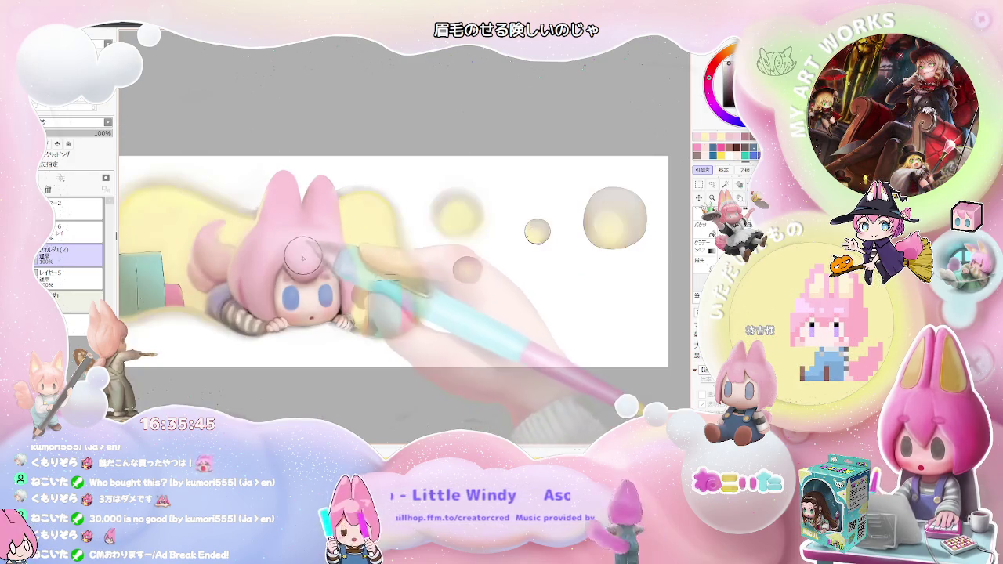
pyautogui.scroll(-1, 321, 262)
pyautogui.scroll(-1, 361, 263)
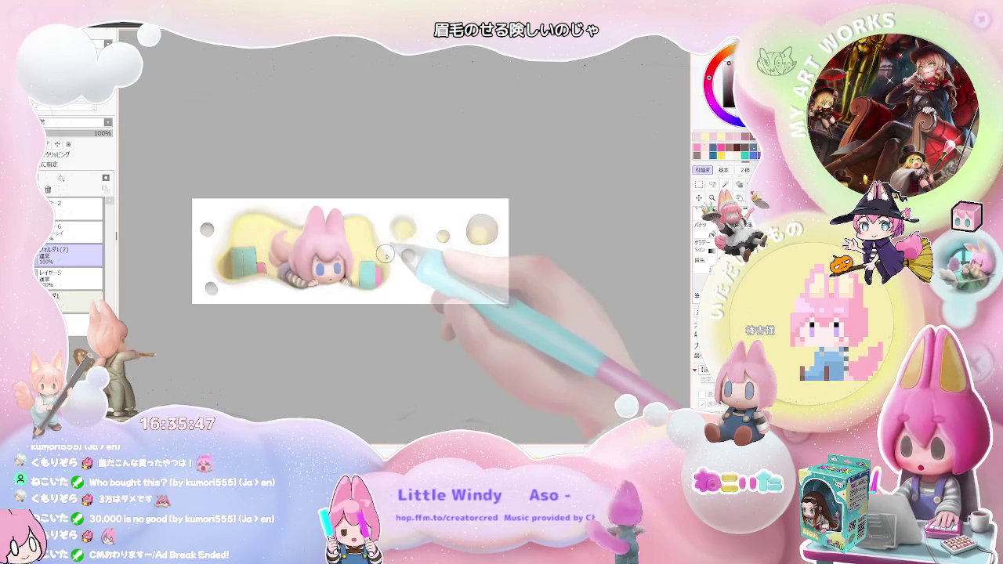
pyautogui.scroll(-1, 388, 262)
pyautogui.scroll(1, 396, 262)
pyautogui.scroll(2, 376, 261)
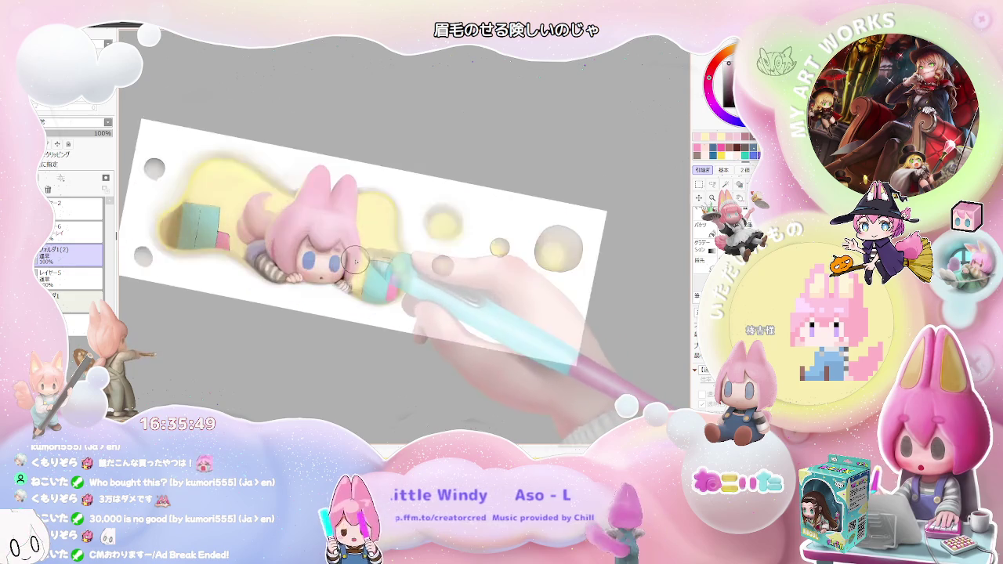
pyautogui.scroll(2, 357, 259)
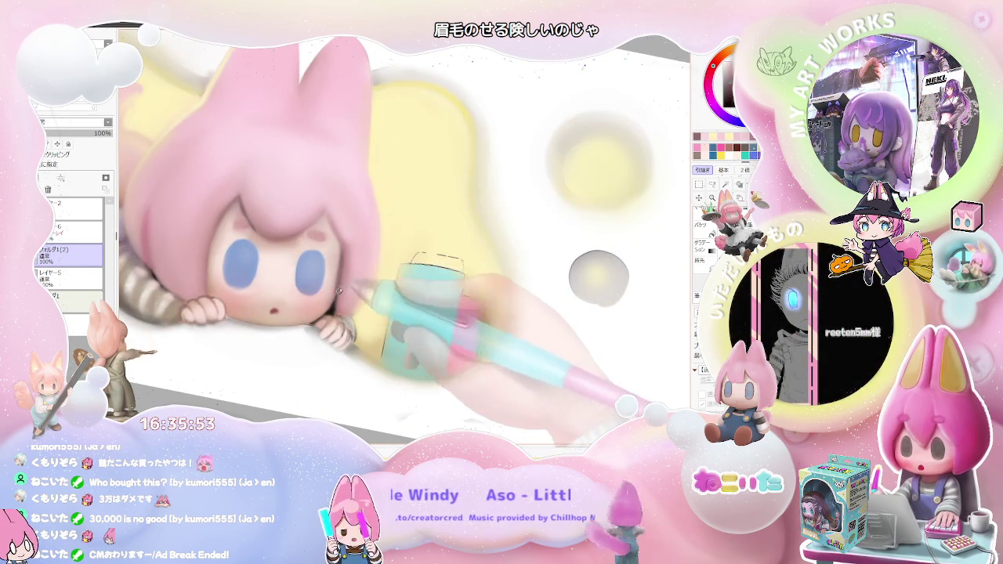
pyautogui.scroll(-2, 338, 294)
pyautogui.scroll(-1, 345, 274)
# Step: Tilt the view clockwise and back upright, refining the face with a size 9.0, density 47 brush
pyautogui.press('End')
pyautogui.press('End')
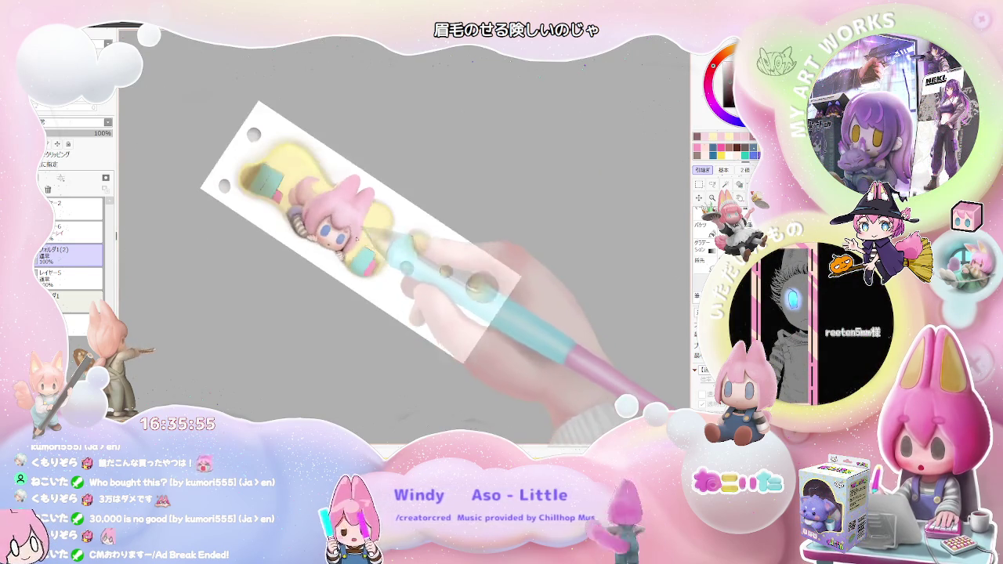
pyautogui.scroll(2, 359, 241)
pyautogui.scroll(1, 345, 248)
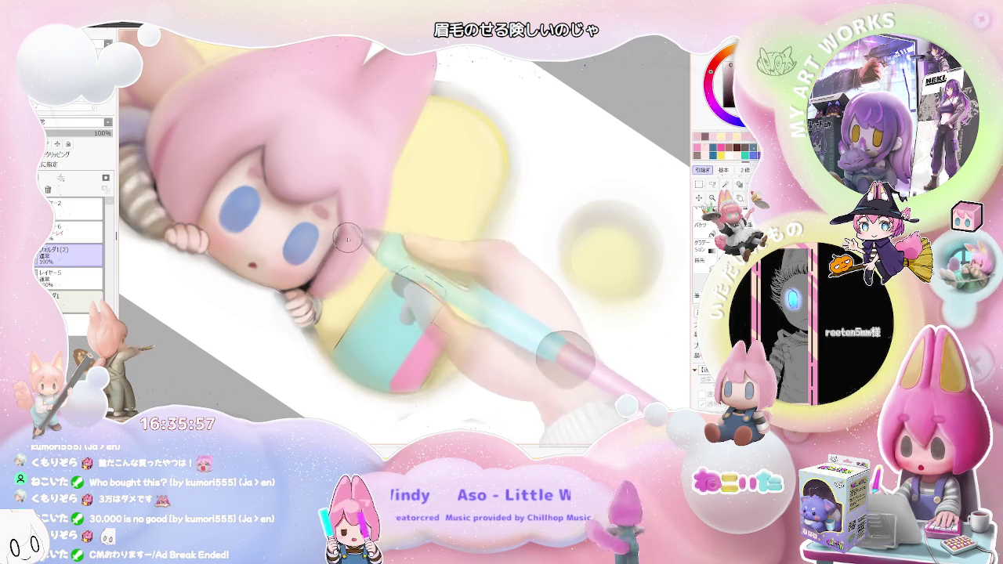
pyautogui.scroll(-1, 338, 261)
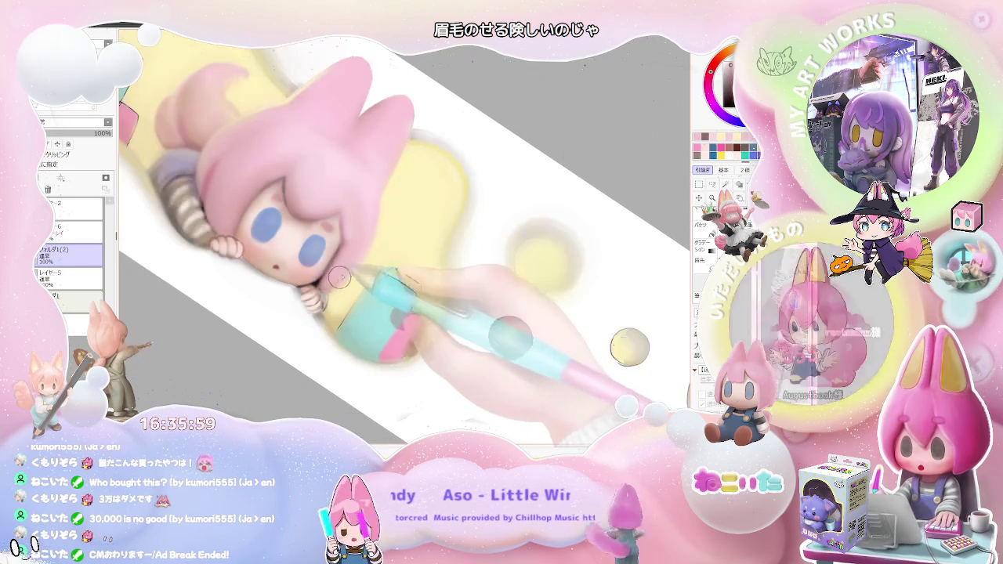
pyautogui.press('End')
pyautogui.scroll(1, 343, 267)
pyautogui.press('Delete')
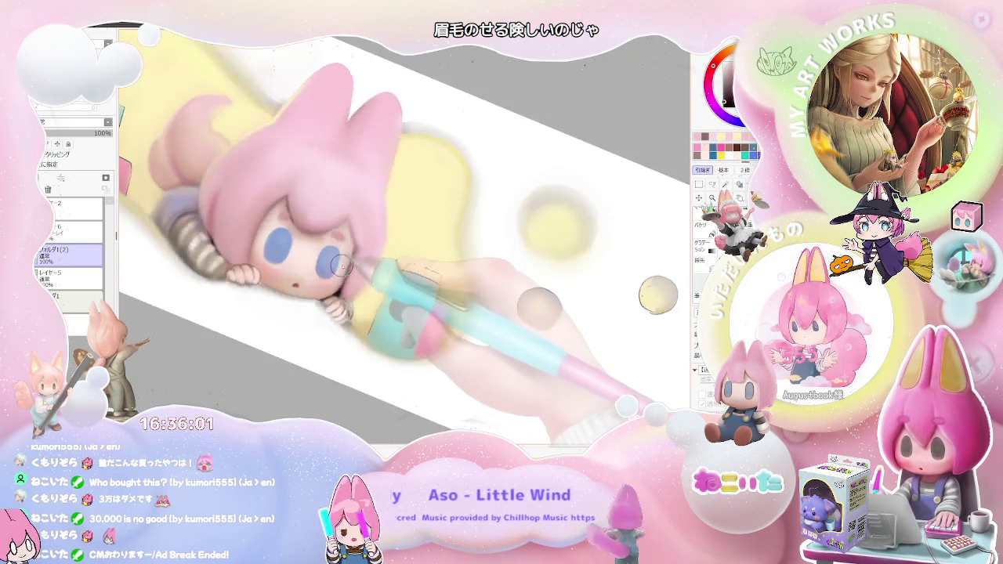
pyautogui.scroll(1, 337, 266)
pyautogui.press('Delete')
pyautogui.press('Delete')
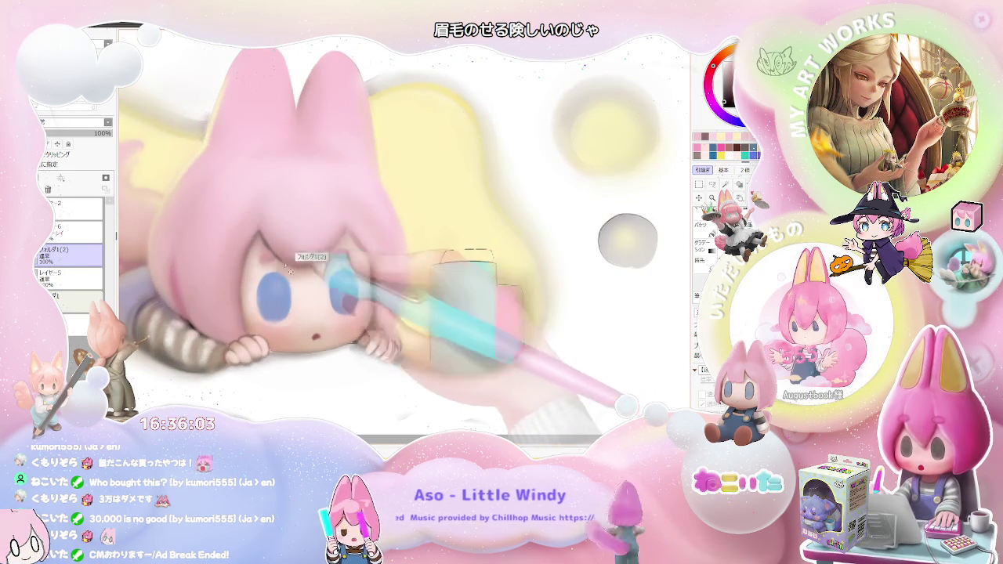
pyautogui.scroll(1, 295, 260)
pyautogui.scroll(1, 266, 262)
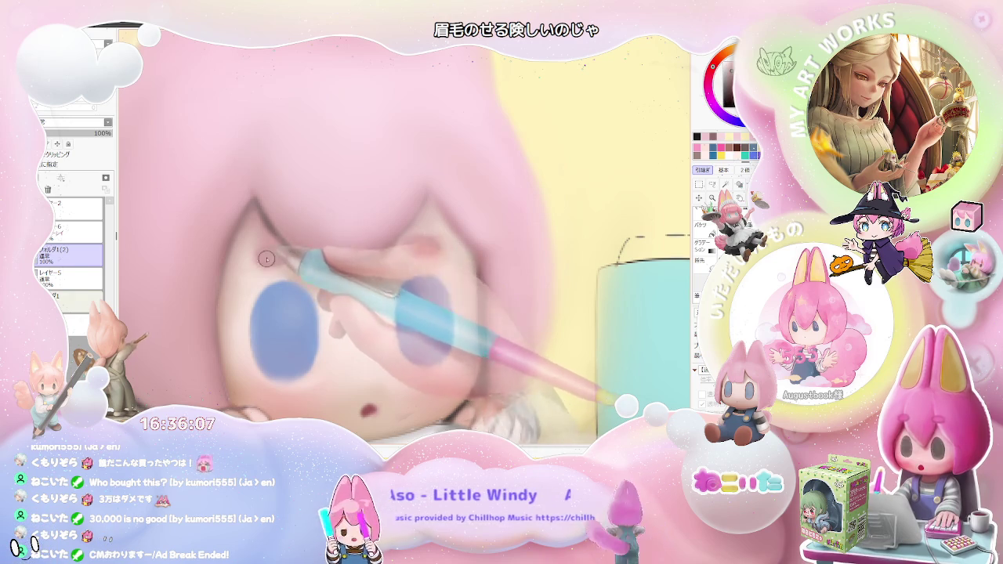
# Step: Fit the canvas in view, turn it nearly vertical and zoom onto the face
pyautogui.press('Home')
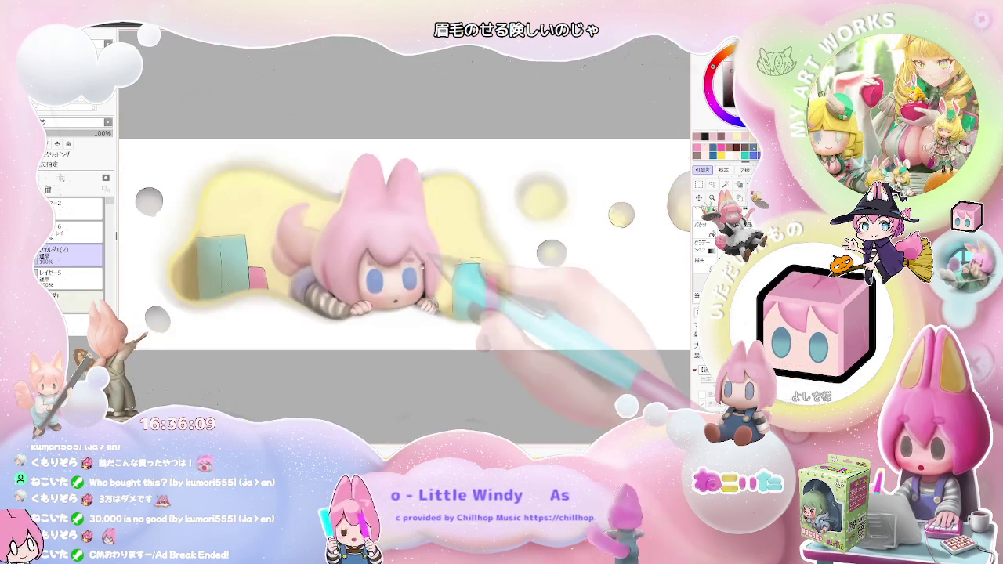
pyautogui.press('End')
pyautogui.press('End')
pyautogui.press('End')
pyautogui.press('End')
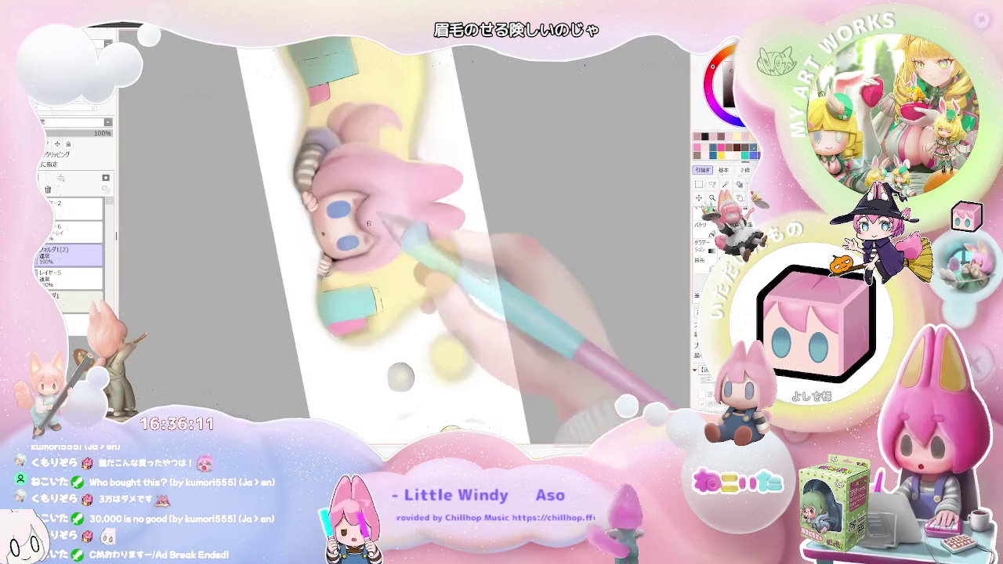
pyautogui.scroll(3, 374, 225)
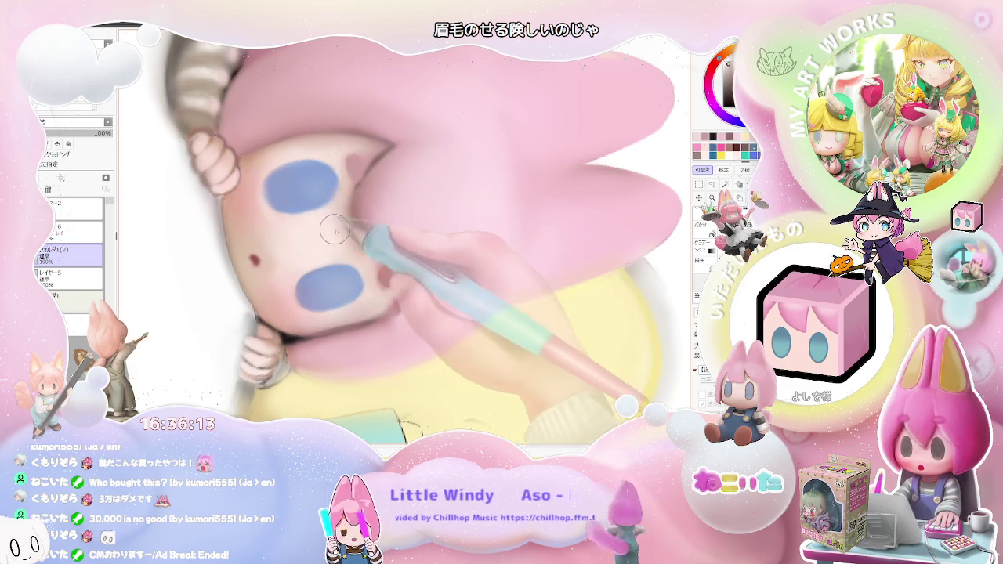
pyautogui.scroll(-3, 343, 225)
pyautogui.scroll(-2, 369, 243)
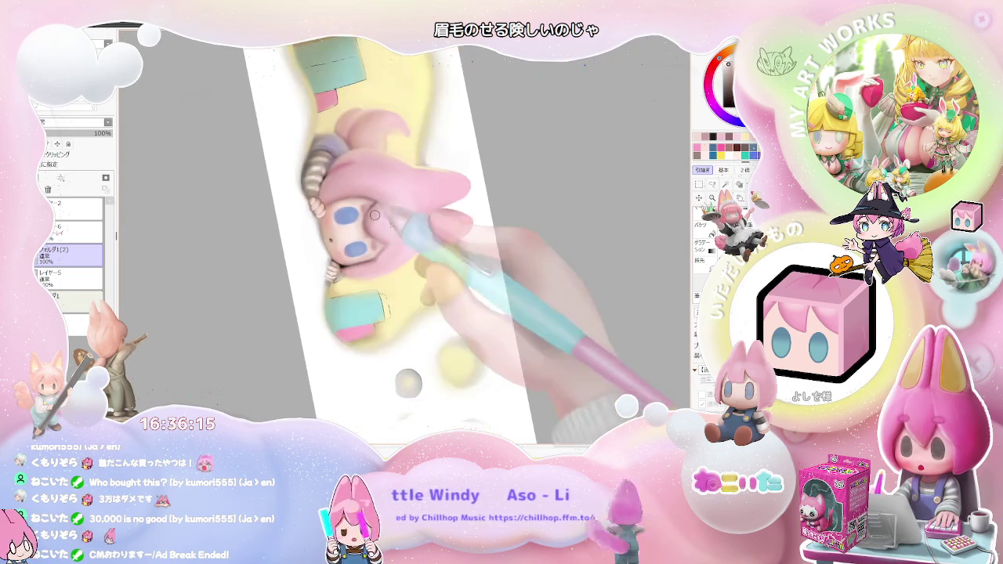
pyautogui.scroll(-1, 392, 258)
pyautogui.scroll(-1, 415, 280)
pyautogui.scroll(1, 407, 271)
pyautogui.scroll(2, 376, 235)
pyautogui.scroll(2, 351, 209)
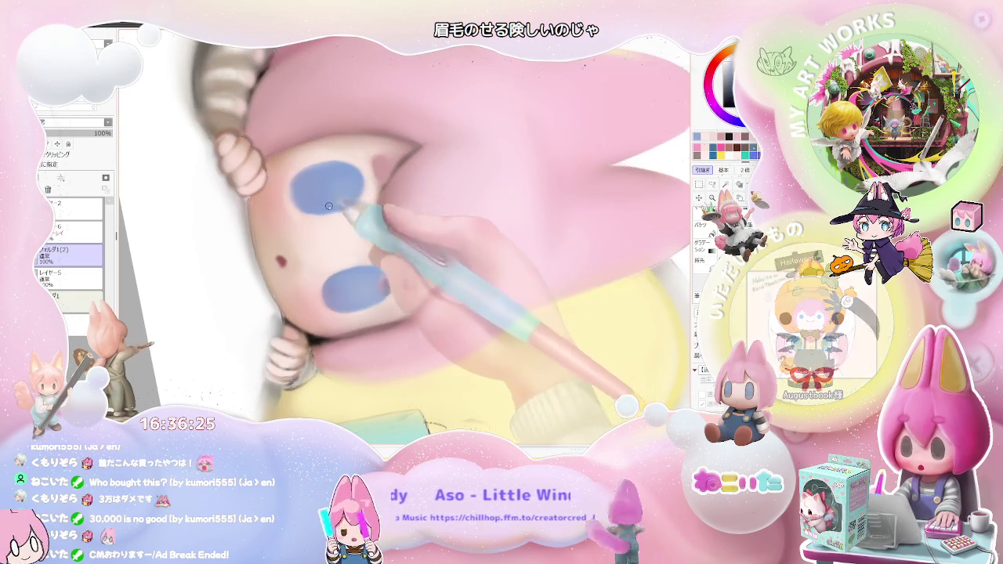
# Step: Airbrush darker rounded shading into each blue eye, then rotate the view nearly horizontal
pyautogui.scroll(-2, 357, 194)
pyautogui.scroll(-1, 369, 194)
pyautogui.scroll(-2, 380, 194)
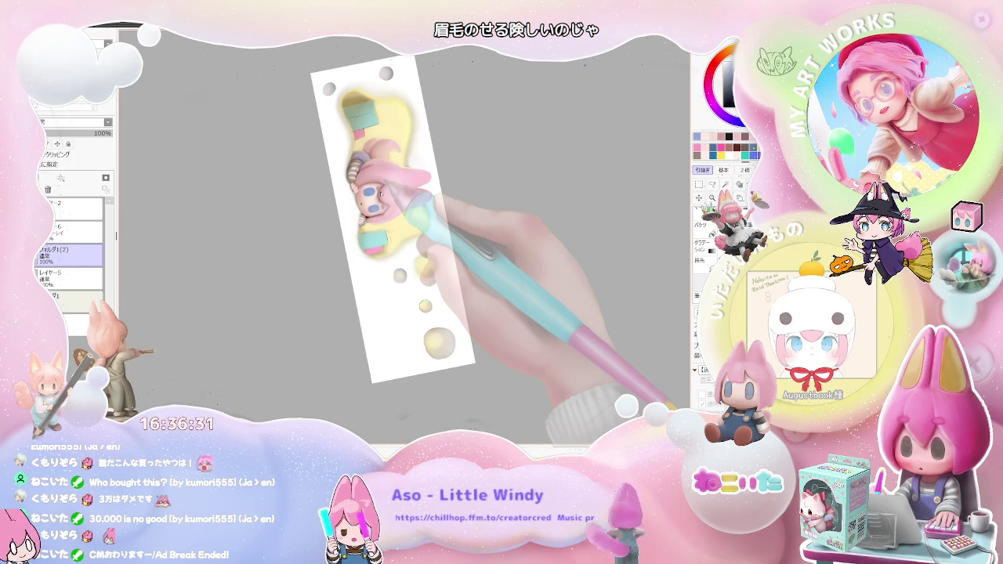
pyautogui.scroll(1, 376, 193)
pyautogui.scroll(1, 353, 194)
pyautogui.scroll(2, 329, 196)
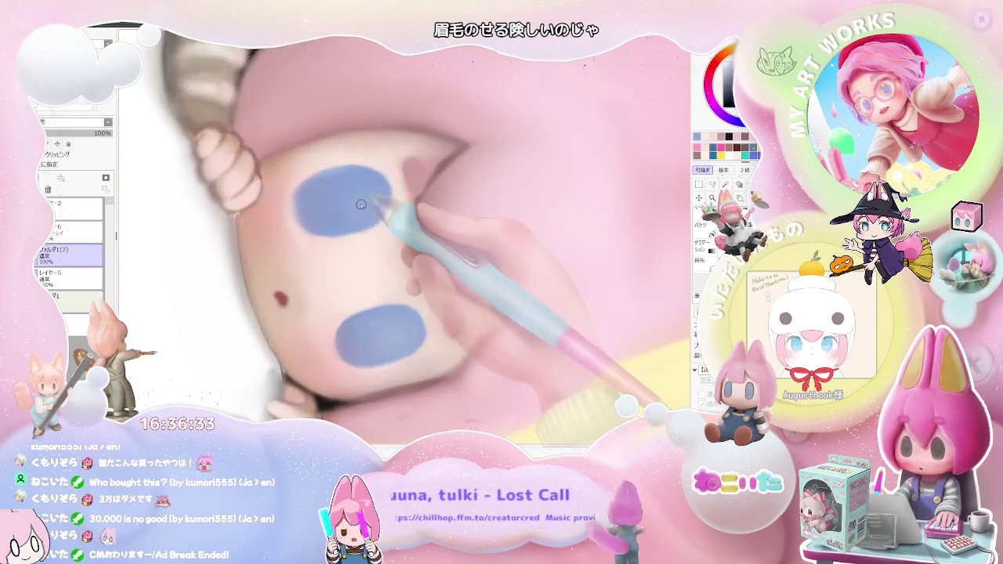
pyautogui.scroll(1, 313, 194)
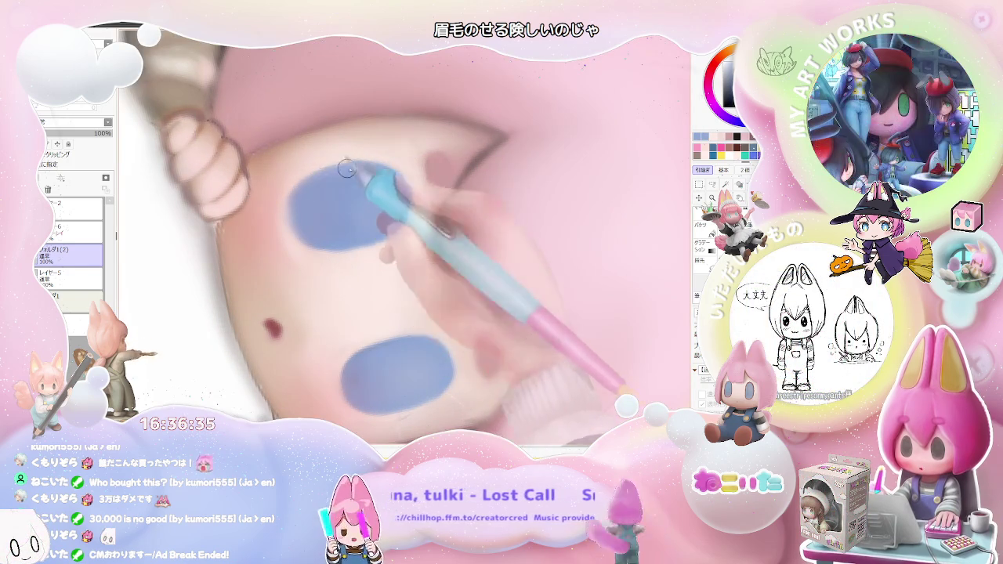
pyautogui.scroll(-1, 320, 188)
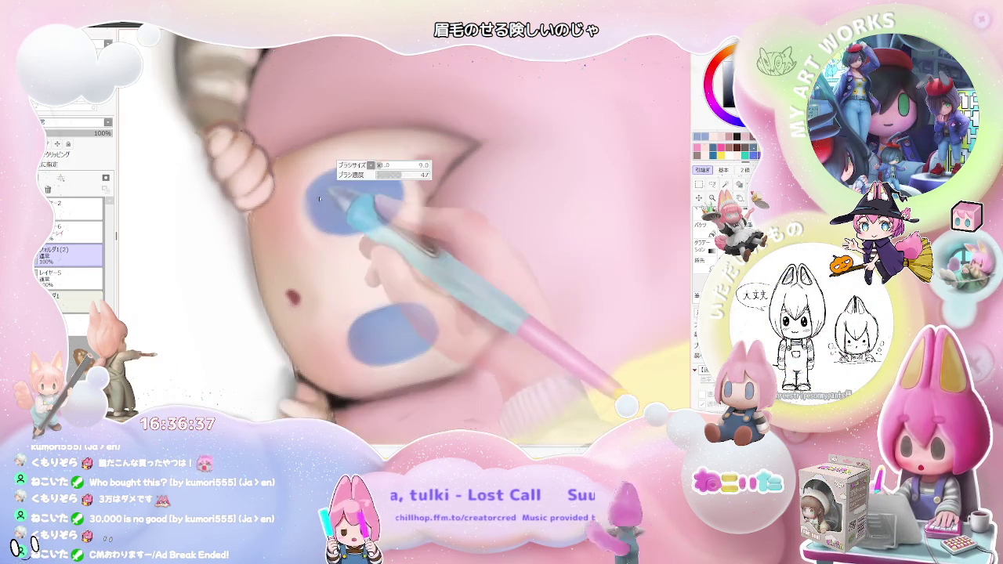
pyautogui.scroll(-1, 327, 226)
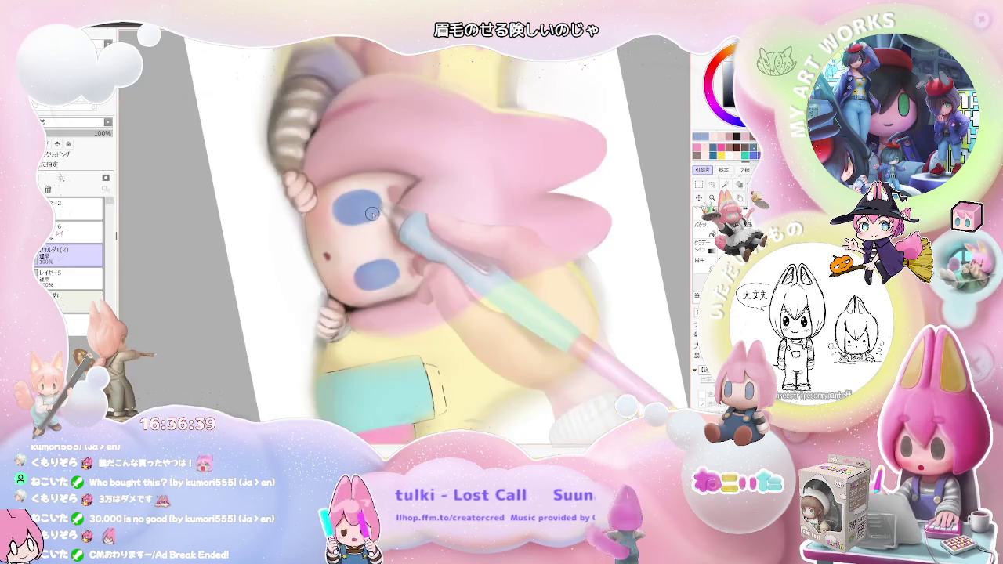
pyautogui.scroll(-1, 345, 216)
pyautogui.scroll(-1, 377, 213)
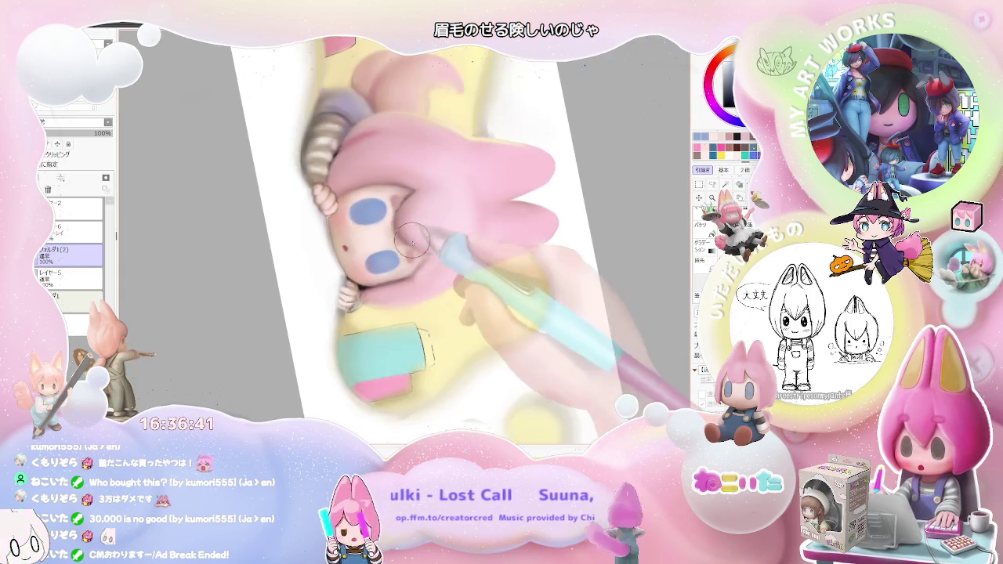
pyautogui.scroll(-1, 413, 272)
pyautogui.press('Delete')
pyautogui.press('Delete')
pyautogui.press('Delete')
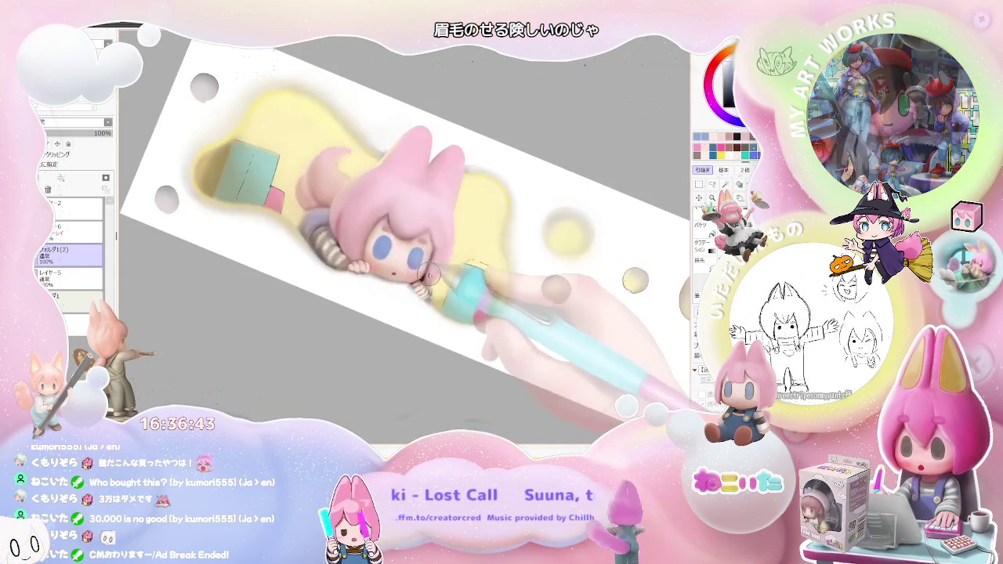
pyautogui.scroll(5, 437, 274)
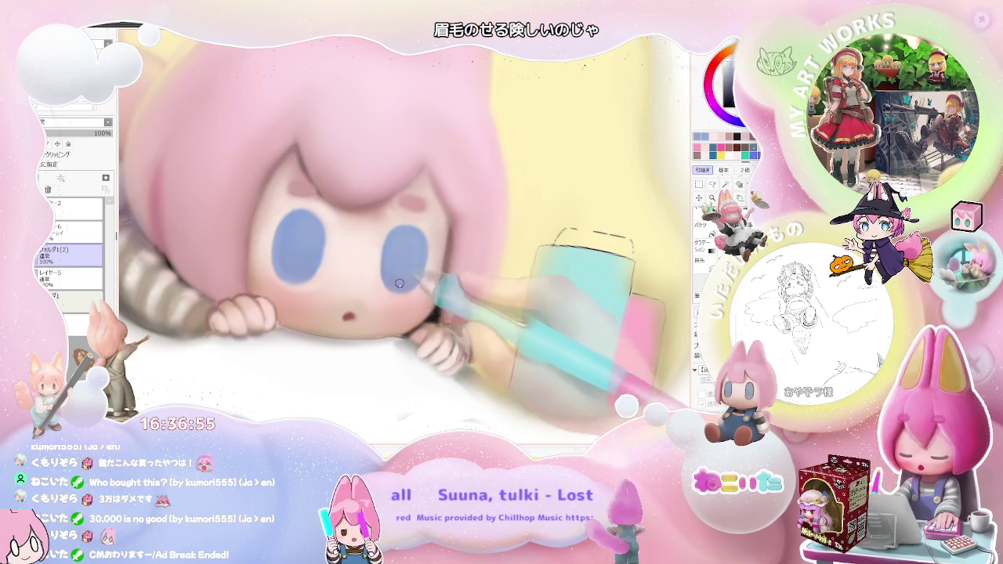
# Step: Rotate the canvas view clockwise and back to level around the face
pyautogui.scroll(-3, 405, 280)
pyautogui.scroll(-3, 415, 266)
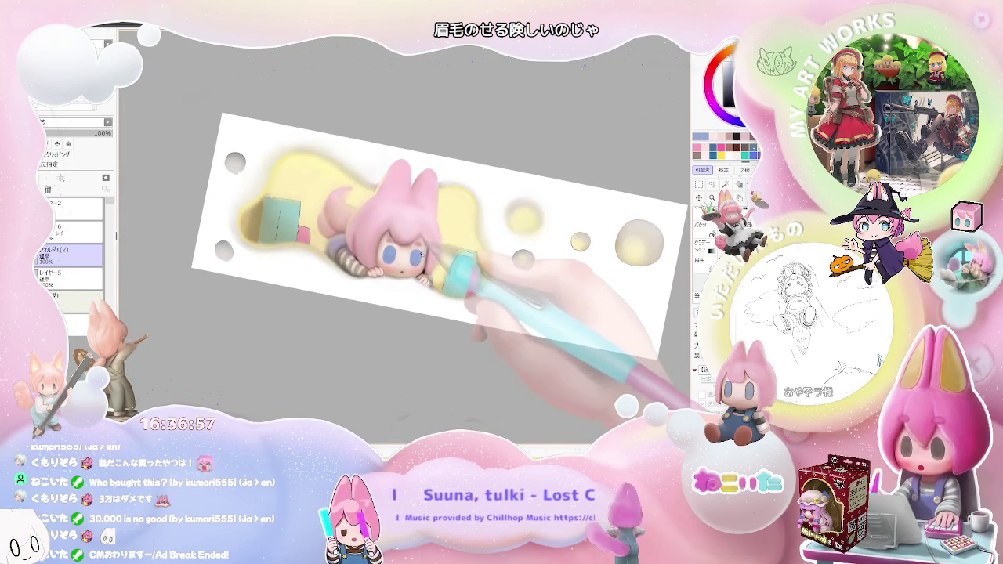
pyautogui.moveTo(470, 258); pyautogui.dragTo(408, 235)
pyautogui.scroll(5, 395, 262)
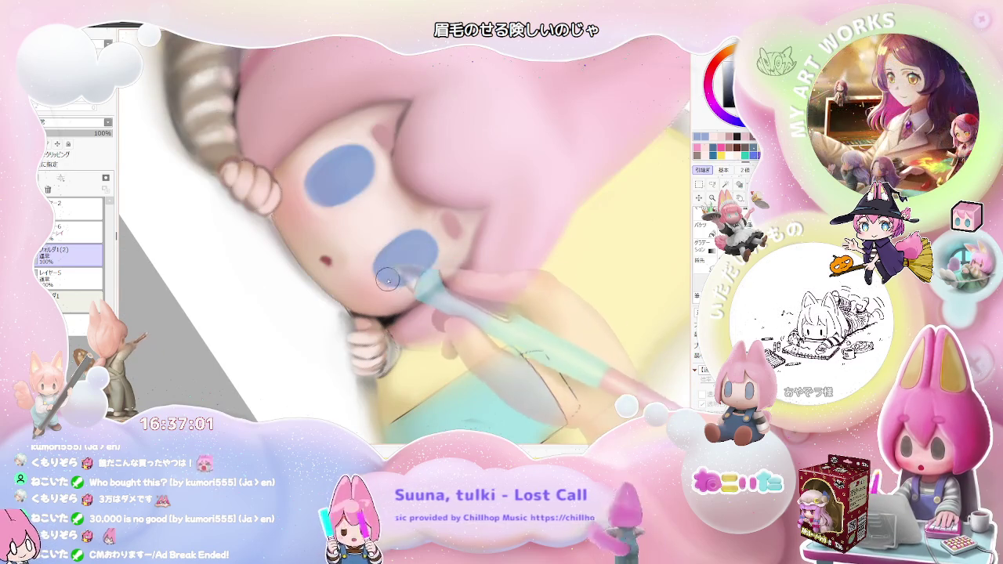
pyautogui.scroll(-3, 384, 273)
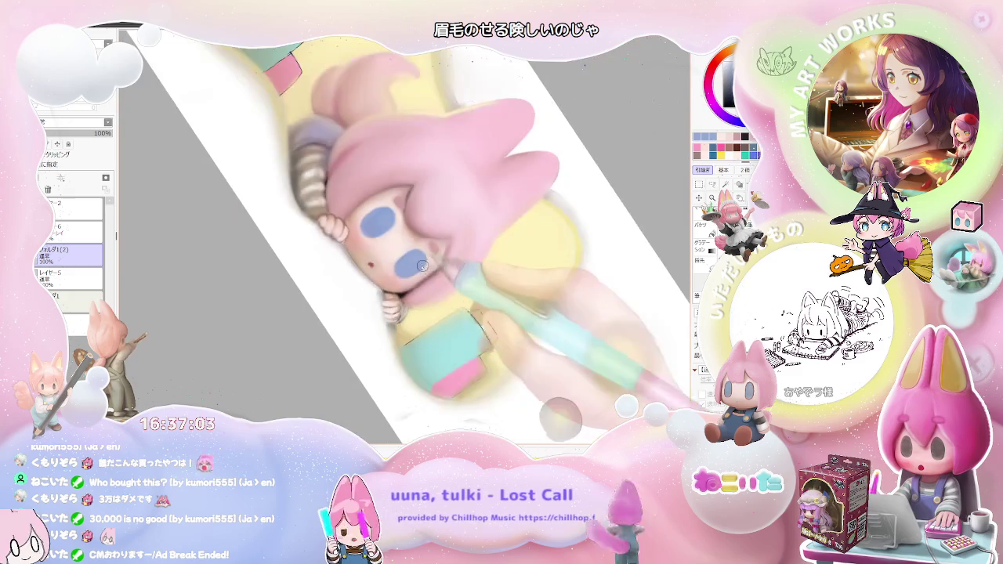
pyautogui.scroll(-2, 407, 272)
pyautogui.moveTo(428, 271); pyautogui.dragTo(423, 267)
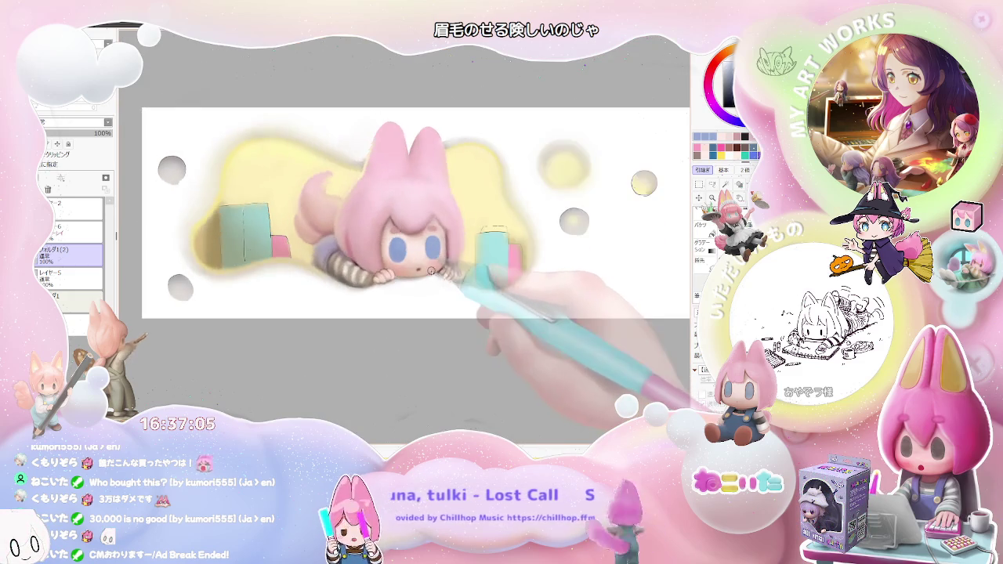
# Step: Repaint the small open mouth with a darker rim and pink inside
pyautogui.scroll(2, 426, 269)
pyautogui.scroll(3, 427, 269)
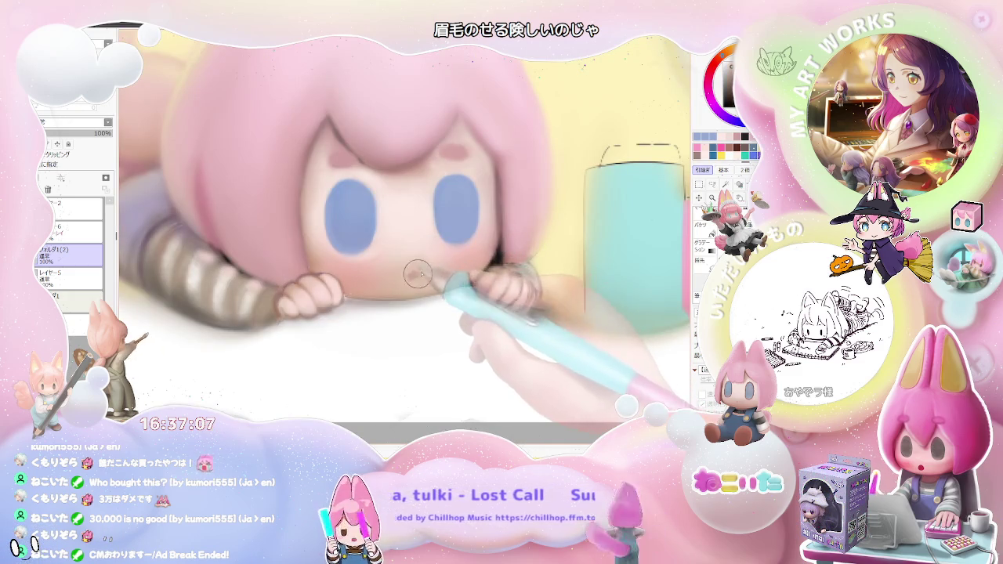
pyautogui.scroll(-1, 414, 273)
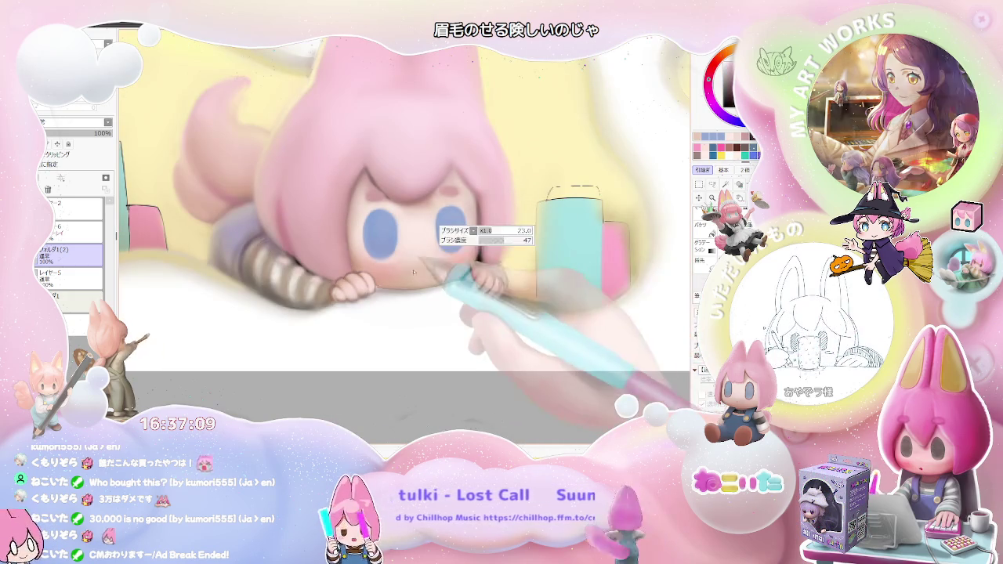
pyautogui.scroll(1, 419, 279)
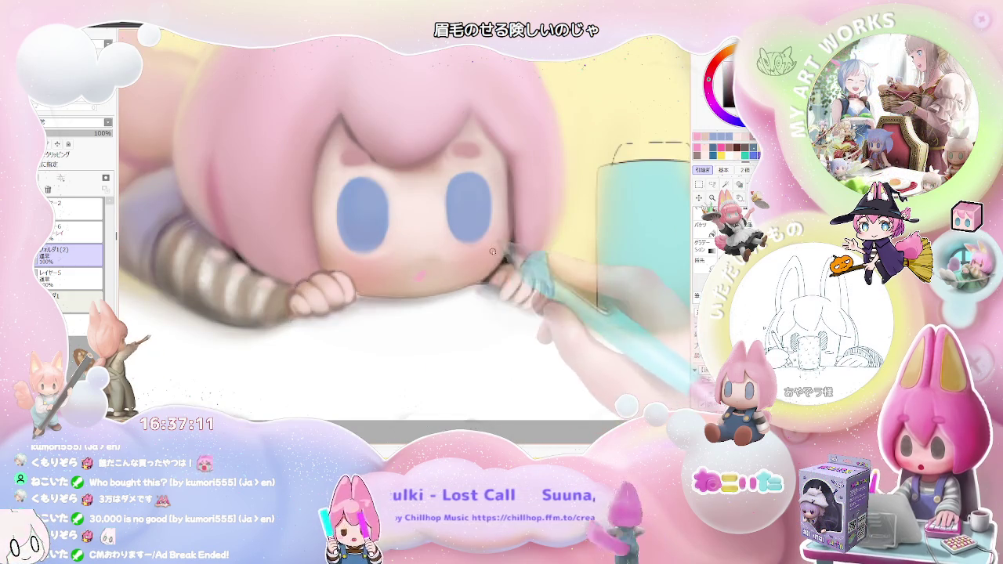
pyautogui.scroll(-1, 491, 254)
pyautogui.scroll(-1, 491, 254)
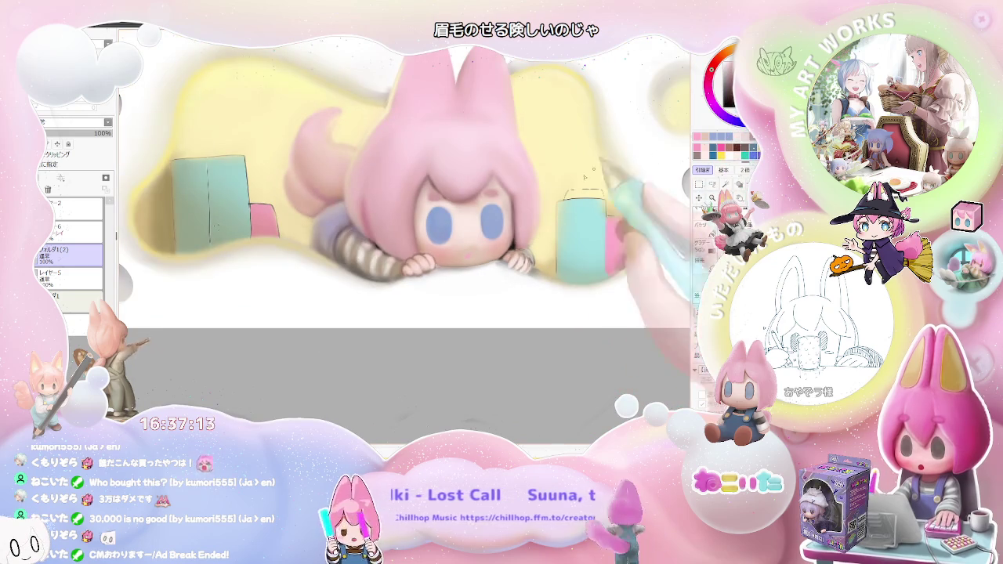
pyautogui.scroll(1, 435, 278)
pyautogui.scroll(1, 435, 278)
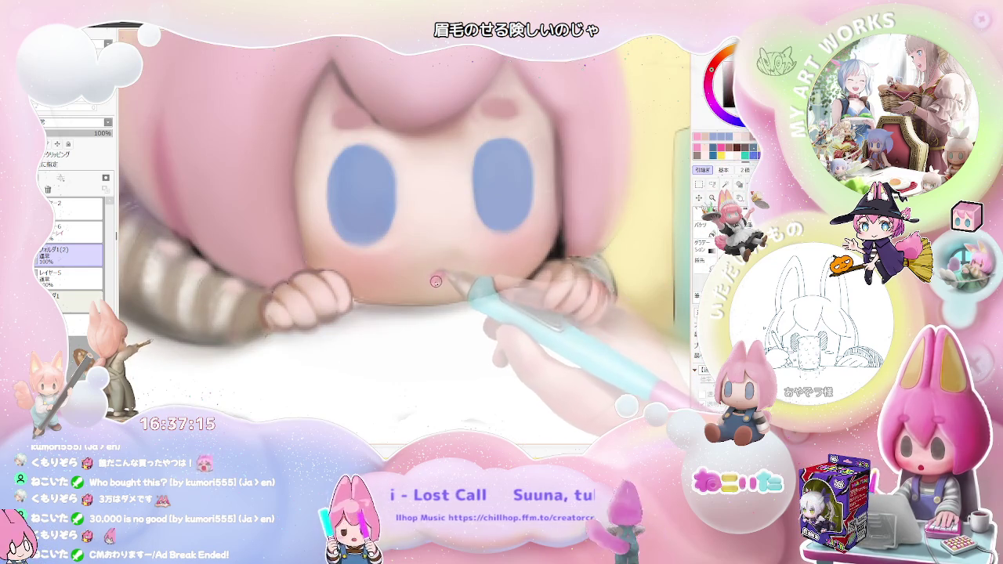
pyautogui.scroll(-1, 441, 272)
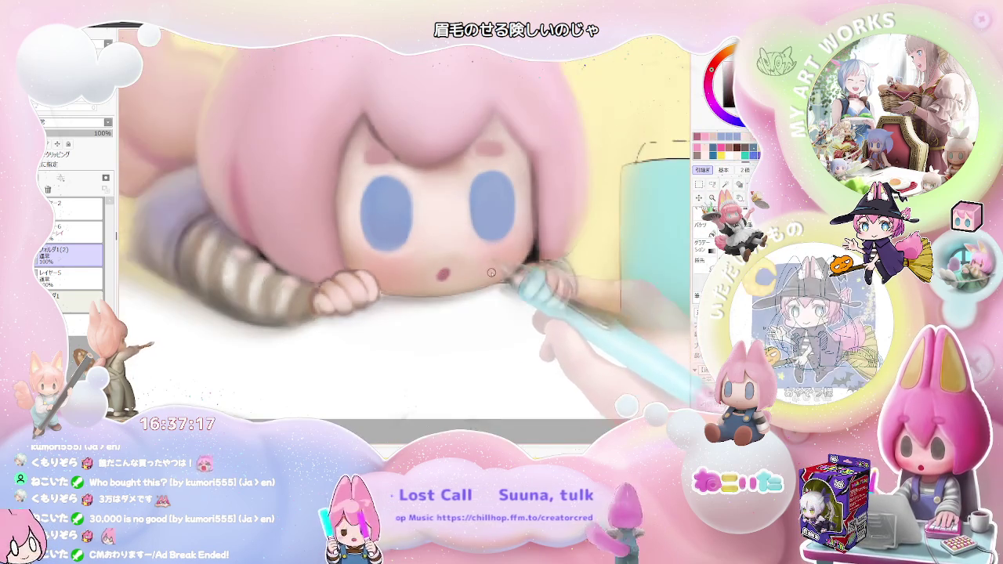
pyautogui.scroll(-1, 502, 305)
pyautogui.scroll(-1, 561, 328)
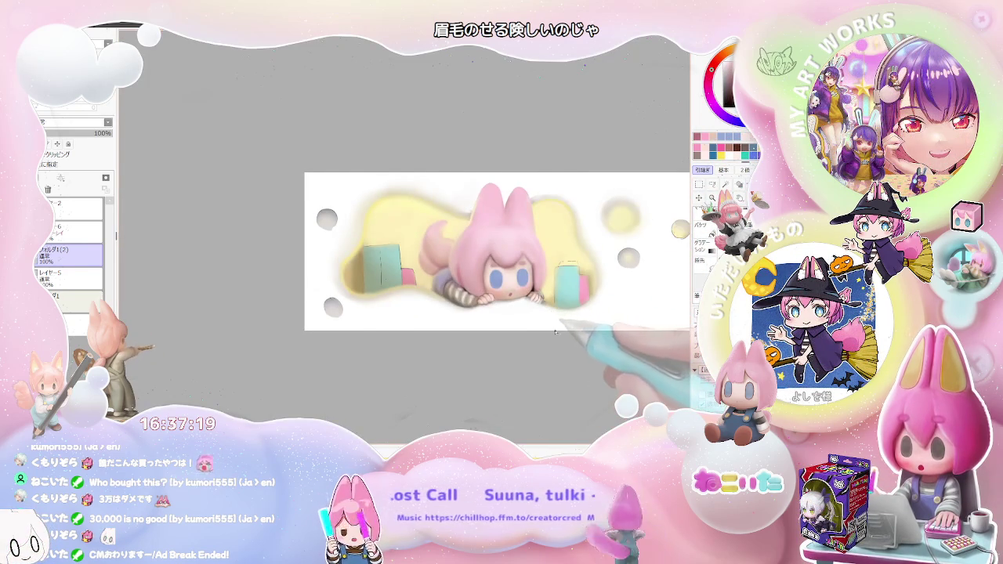
# Step: Rotate the tilted canvas nearly upright and zoom in and out over the girl
pyautogui.moveTo(555, 333); pyautogui.dragTo(306, 318)
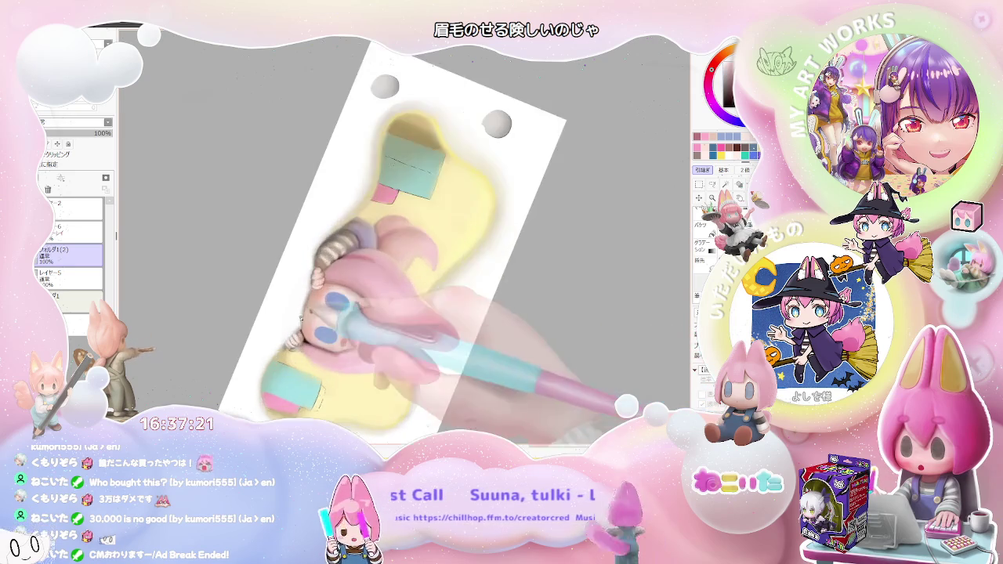
pyautogui.scroll(2, 304, 319)
pyautogui.scroll(1, 303, 337)
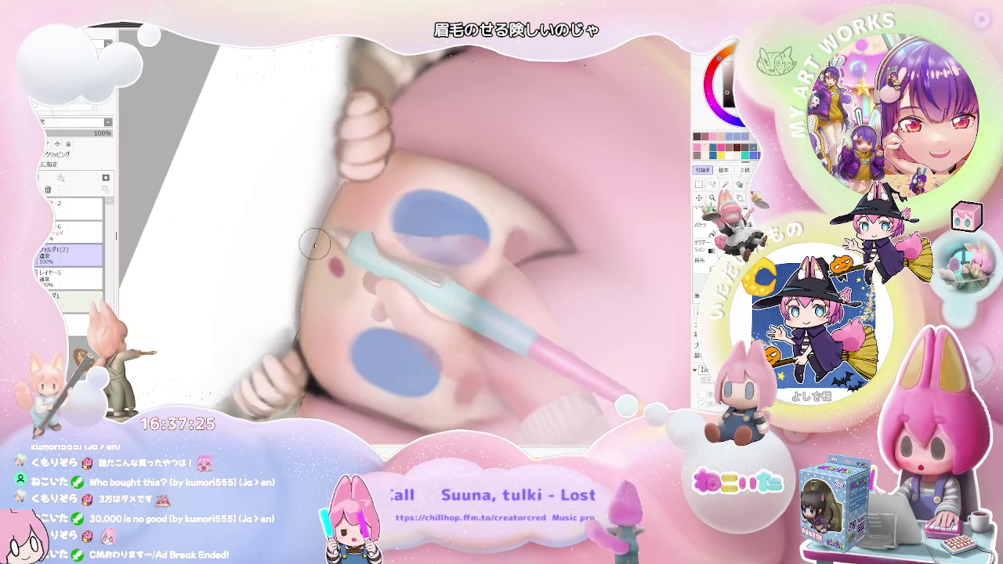
pyautogui.scroll(-2, 392, 282)
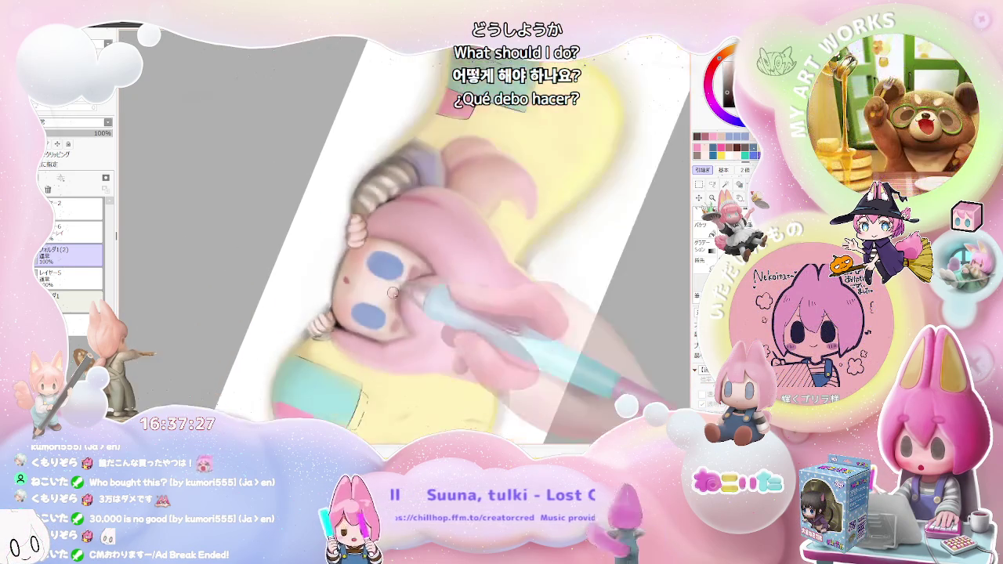
pyautogui.scroll(-1, 434, 324)
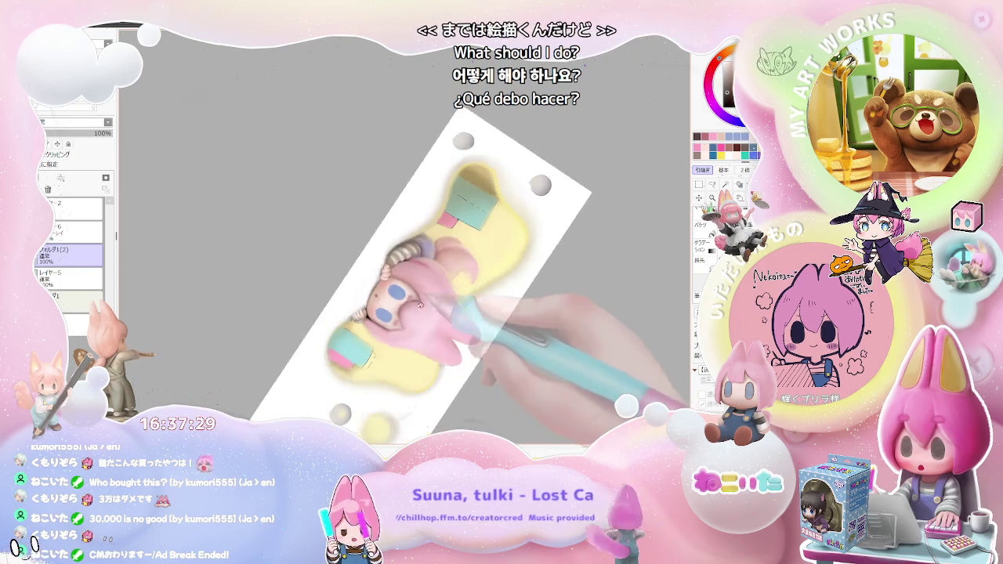
pyautogui.scroll(2, 392, 314)
pyautogui.scroll(1, 348, 298)
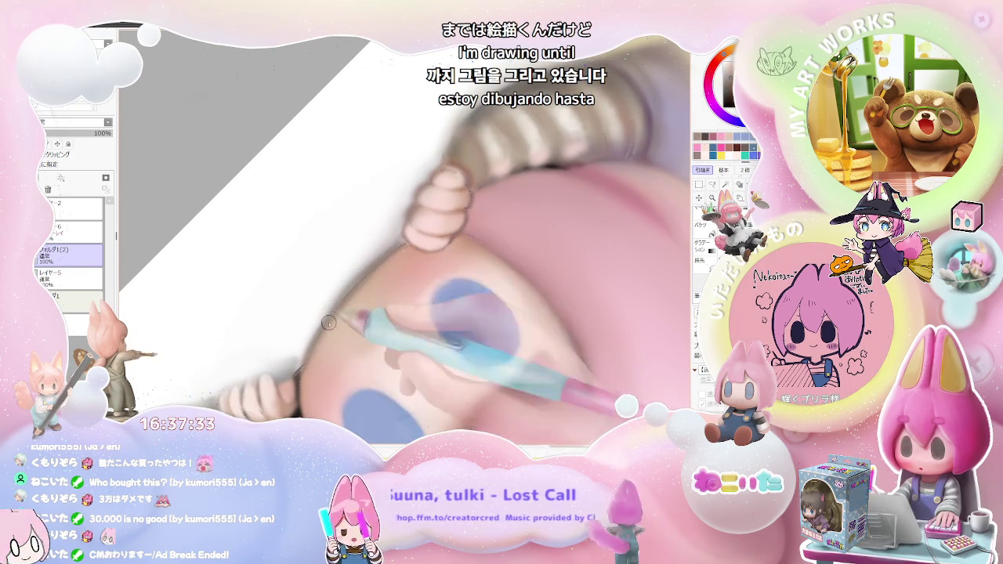
pyautogui.scroll(-2, 404, 240)
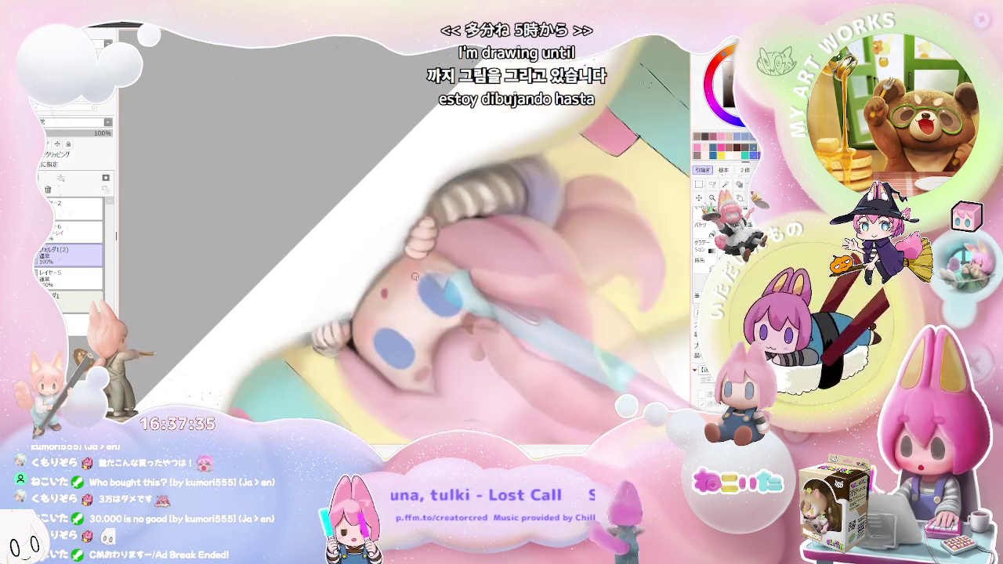
pyautogui.scroll(-1, 423, 275)
# Step: Reset the canvas rotation to 0° and zoom out to see the whole illustration
pyautogui.press('End')
pyautogui.press('End')
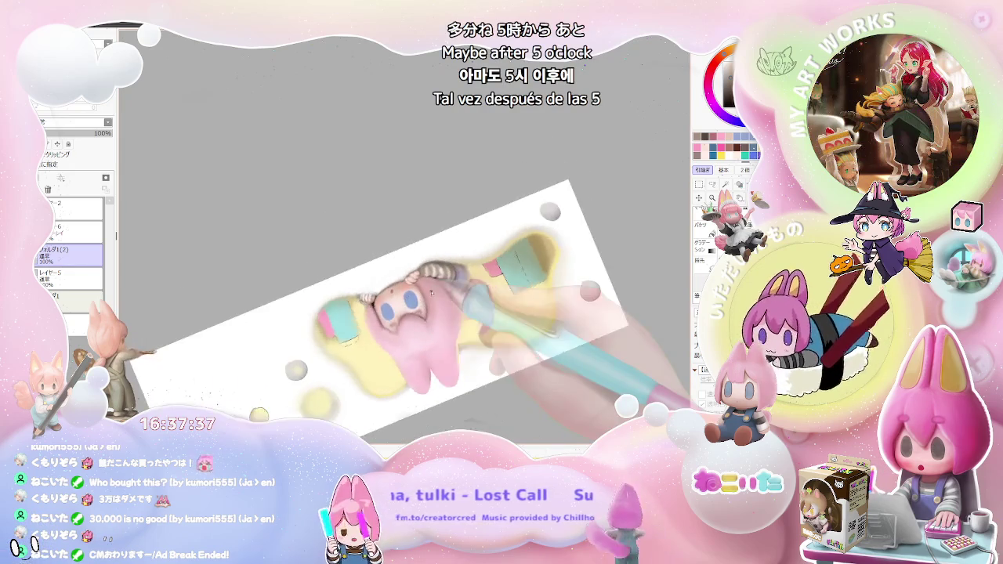
pyautogui.press('End')
pyautogui.scroll(1, 339, 276)
pyautogui.scroll(1, 339, 276)
pyautogui.scroll(1, 339, 276)
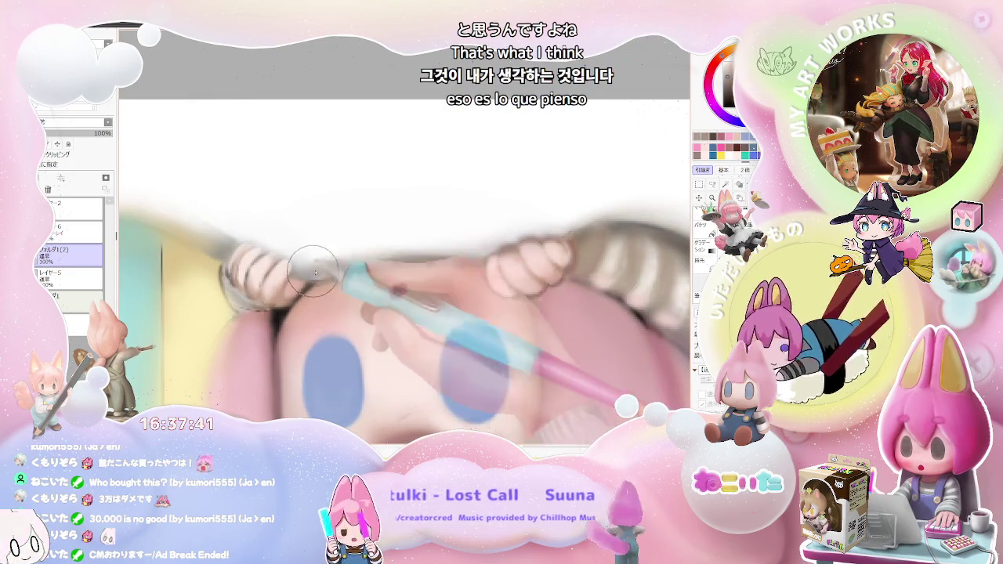
pyautogui.scroll(-1, 376, 261)
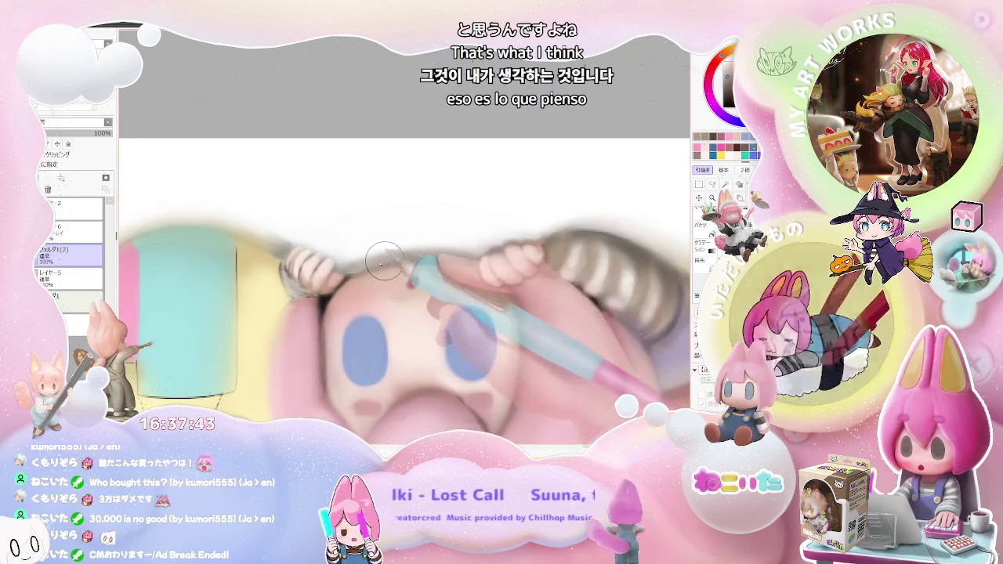
pyautogui.scroll(-1, 353, 270)
pyautogui.scroll(-1, 439, 298)
pyautogui.scroll(-1, 501, 322)
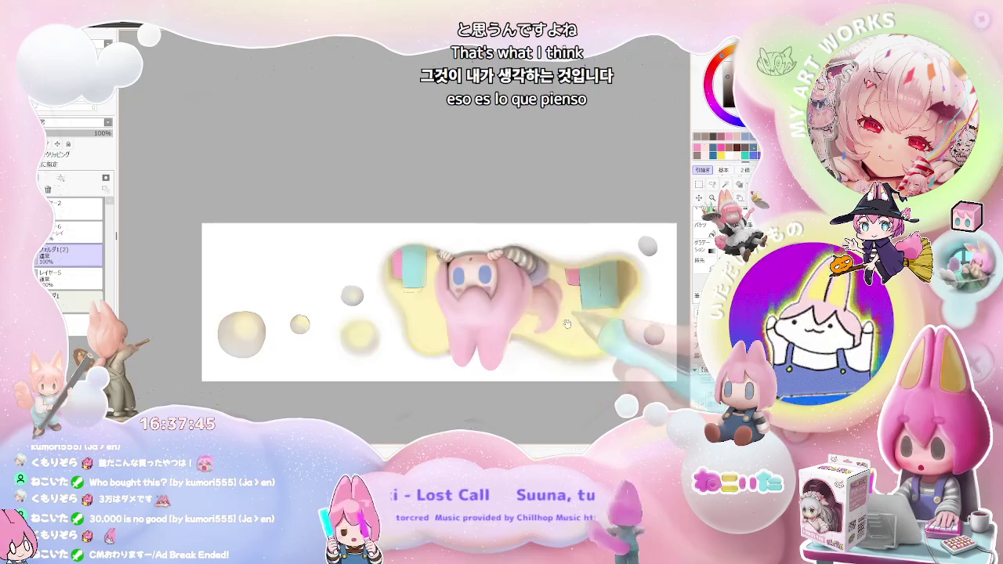
pyautogui.moveTo(507, 326); pyautogui.dragTo(455, 303)
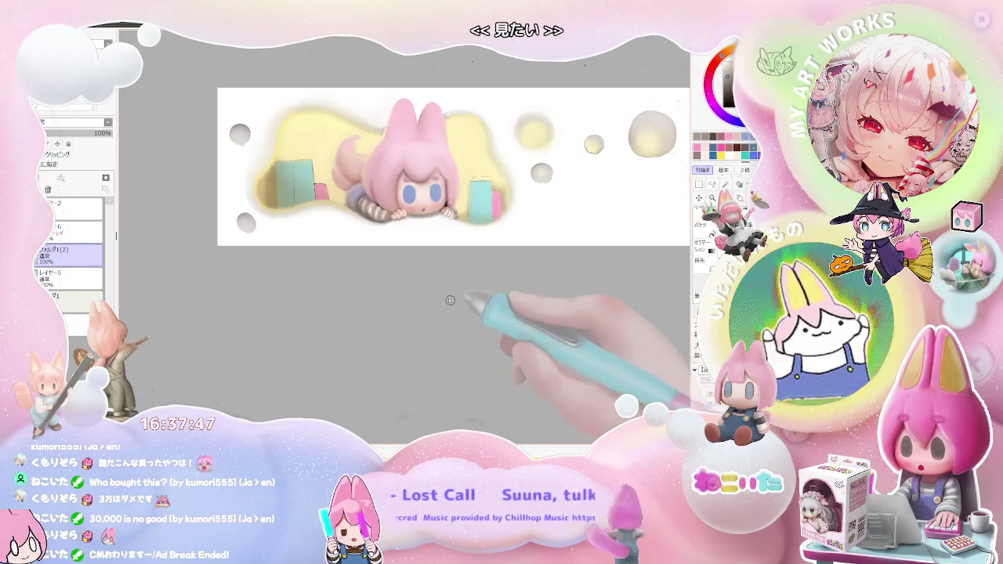
# Step: Zoom in and out to survey the girl and the cloud
pyautogui.scroll(3, 471, 259)
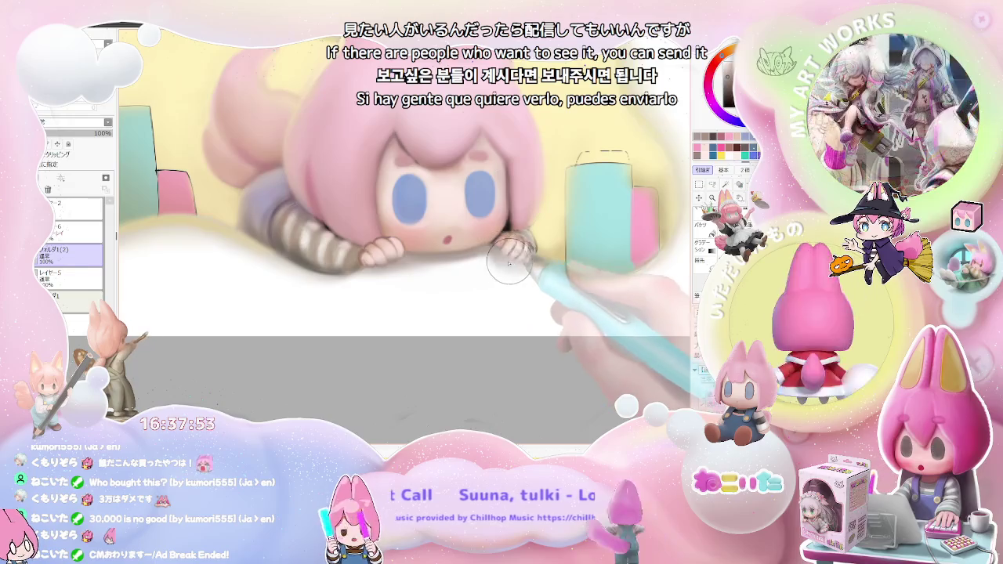
pyautogui.scroll(-1, 540, 266)
pyautogui.scroll(-1, 549, 270)
pyautogui.scroll(-1, 560, 274)
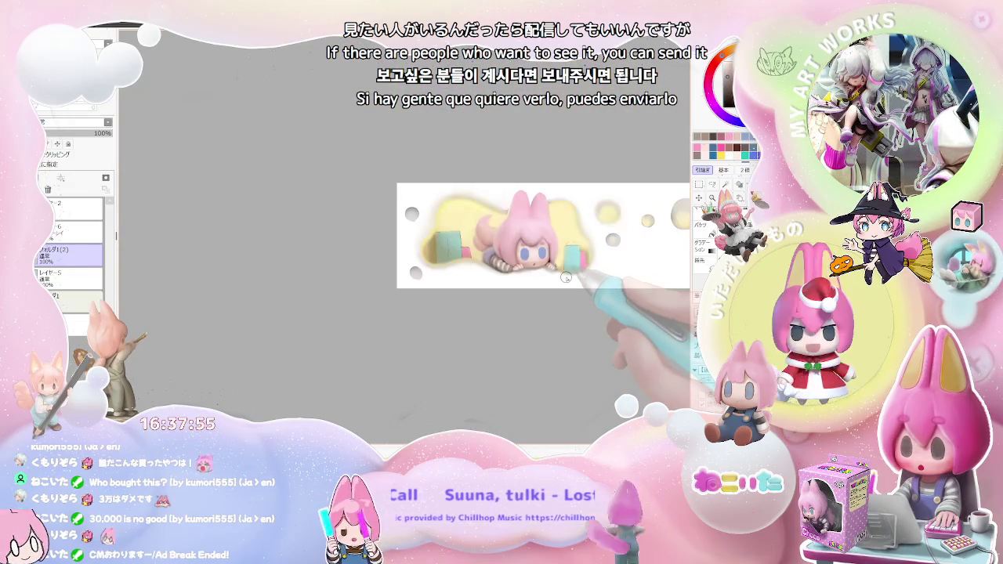
pyautogui.scroll(-1, 566, 277)
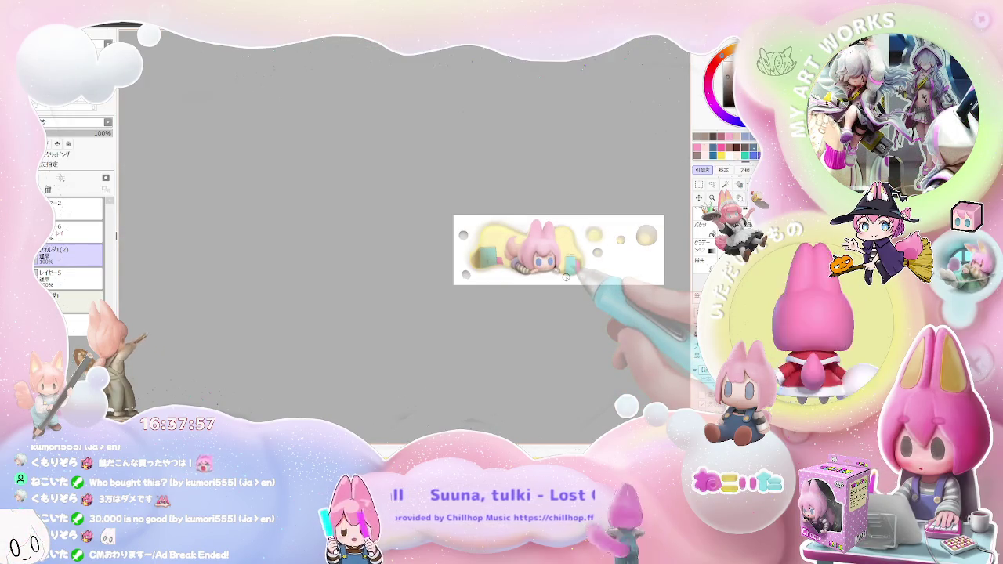
pyautogui.scroll(2, 566, 278)
pyautogui.scroll(1, 566, 277)
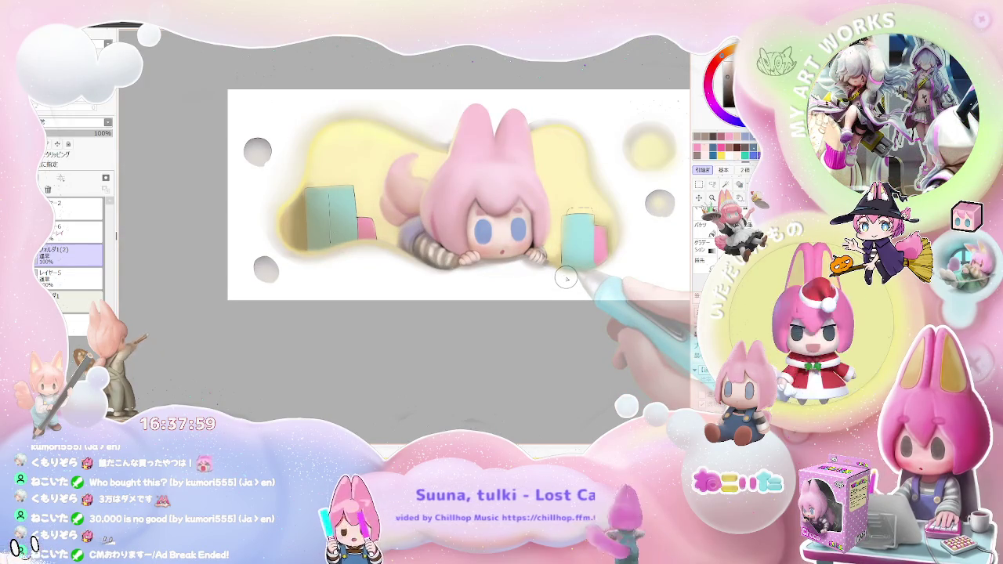
pyautogui.scroll(3, 566, 278)
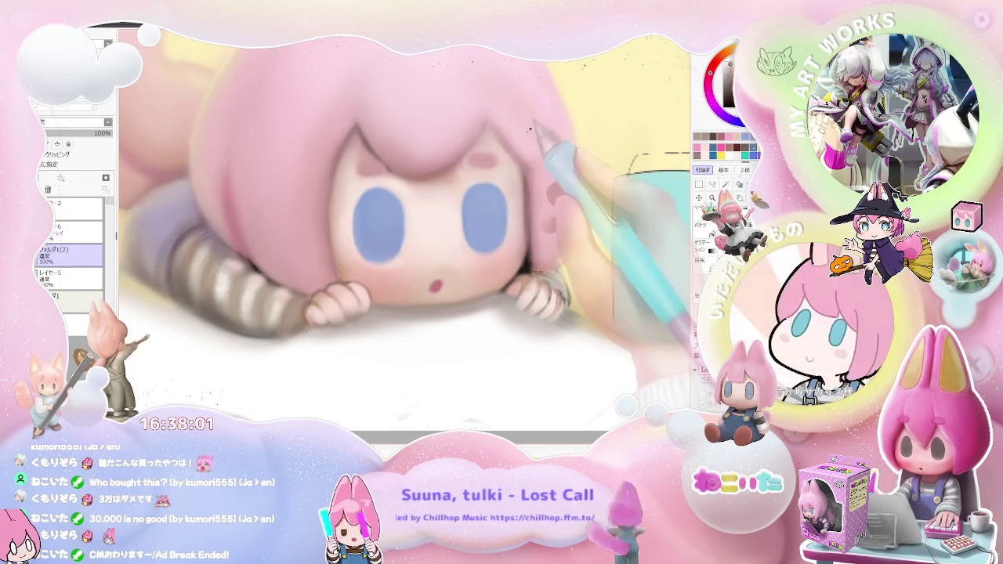
pyautogui.scroll(1, 502, 181)
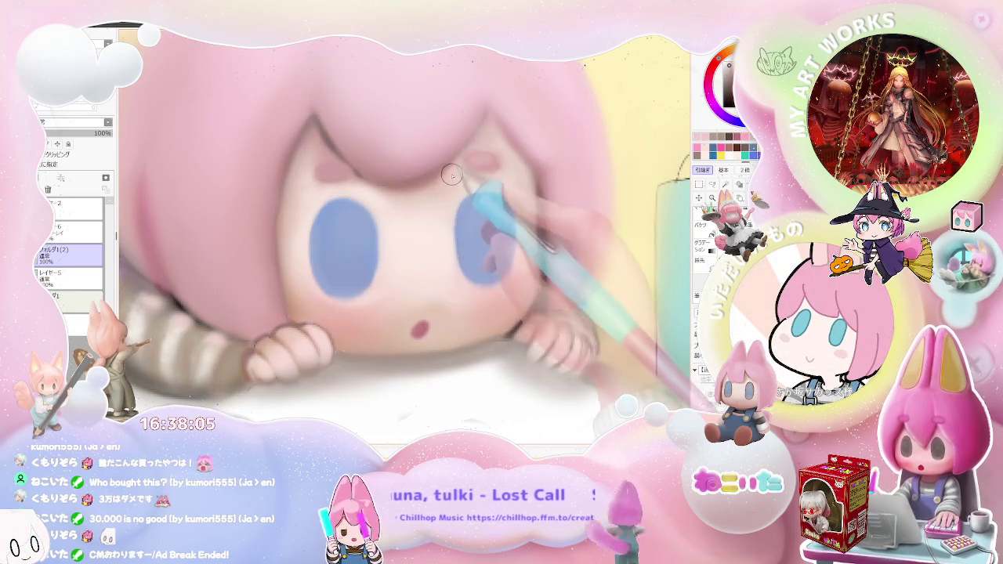
pyautogui.scroll(-1, 463, 180)
pyautogui.scroll(-2, 471, 196)
pyautogui.scroll(-2, 484, 224)
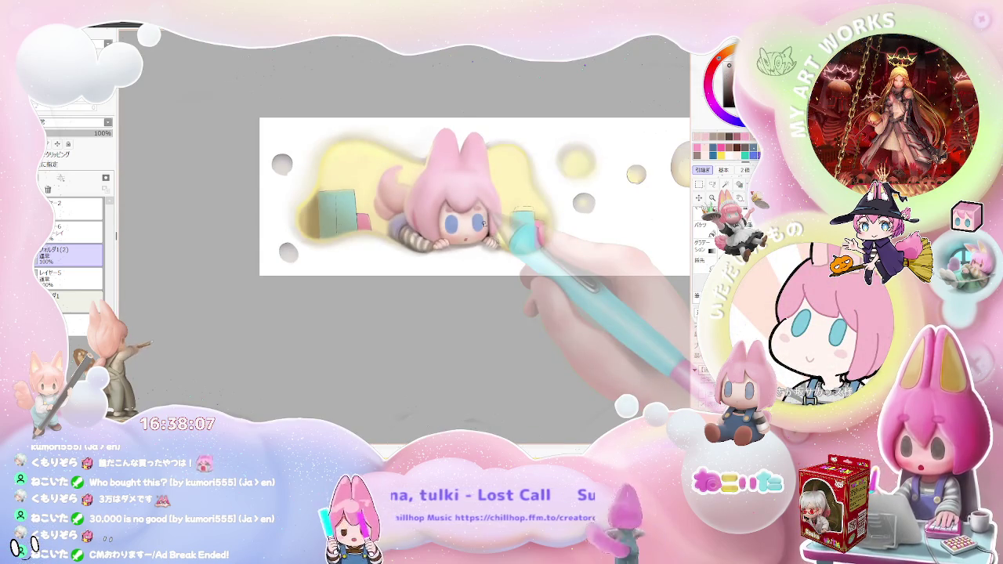
# Step: Rotate the canvas 90° clockwise and zoom in on the girl's face
pyautogui.press('End')
pyautogui.press('End')
pyautogui.press('End')
pyautogui.press('End')
pyautogui.press('End')
pyautogui.scroll(2, 439, 259)
pyautogui.scroll(2, 416, 283)
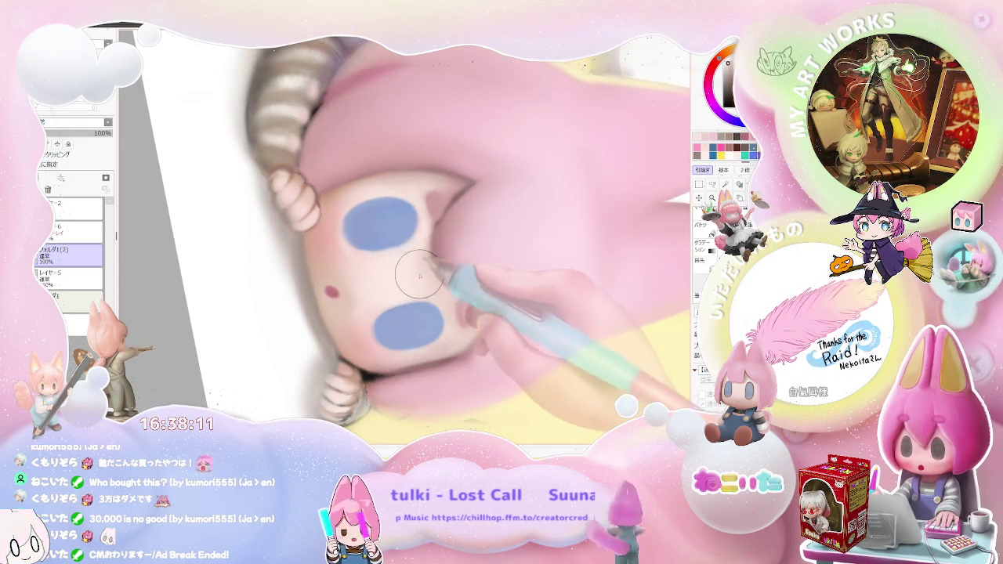
pyautogui.scroll(-2, 431, 282)
pyautogui.scroll(-1, 455, 290)
pyautogui.scroll(-1, 470, 294)
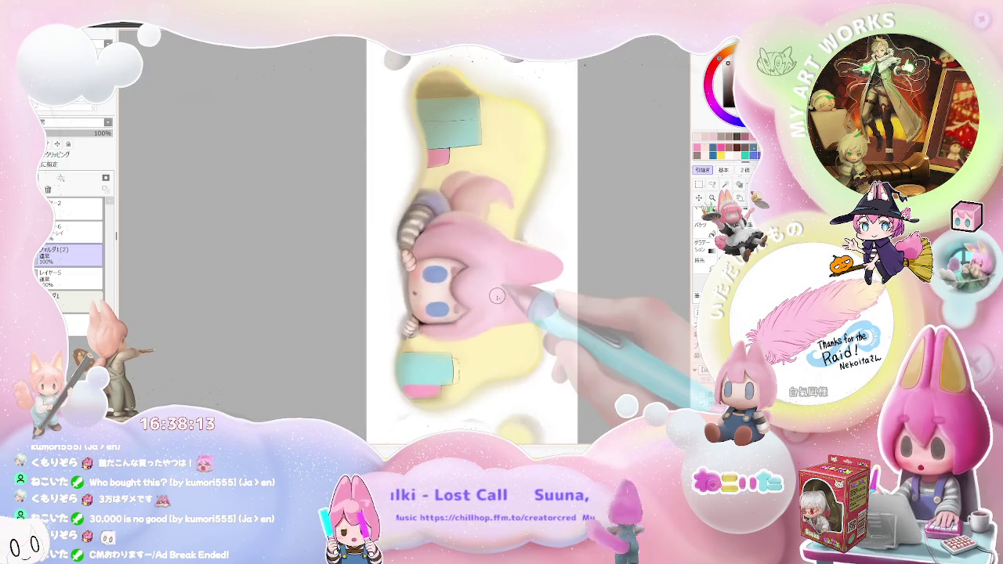
pyautogui.press('End')
pyautogui.press('End')
pyautogui.press('End')
pyautogui.scroll(2, 470, 302)
pyautogui.scroll(2, 368, 302)
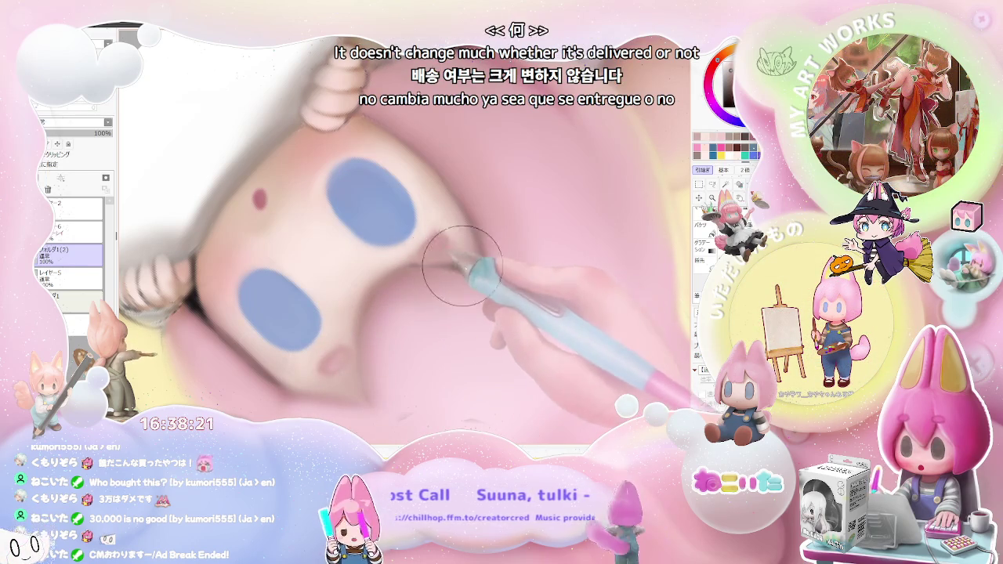
pyautogui.scroll(-5, 494, 290)
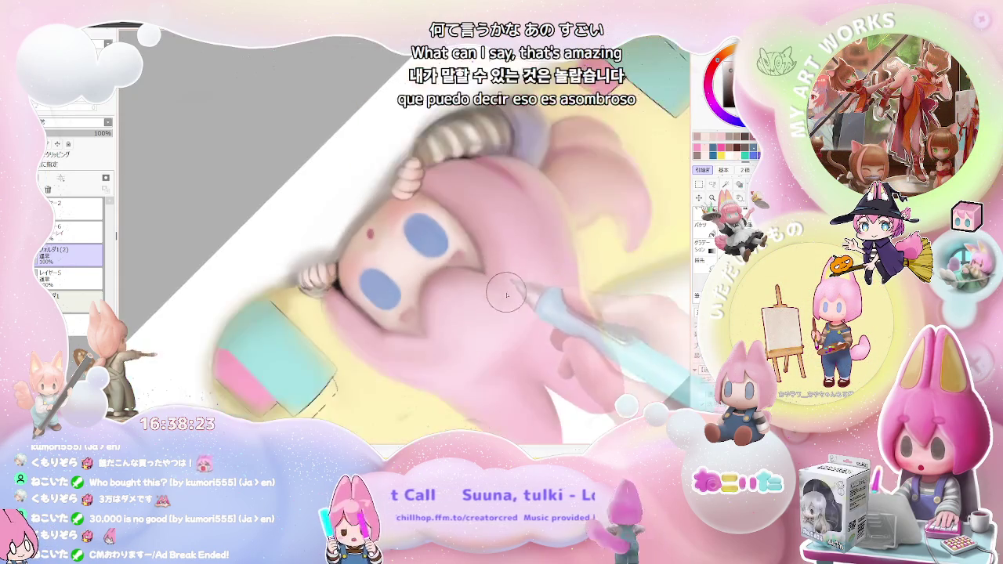
pyautogui.scroll(2, 530, 350)
pyautogui.scroll(1, 501, 330)
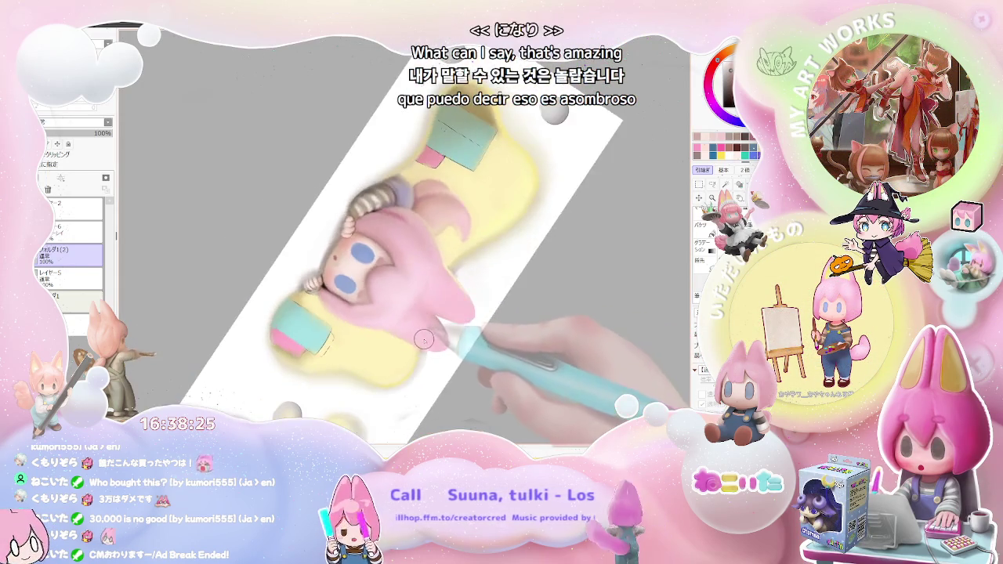
pyautogui.scroll(1, 455, 298)
pyautogui.scroll(2, 414, 254)
pyautogui.scroll(2, 415, 255)
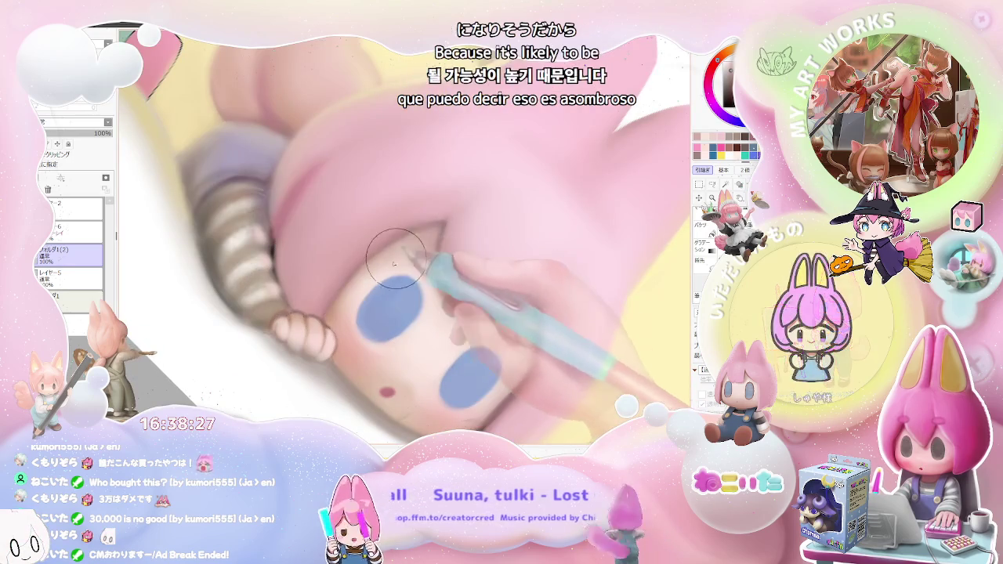
pyautogui.scroll(-2, 407, 249)
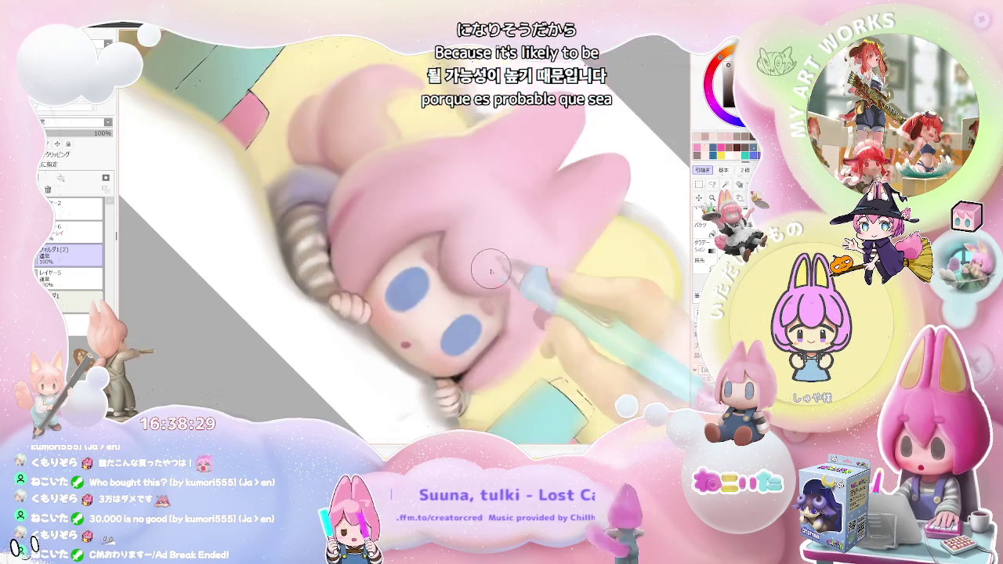
pyautogui.scroll(-1, 455, 275)
pyautogui.scroll(-1, 502, 305)
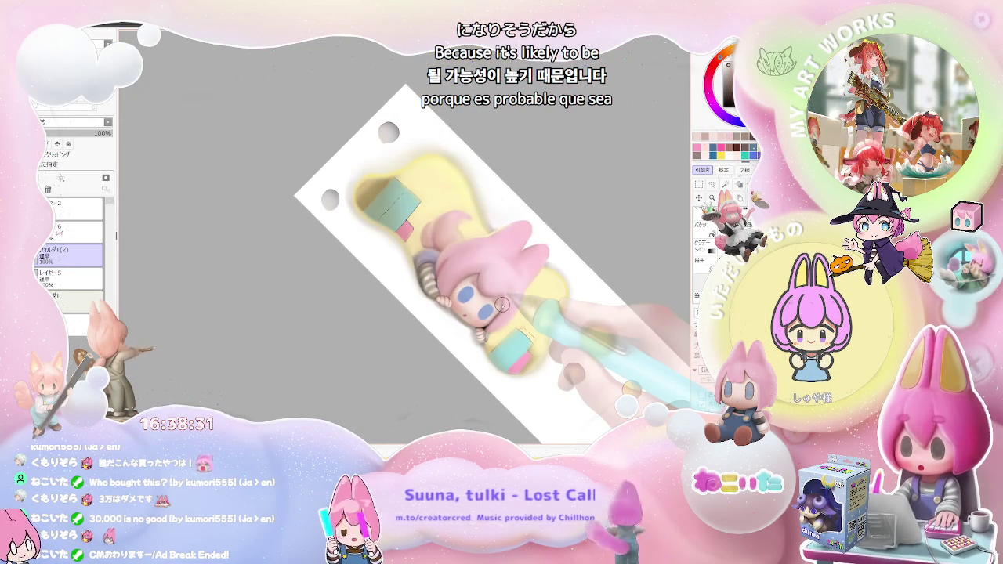
pyautogui.scroll(-1, 502, 304)
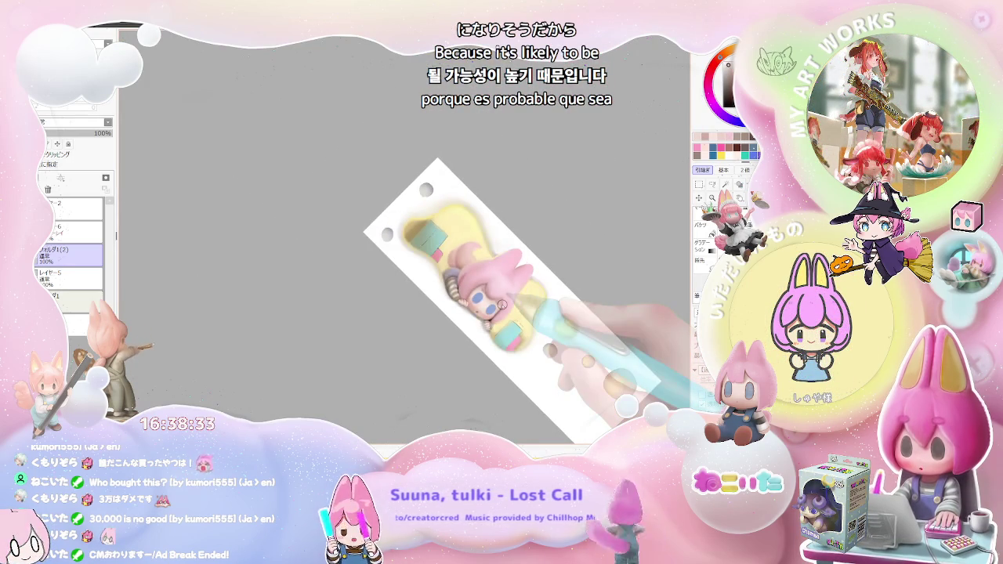
pyautogui.scroll(1, 501, 305)
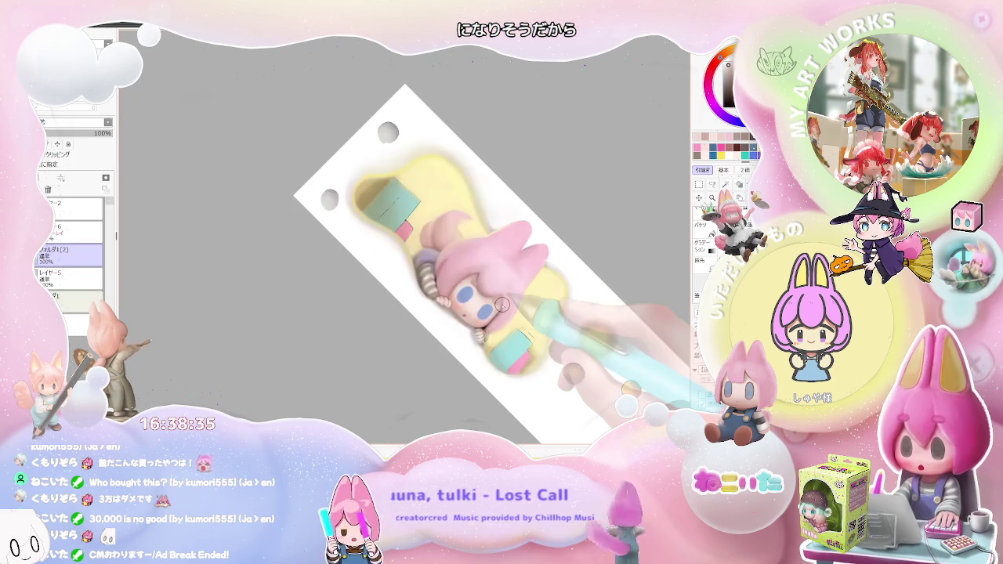
pyautogui.scroll(1, 502, 305)
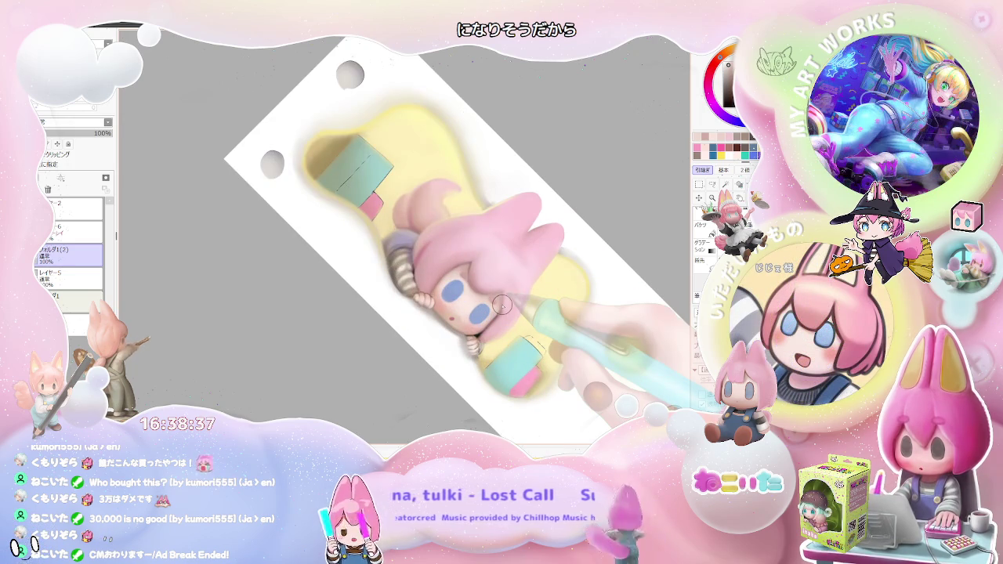
pyautogui.scroll(2, 451, 320)
pyautogui.scroll(1, 446, 322)
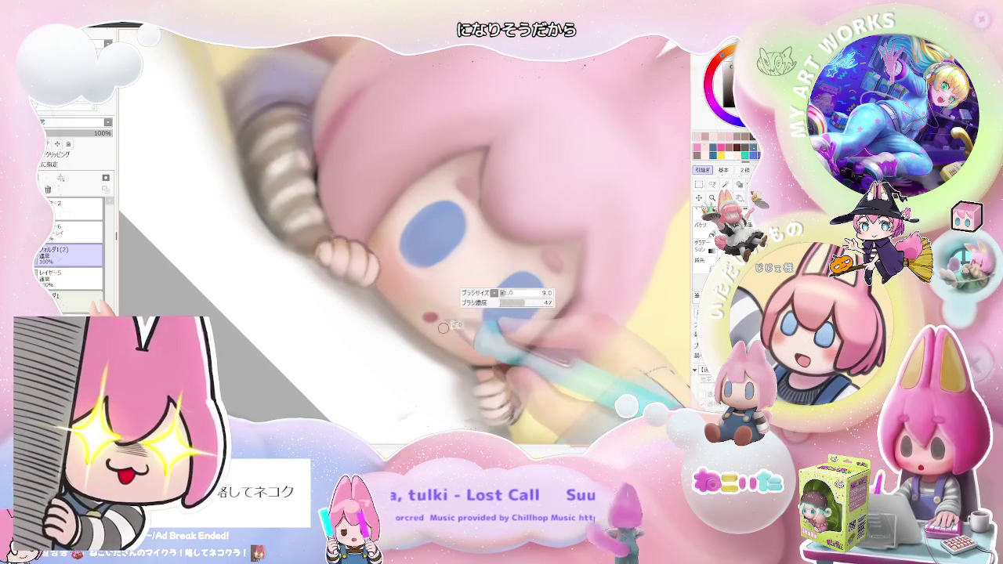
pyautogui.scroll(-1, 535, 321)
pyautogui.scroll(-1, 536, 320)
pyautogui.scroll(-1, 563, 337)
pyautogui.moveTo(578, 343); pyautogui.dragTo(508, 361)
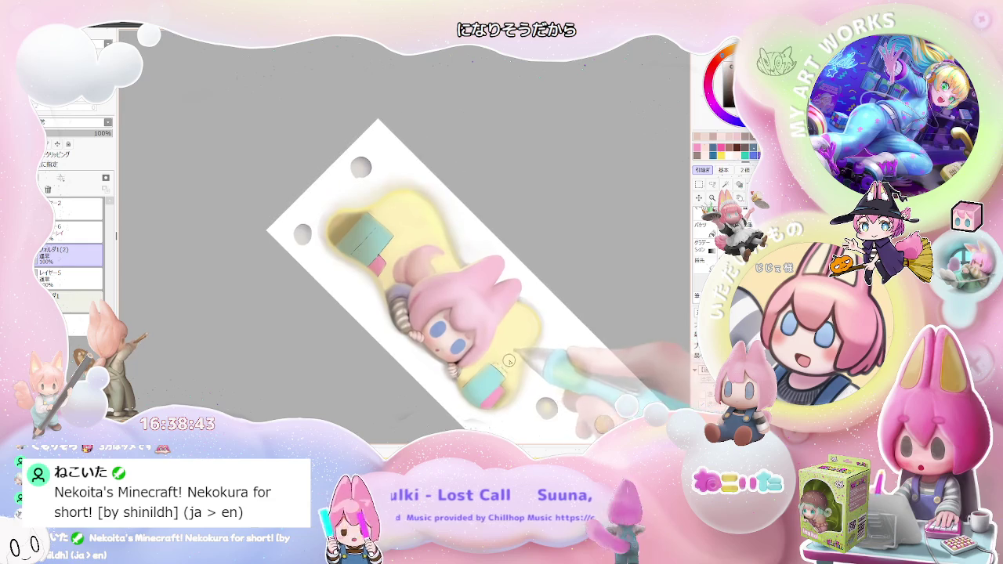
pyautogui.scroll(3, 470, 330)
pyautogui.scroll(2, 394, 217)
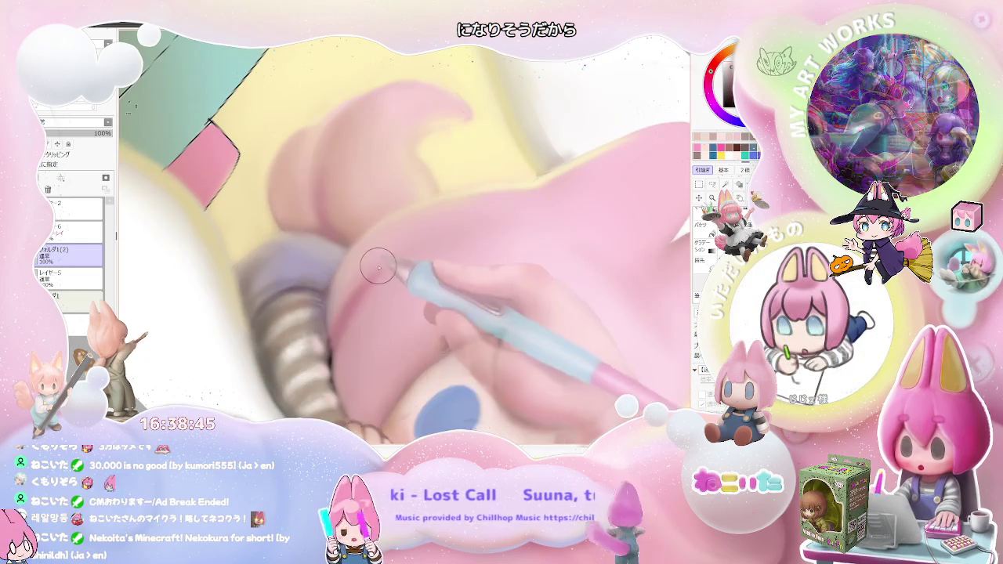
pyautogui.scroll(-2, 459, 240)
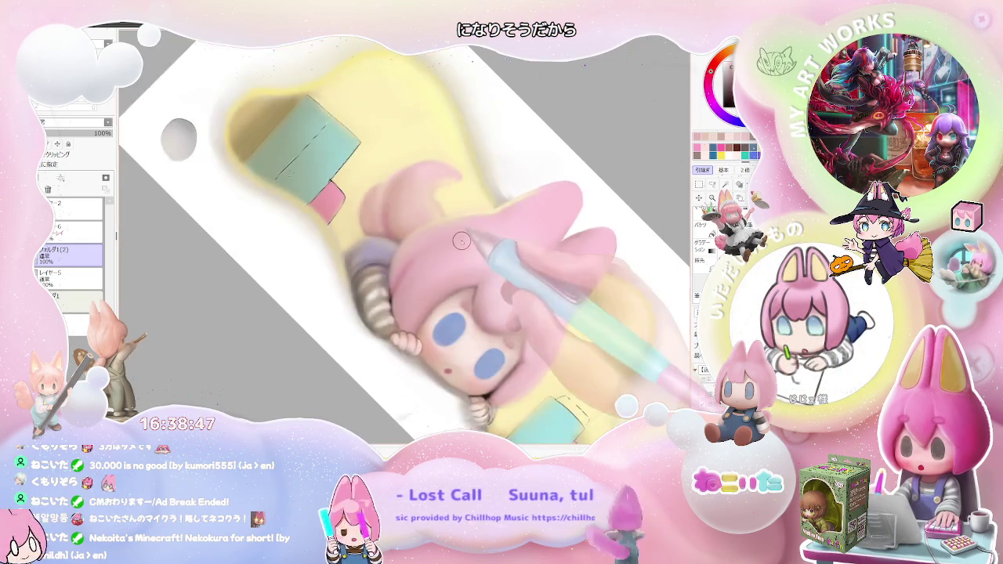
pyautogui.scroll(-1, 462, 240)
pyautogui.scroll(-1, 462, 240)
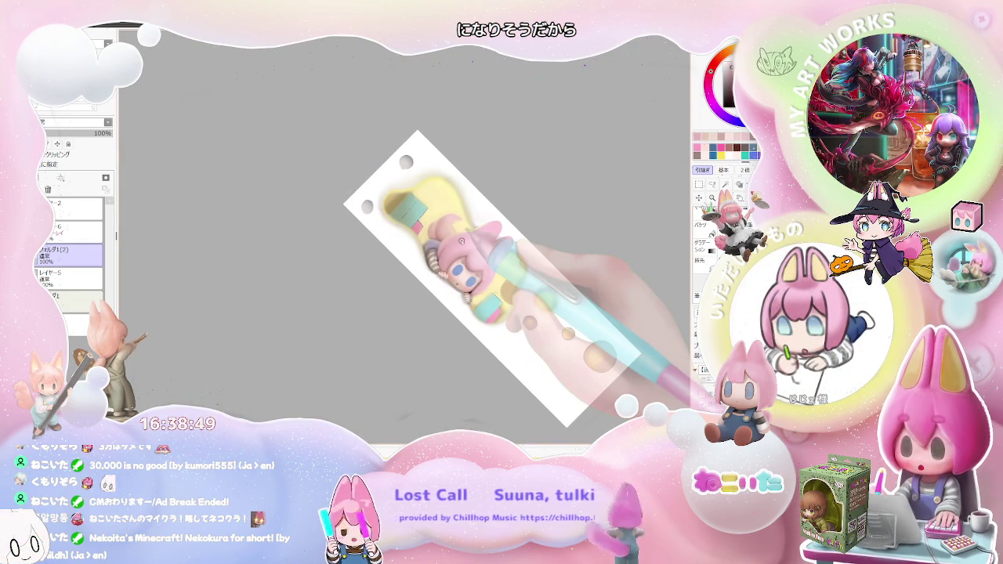
pyautogui.press('Home')
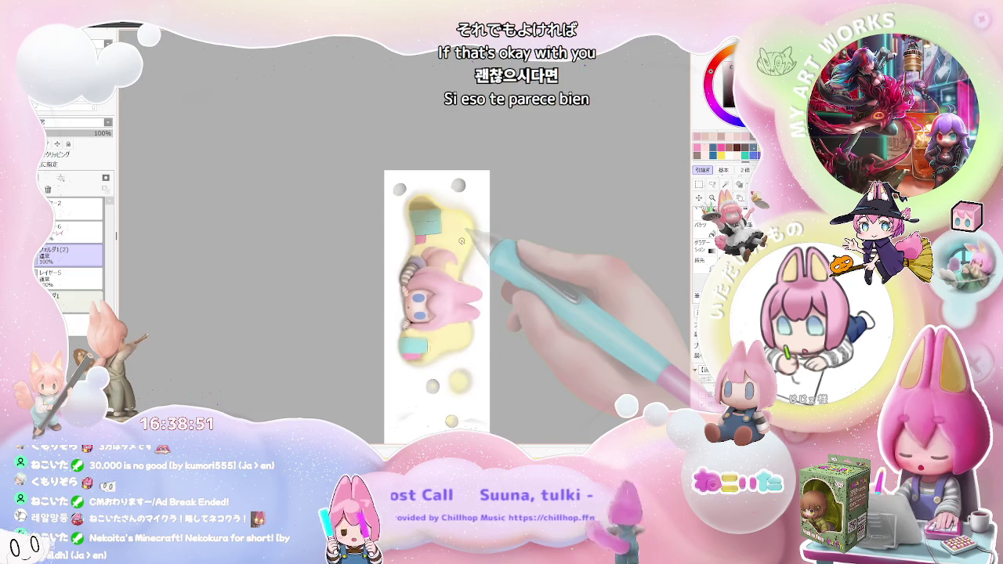
pyautogui.moveTo(461, 240); pyautogui.dragTo(372, 305)
pyautogui.scroll(3, 372, 306)
pyautogui.scroll(2, 345, 259)
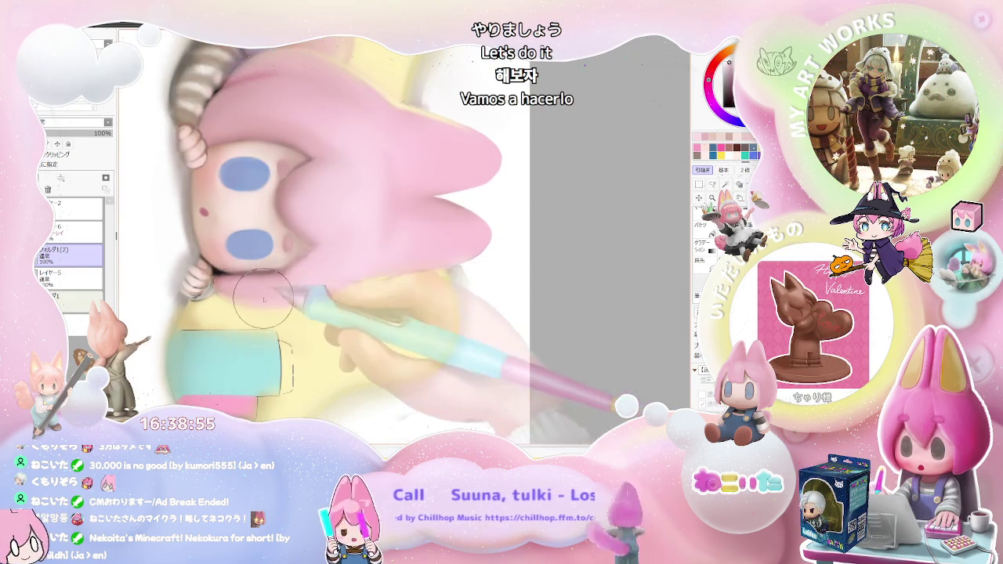
pyautogui.scroll(-2, 368, 267)
pyautogui.scroll(-1, 410, 289)
pyautogui.scroll(-1, 408, 302)
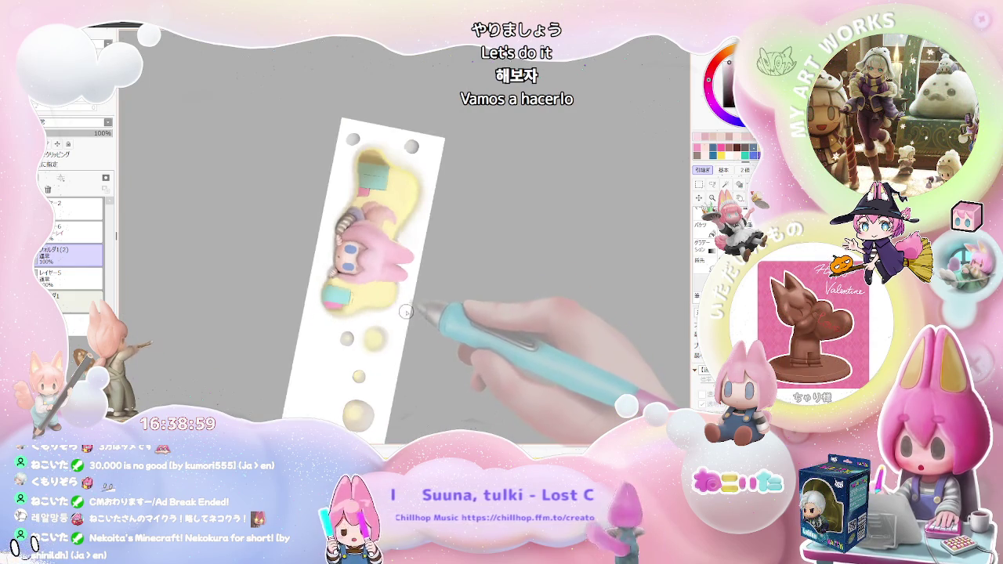
pyautogui.scroll(2, 392, 298)
pyautogui.scroll(1, 364, 270)
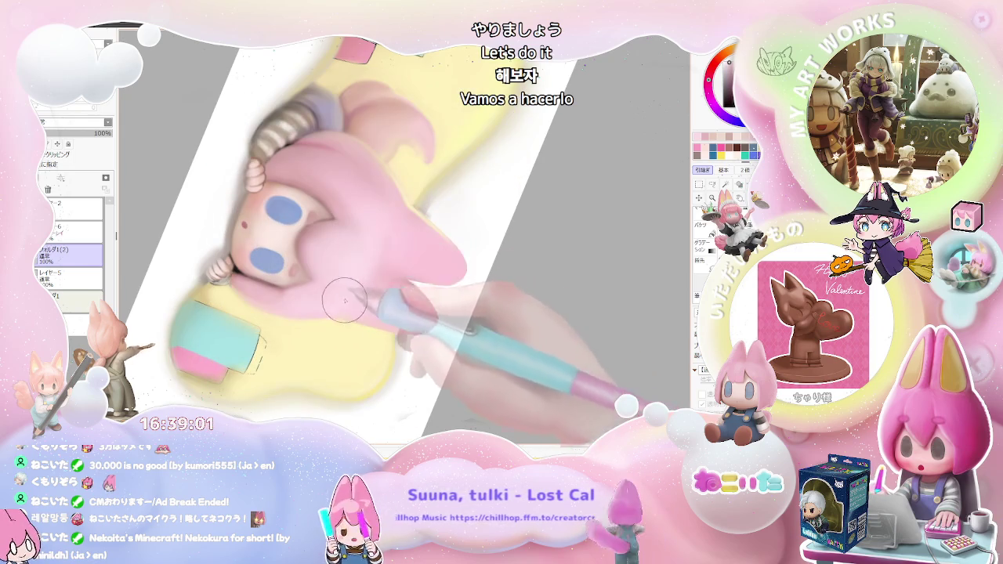
pyautogui.scroll(-2, 348, 300)
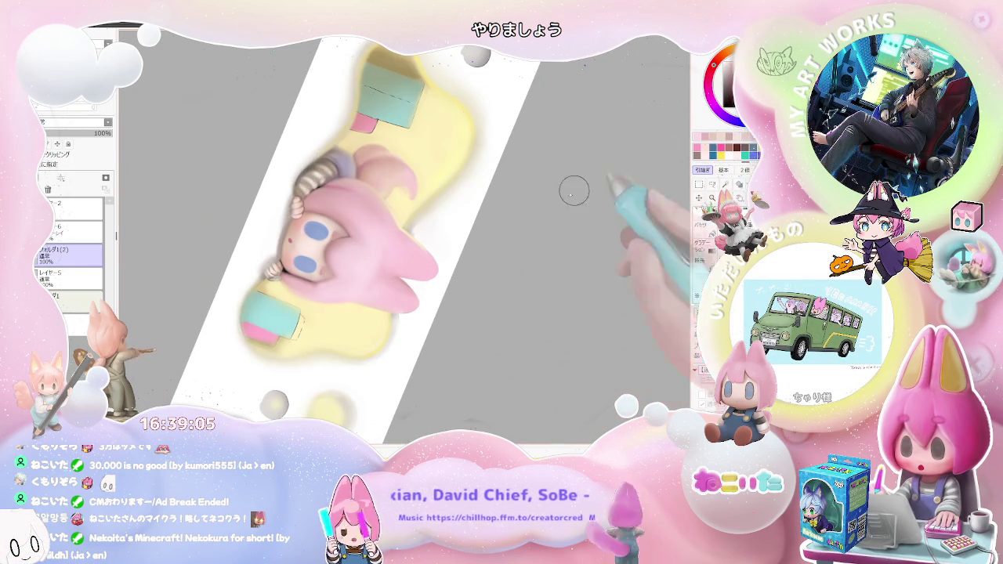
pyautogui.scroll(2, 376, 271)
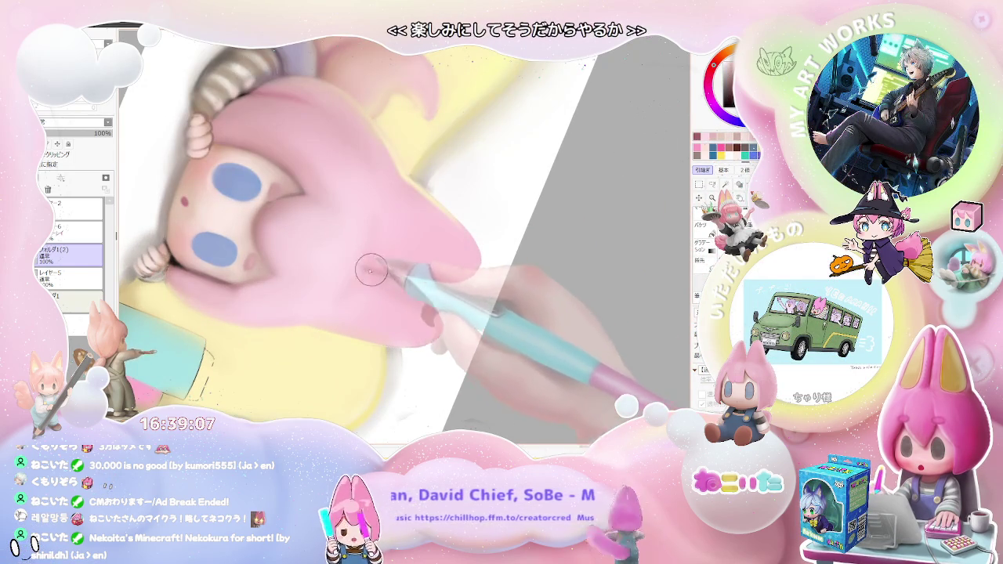
pyautogui.scroll(-2, 377, 272)
pyautogui.scroll(-2, 377, 272)
pyautogui.scroll(-1, 377, 272)
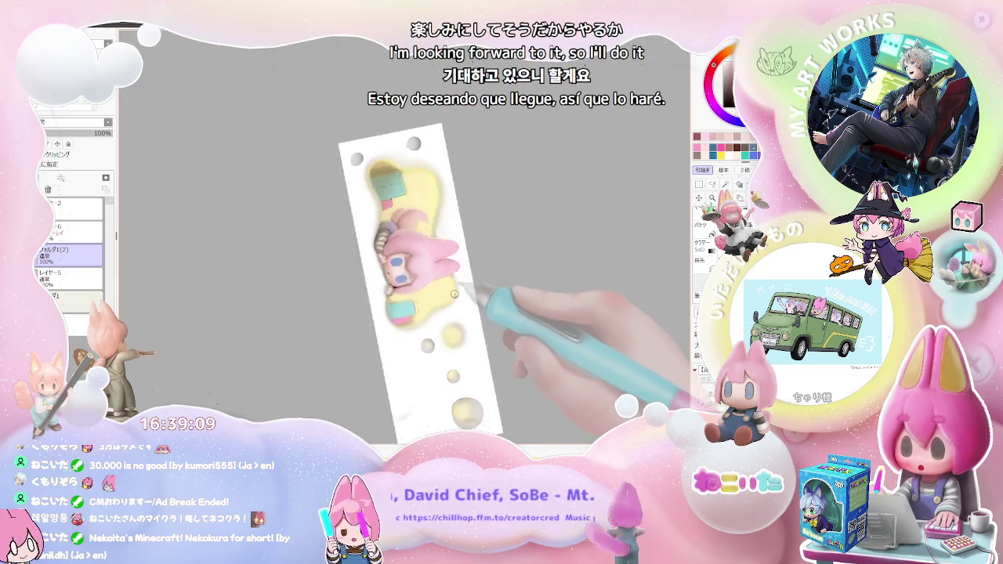
pyautogui.scroll(1, 455, 296)
pyautogui.scroll(2, 458, 275)
pyautogui.scroll(2, 463, 243)
pyautogui.scroll(1, 465, 228)
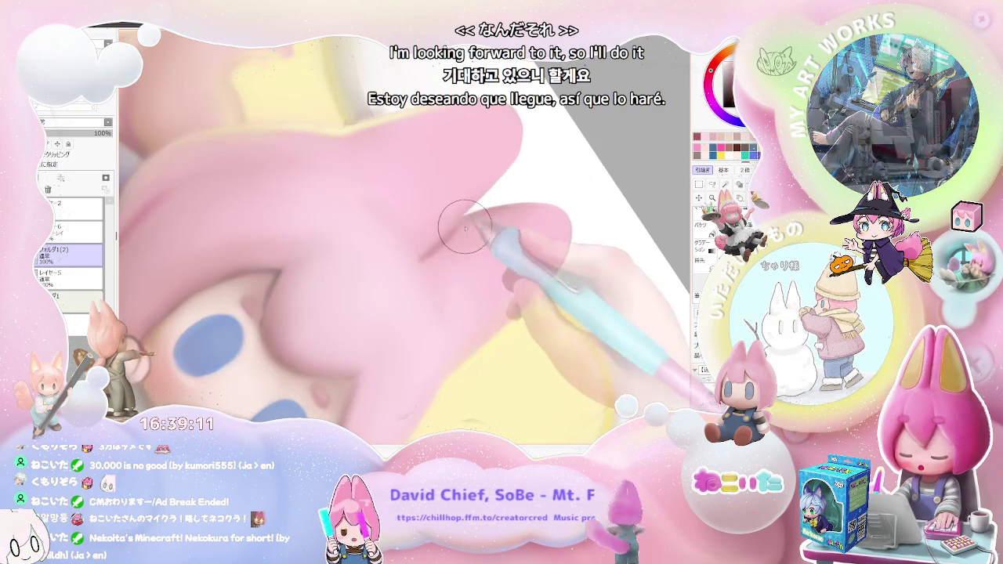
pyautogui.scroll(-2, 471, 216)
pyautogui.scroll(-2, 510, 208)
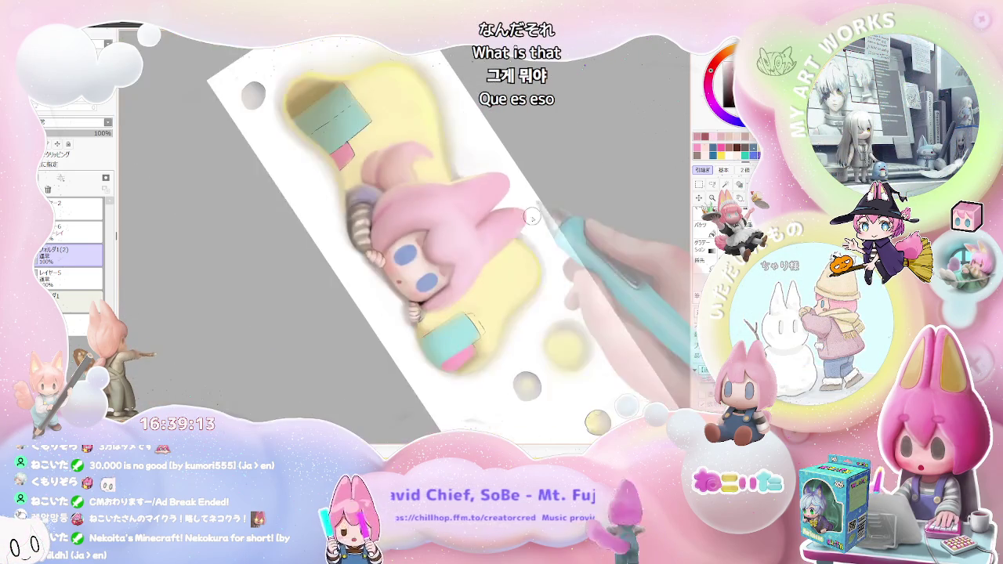
pyautogui.moveTo(531, 213); pyautogui.dragTo(351, 281)
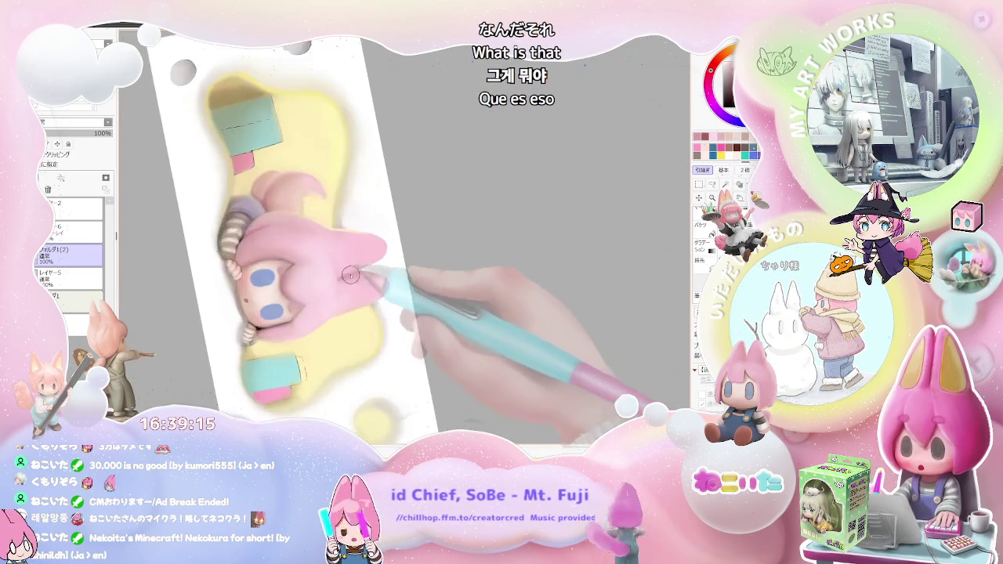
pyautogui.scroll(2, 350, 281)
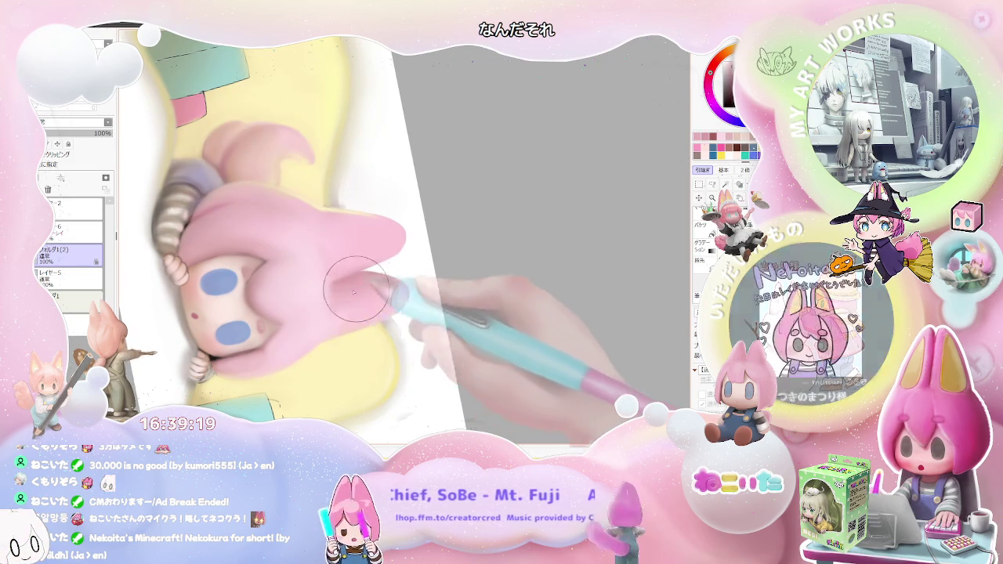
pyautogui.scroll(-2, 376, 283)
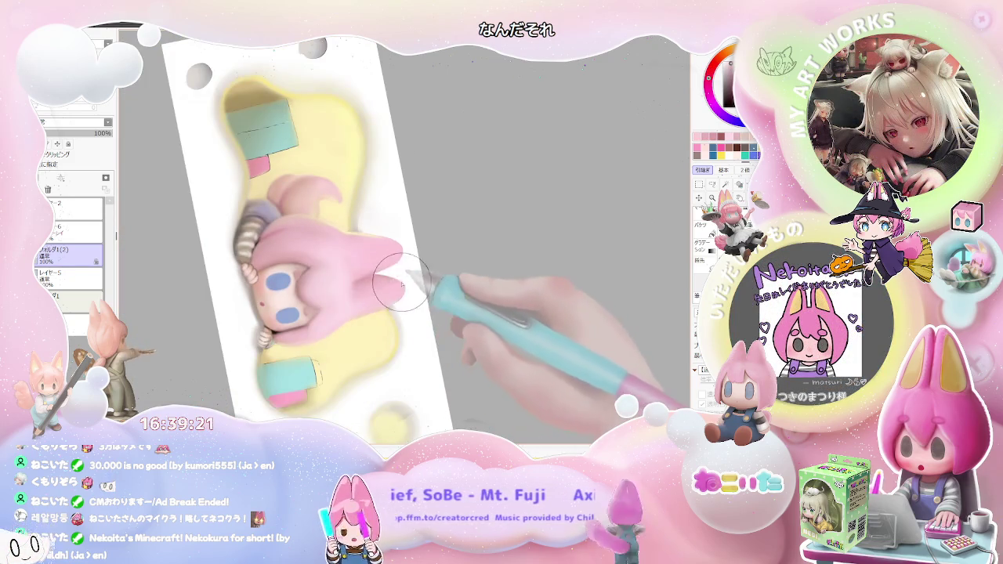
pyautogui.scroll(-1, 402, 284)
pyautogui.scroll(-1, 402, 281)
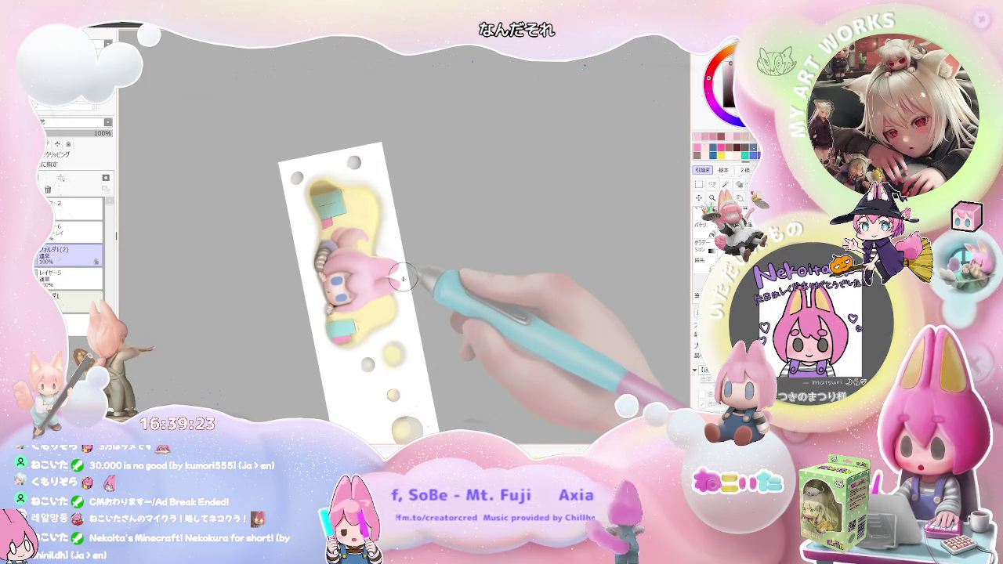
pyautogui.press('Delete')
pyautogui.press('Delete')
pyautogui.press('Delete')
pyautogui.press('Delete')
pyautogui.press('Delete')
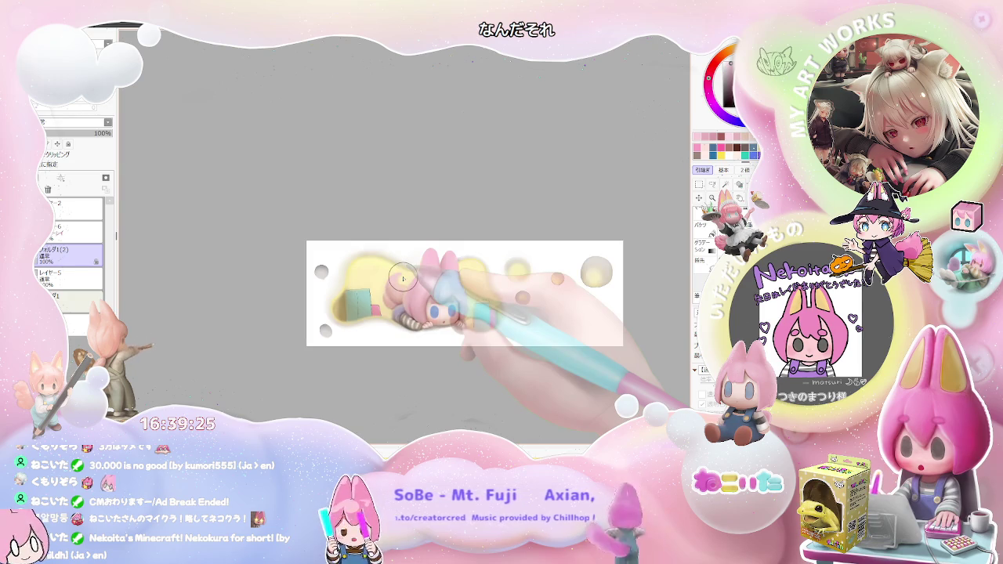
pyautogui.press('h')
pyautogui.press('Delete')
pyautogui.press('Delete')
pyautogui.press('Delete')
pyautogui.press('Delete')
pyautogui.press('End')
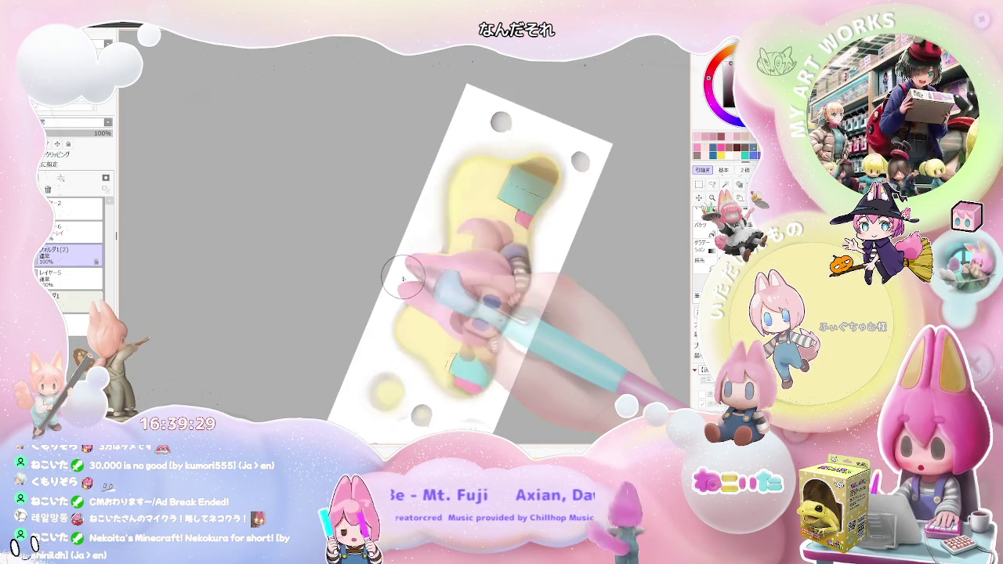
pyautogui.scroll(2, 408, 282)
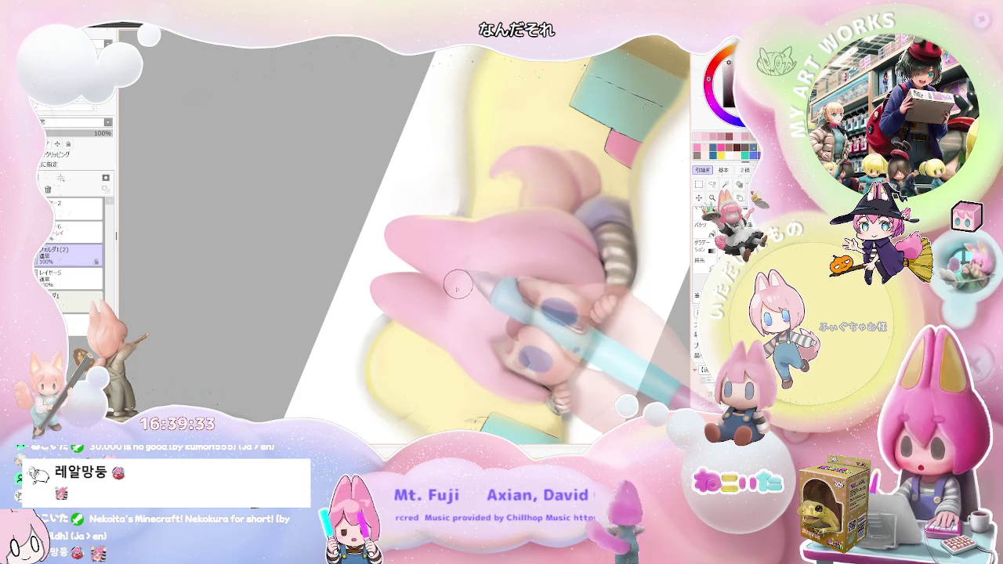
pyautogui.scroll(-1, 455, 323)
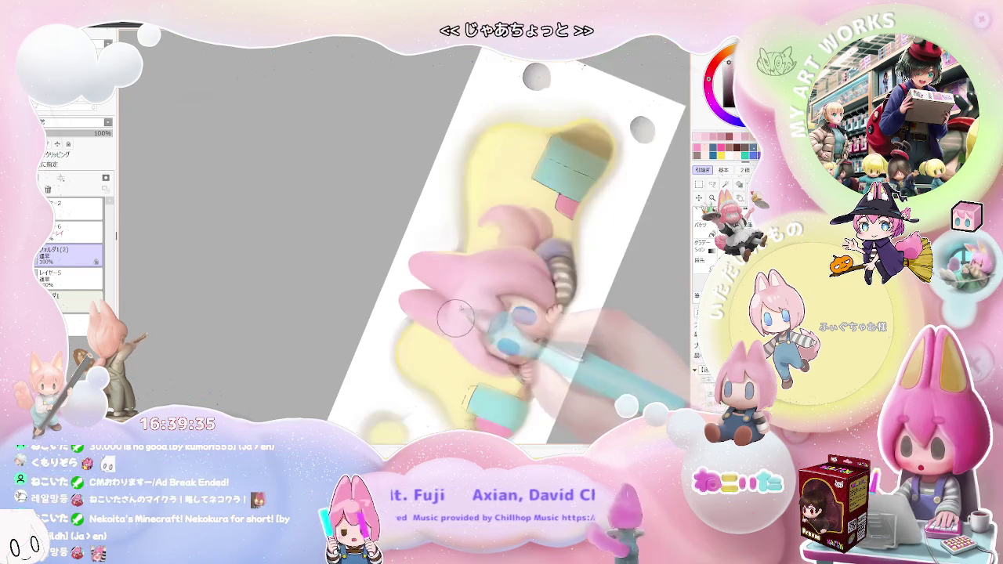
pyautogui.scroll(-1, 455, 323)
pyautogui.scroll(-1, 470, 337)
pyautogui.scroll(-1, 486, 369)
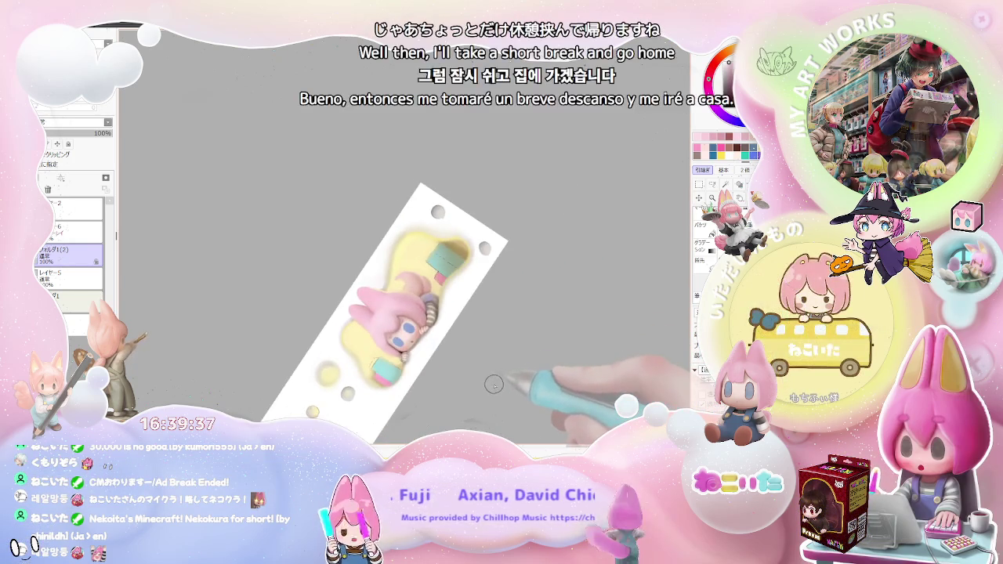
pyautogui.press('End')
pyautogui.press('End')
pyautogui.press('End')
pyautogui.scroll(2, 428, 343)
pyautogui.scroll(2, 314, 251)
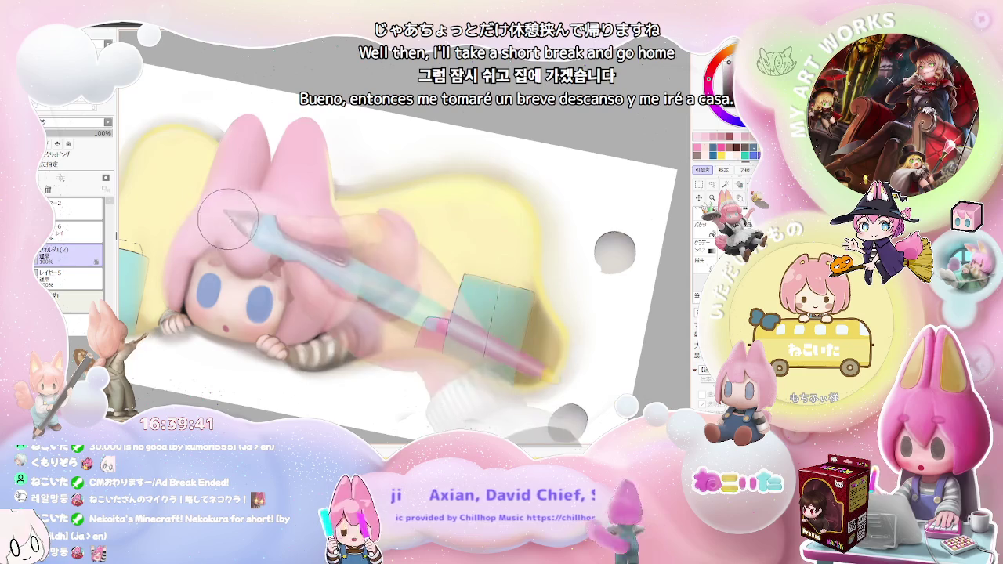
pyautogui.scroll(-2, 344, 251)
pyautogui.scroll(-1, 343, 251)
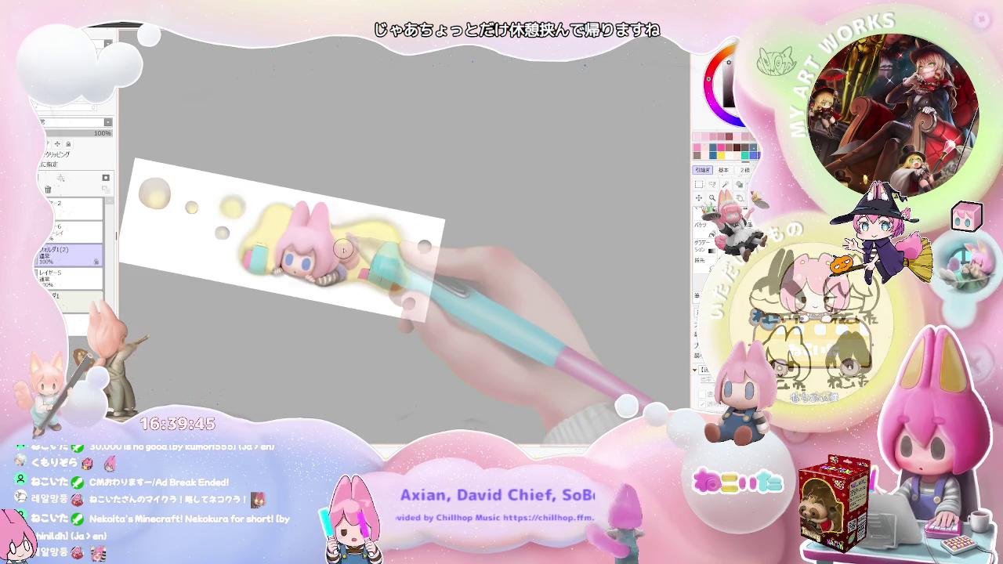
pyautogui.scroll(2, 358, 270)
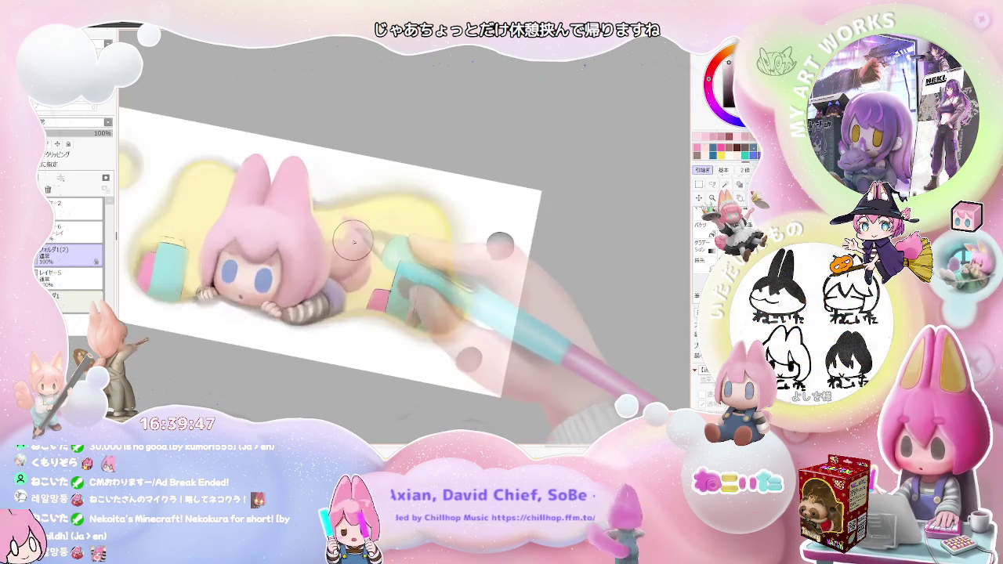
pyautogui.scroll(2, 362, 233)
pyautogui.scroll(-2, 364, 250)
pyautogui.scroll(-2, 365, 250)
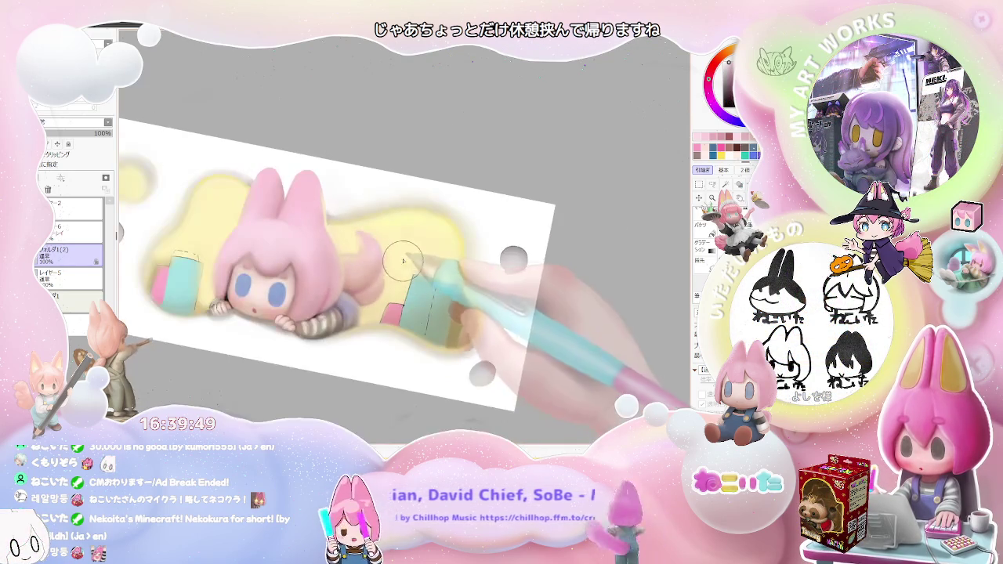
pyautogui.moveTo(381, 239); pyautogui.dragTo(428, 228)
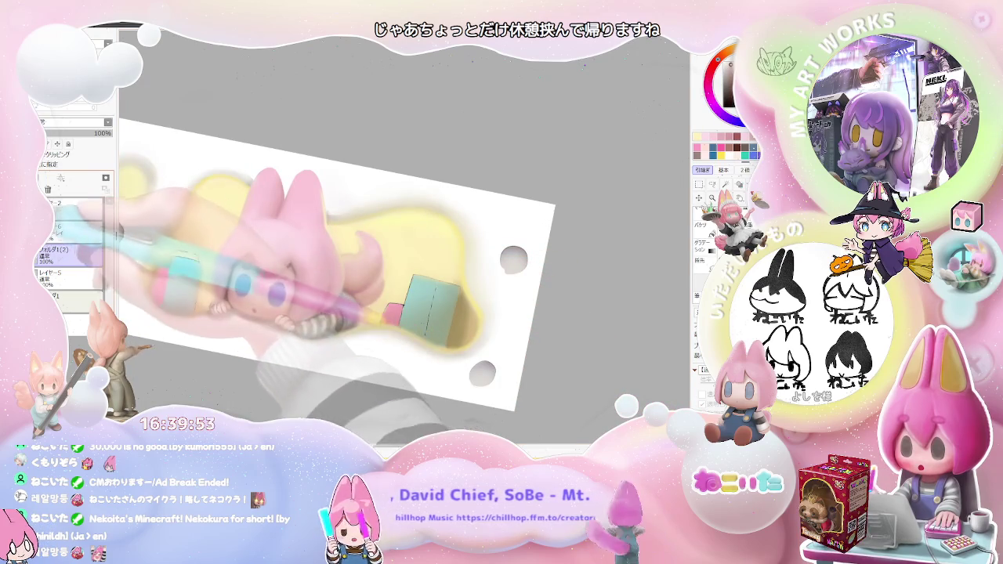
pyautogui.click(72, 236)
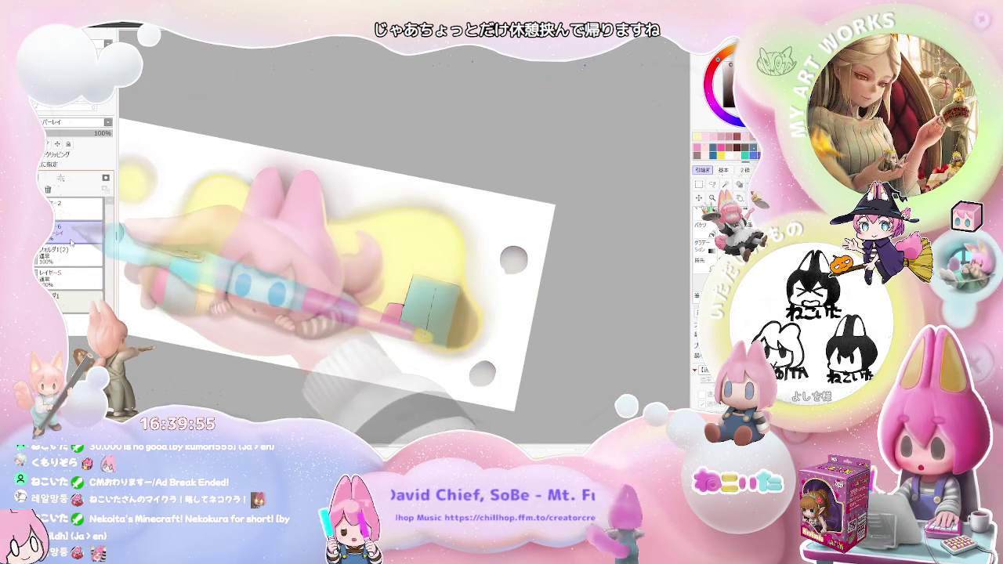
pyautogui.moveTo(378, 228); pyautogui.dragTo(423, 232)
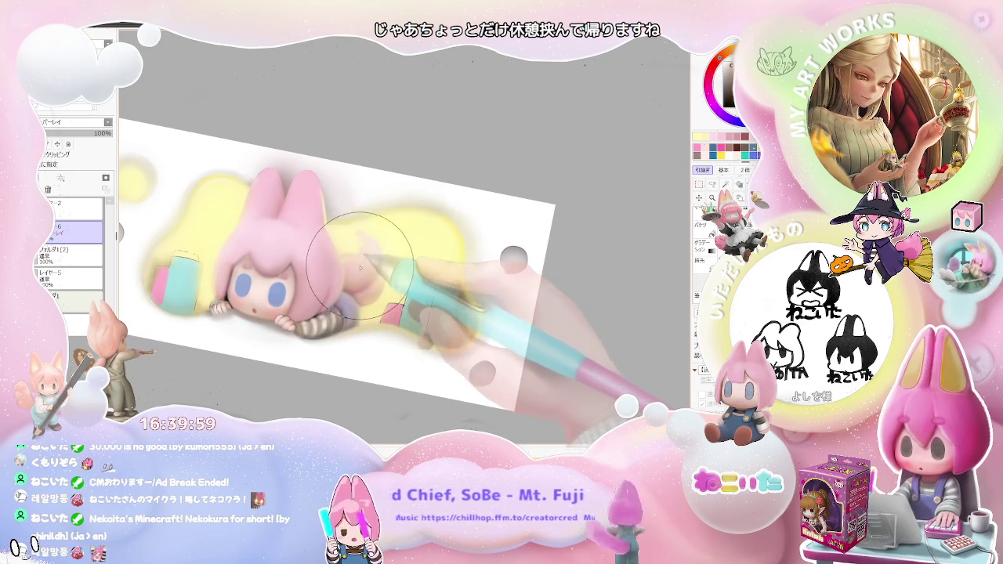
pyautogui.moveTo(360, 267); pyautogui.dragTo(371, 244)
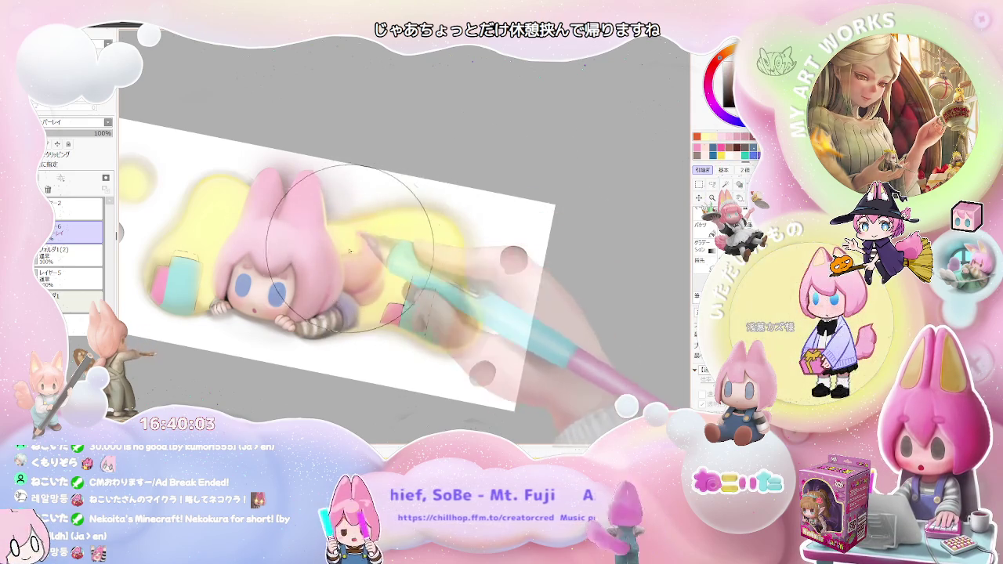
pyautogui.scroll(-2, 389, 284)
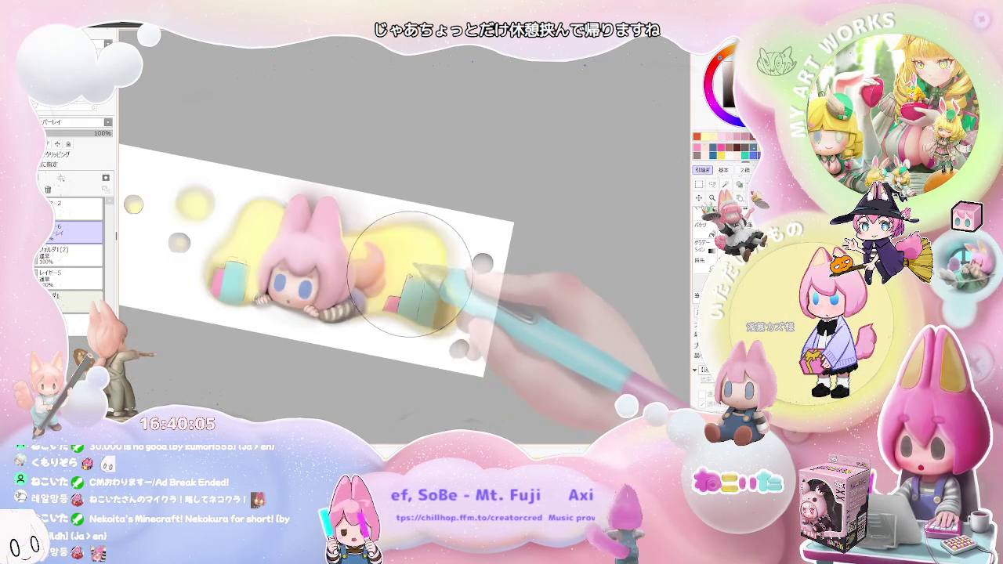
pyautogui.scroll(-2, 472, 279)
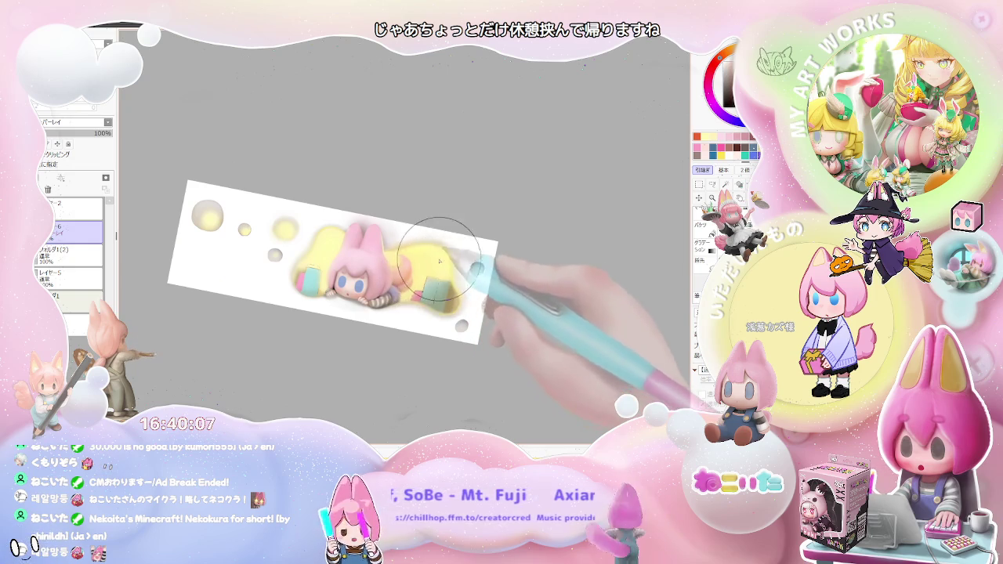
pyautogui.press('End')
pyautogui.press('End')
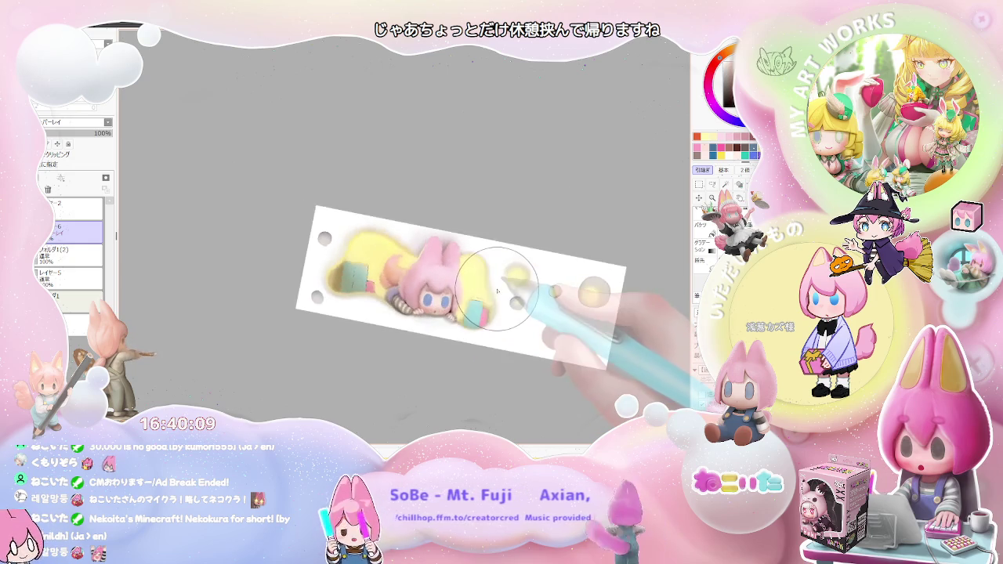
pyautogui.scroll(2, 494, 292)
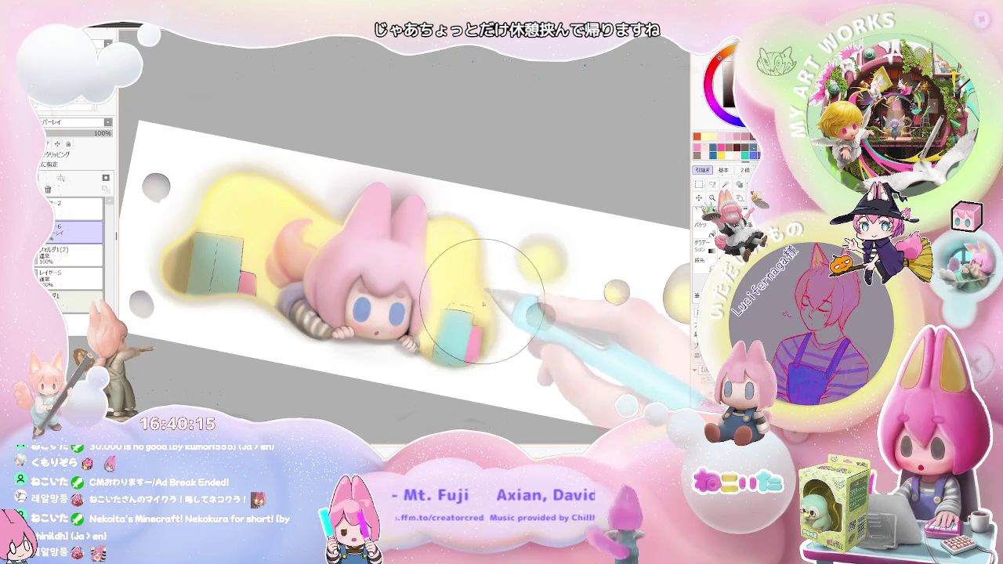
pyautogui.scroll(-1, 497, 321)
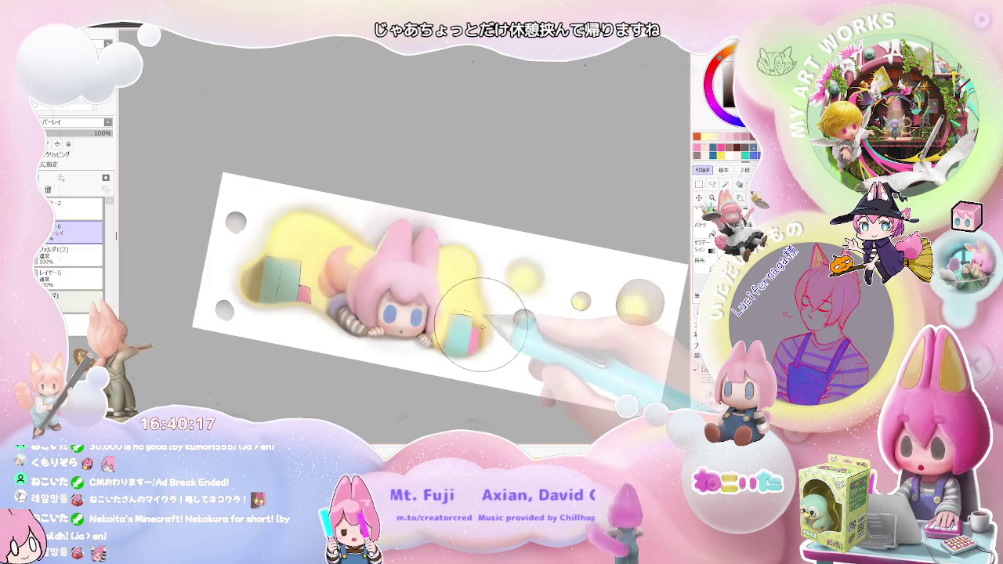
pyautogui.scroll(-1, 522, 332)
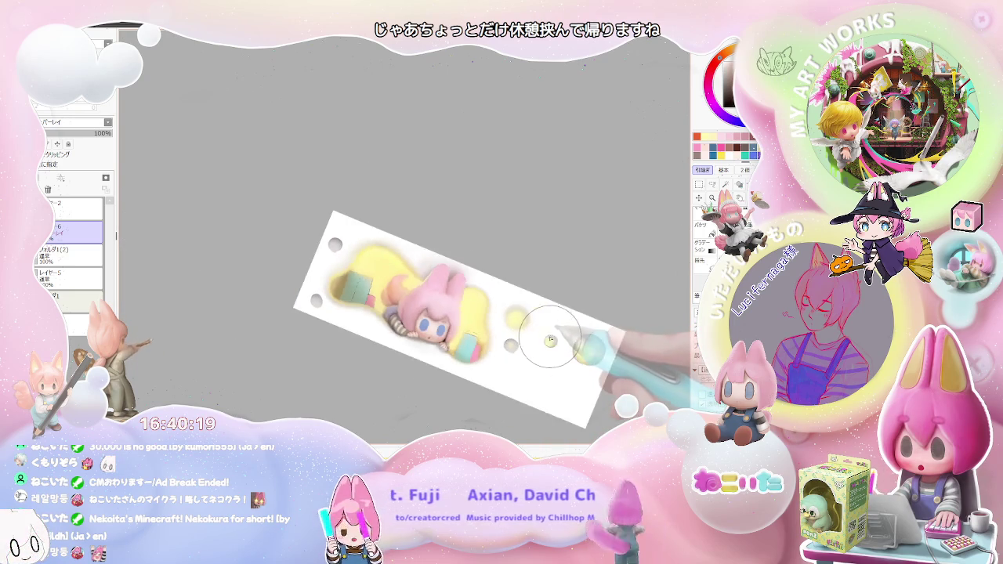
pyautogui.press('End')
pyautogui.press('End')
pyautogui.scroll(2, 337, 274)
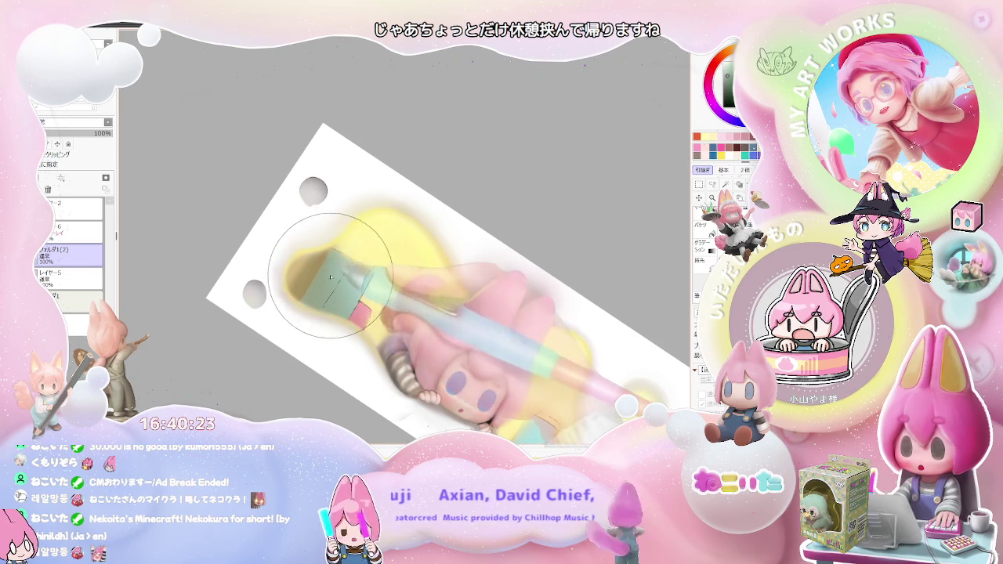
pyautogui.press('[')
pyautogui.press('[')
pyautogui.press('[')
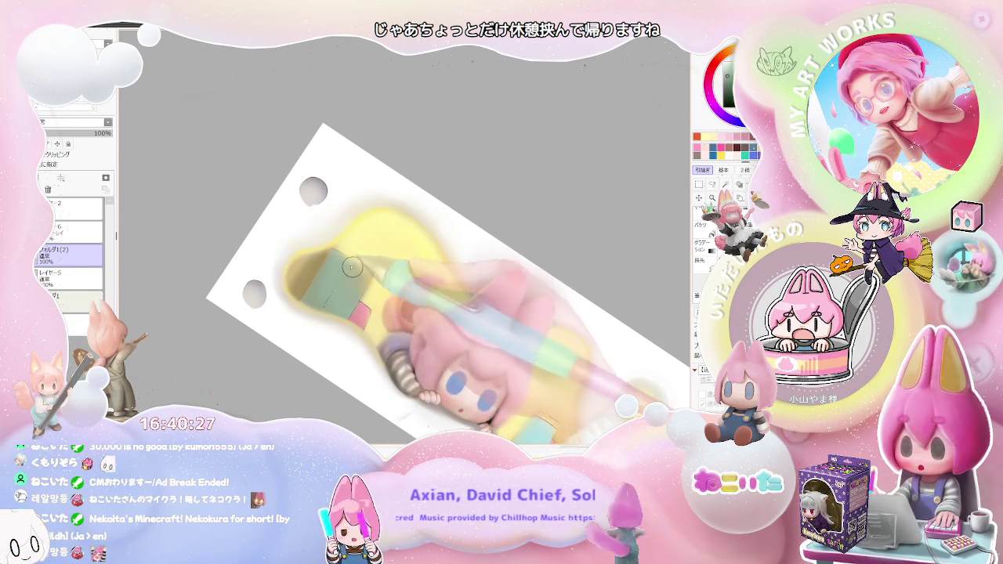
pyautogui.moveTo(364, 294)
pyautogui.mouseDown()
pyautogui.moveTo(531, 370)
pyautogui.moveTo(493, 318)
pyautogui.mouseUp()
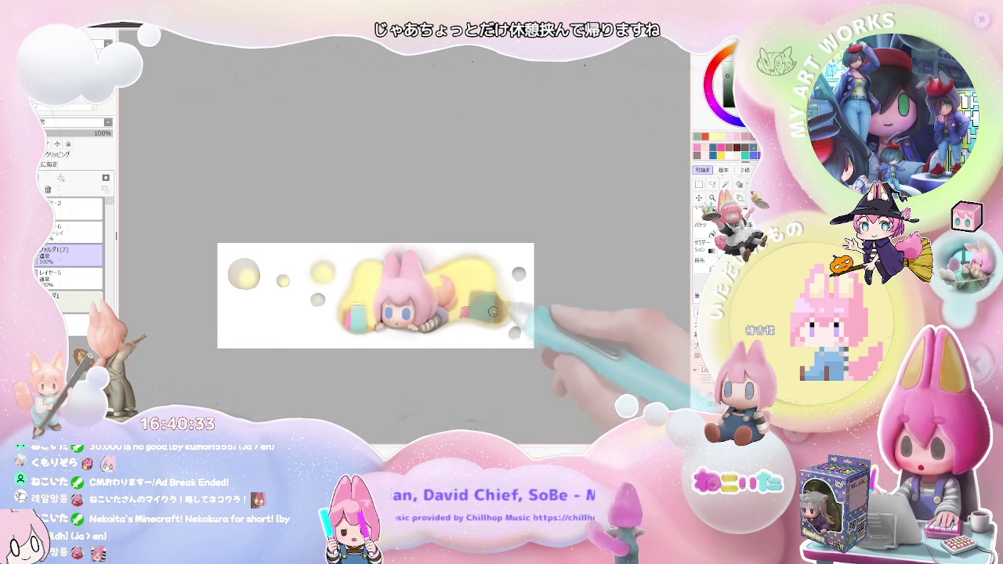
# Step: Zoom onto the block at the girl's right hand and adjust the airbrush size with the bracket keys
pyautogui.scroll(2, 493, 319)
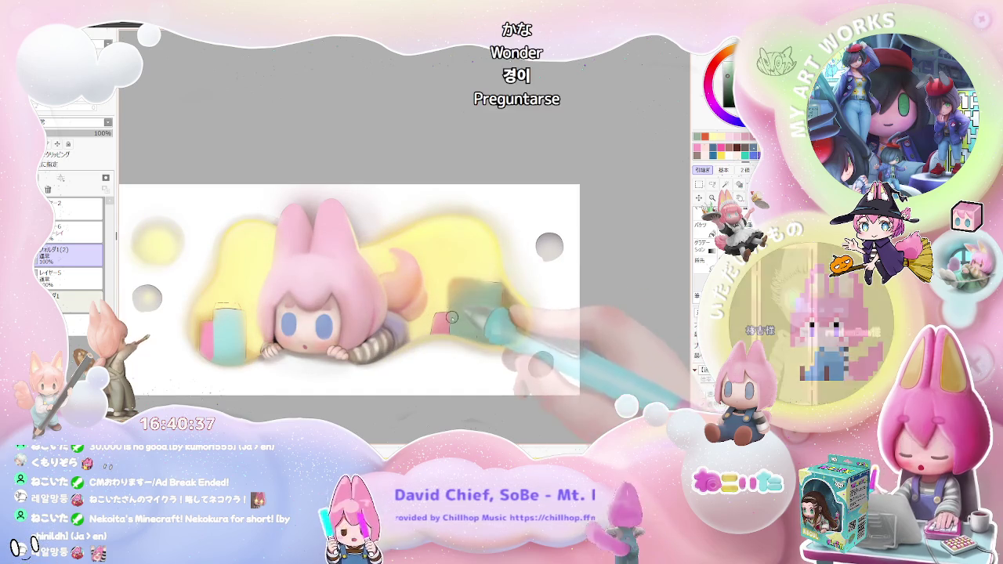
pyautogui.scroll(-1, 454, 321)
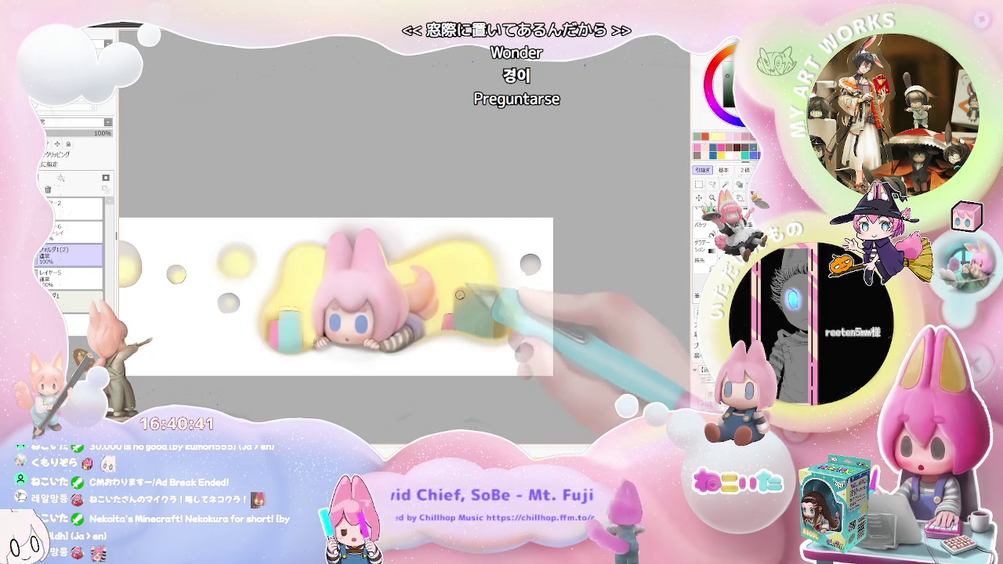
pyautogui.scroll(1, 470, 294)
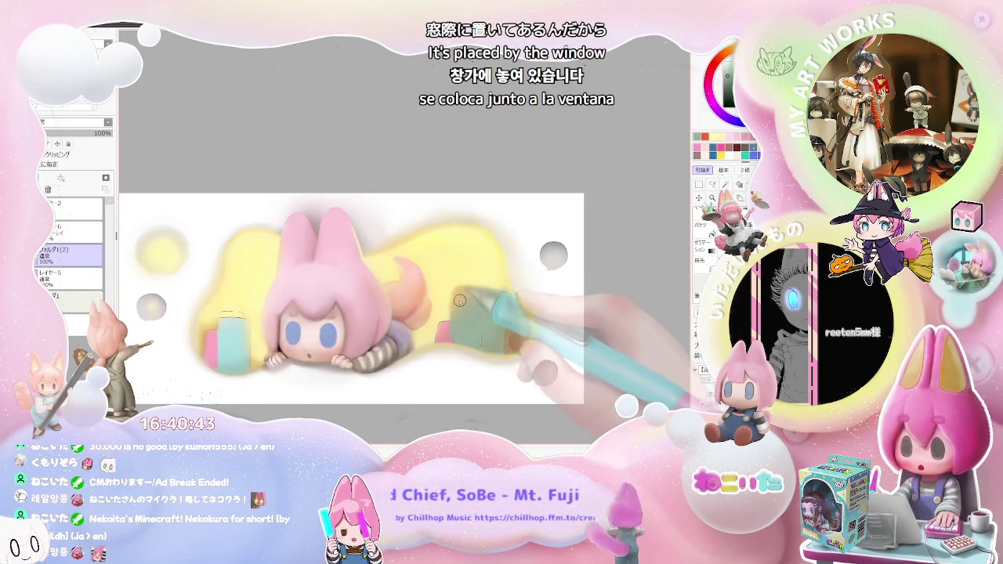
pyautogui.press(']')
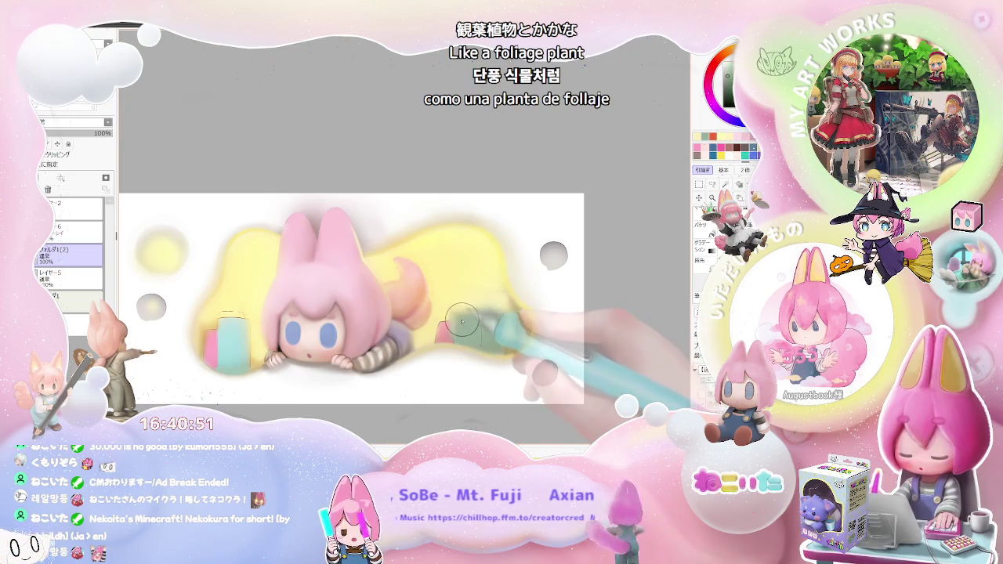
pyautogui.press('[')
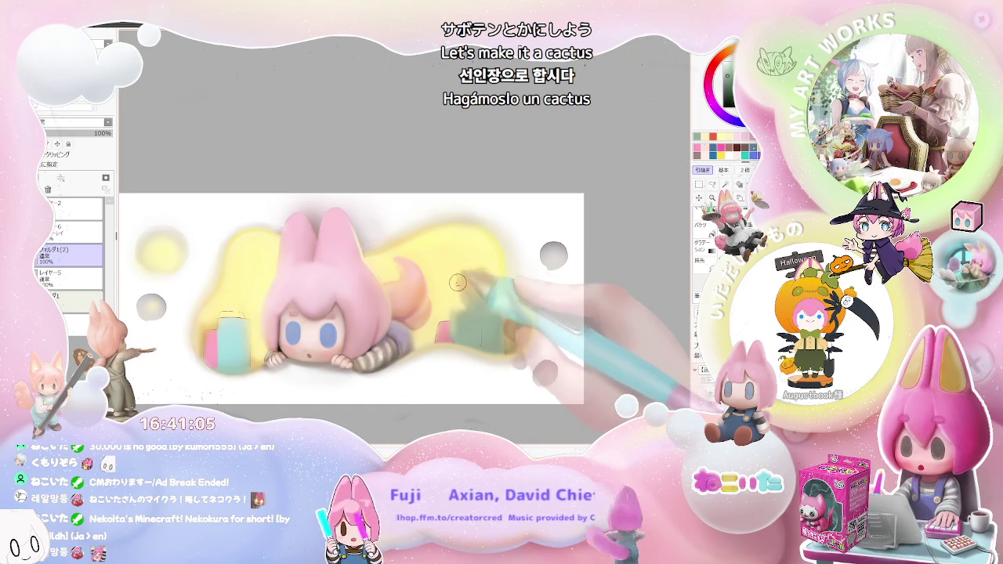
# Step: Airbrush the green cactus upward with an orange bloom on top and deeper green shading
pyautogui.moveTo(458, 283); pyautogui.dragTo(480, 258)
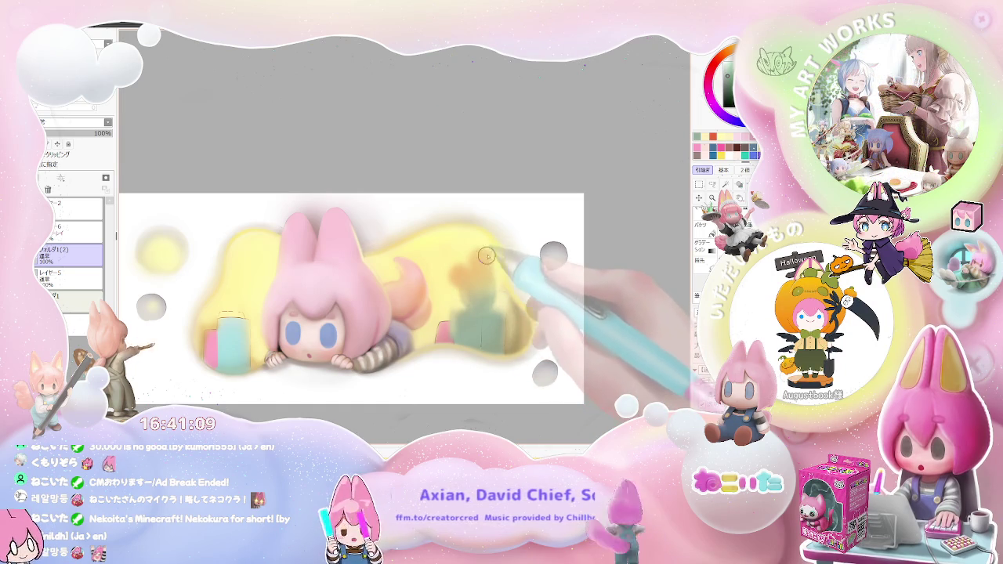
pyautogui.moveTo(484, 260)
pyautogui.mouseDown()
pyautogui.moveTo(462, 310)
pyautogui.moveTo(504, 315)
pyautogui.mouseUp()
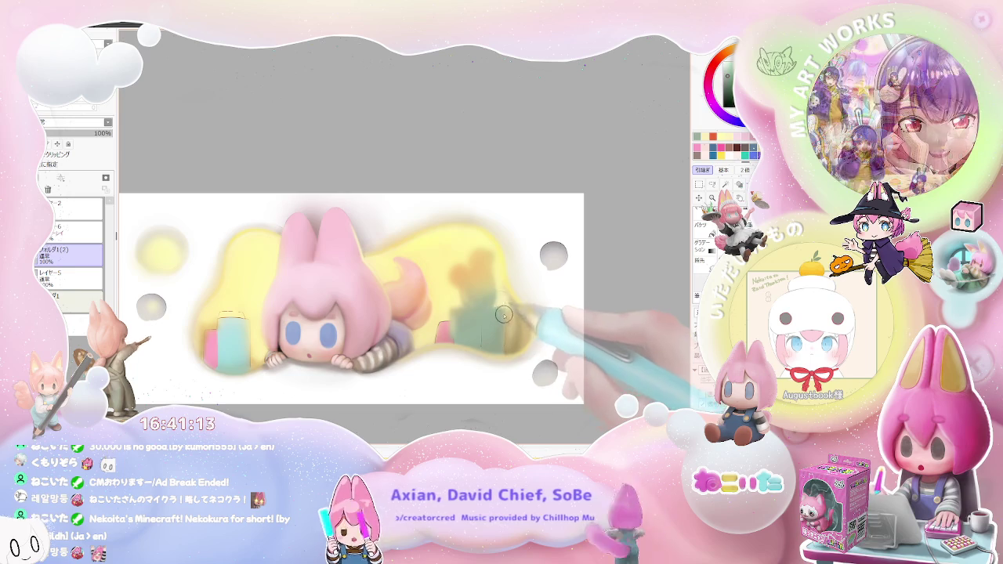
pyautogui.scroll(-1, 504, 314)
pyautogui.moveTo(494, 304)
pyautogui.mouseDown()
pyautogui.moveTo(466, 330)
pyautogui.moveTo(503, 318)
pyautogui.mouseUp()
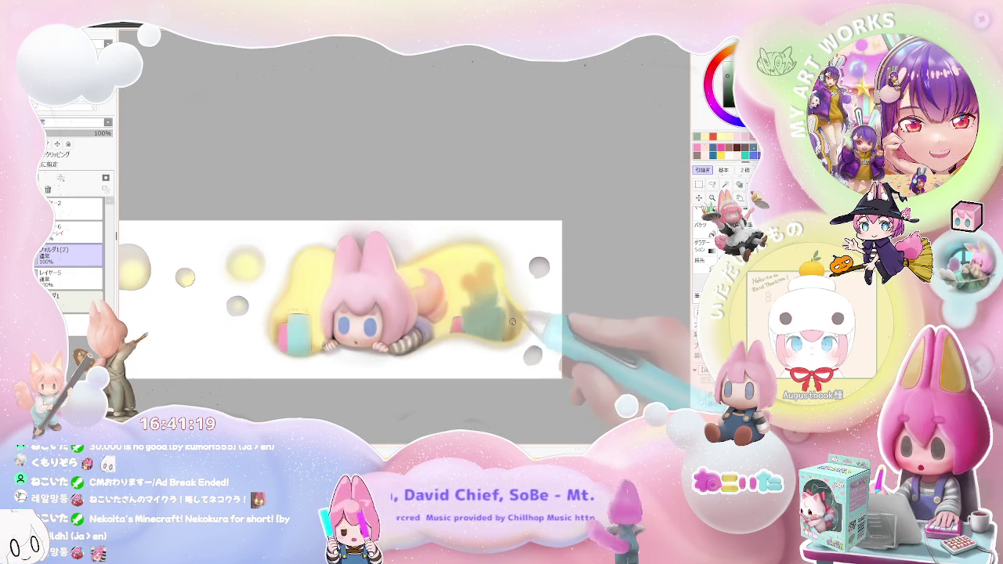
# Step: Paint a reddish-brown pot under the cactus and zoom out to check the composition
pyautogui.scroll(-2, 479, 328)
pyautogui.scroll(2, 501, 329)
pyautogui.scroll(1, 486, 330)
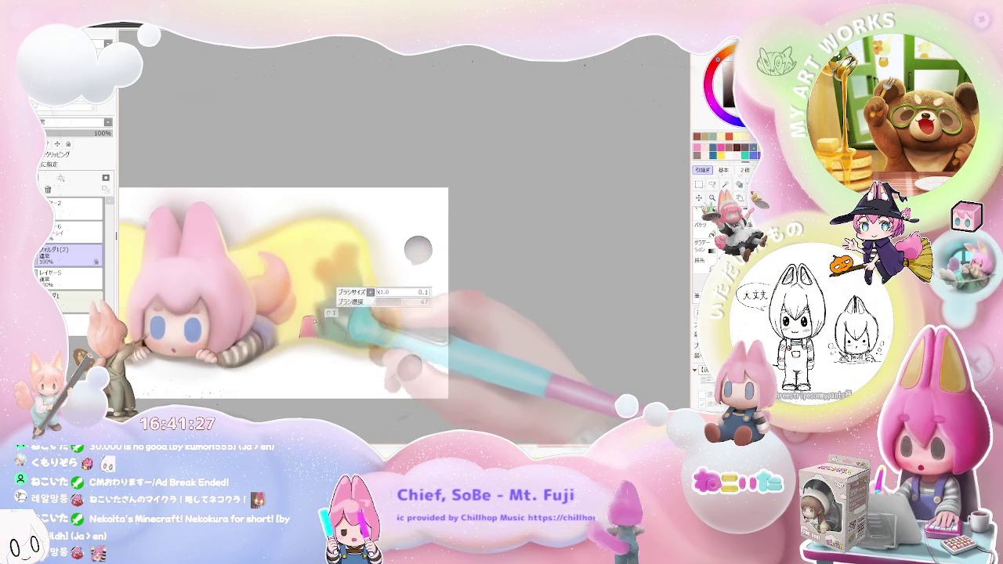
pyautogui.moveTo(349, 309); pyautogui.dragTo(361, 332)
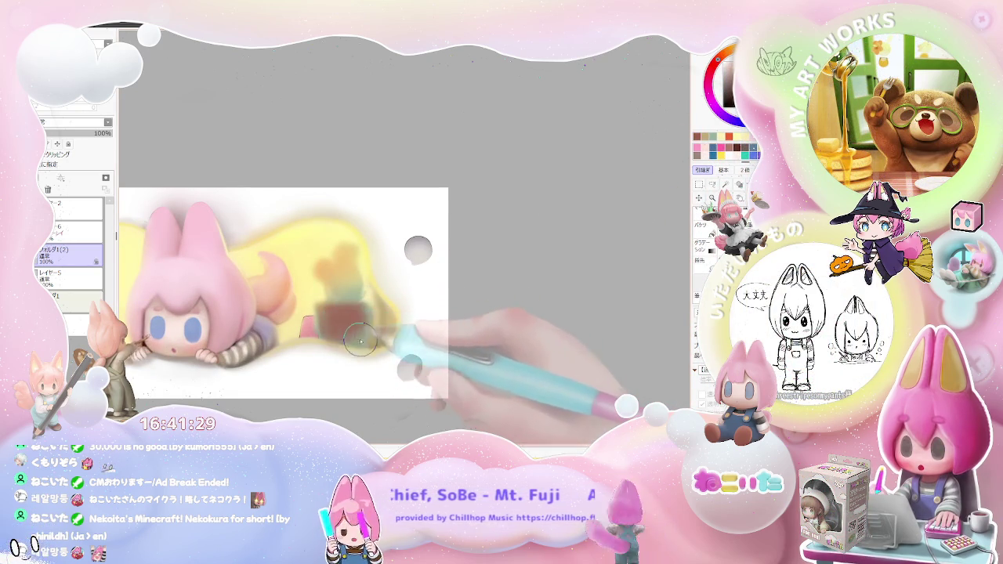
pyautogui.hotkey('ctrl', '-')
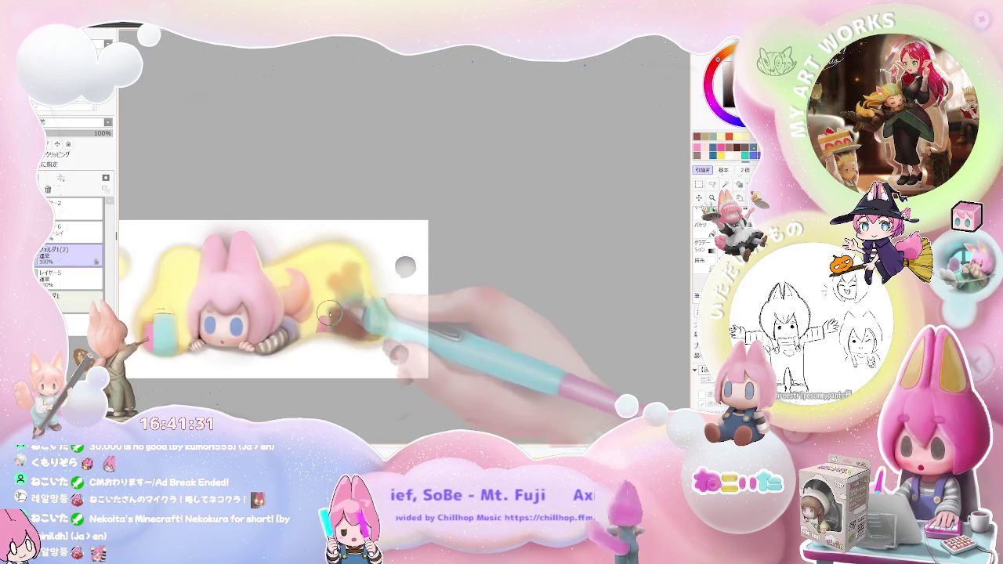
pyautogui.hotkey('ctrl', '-')
pyautogui.hotkey('ctrl', '-')
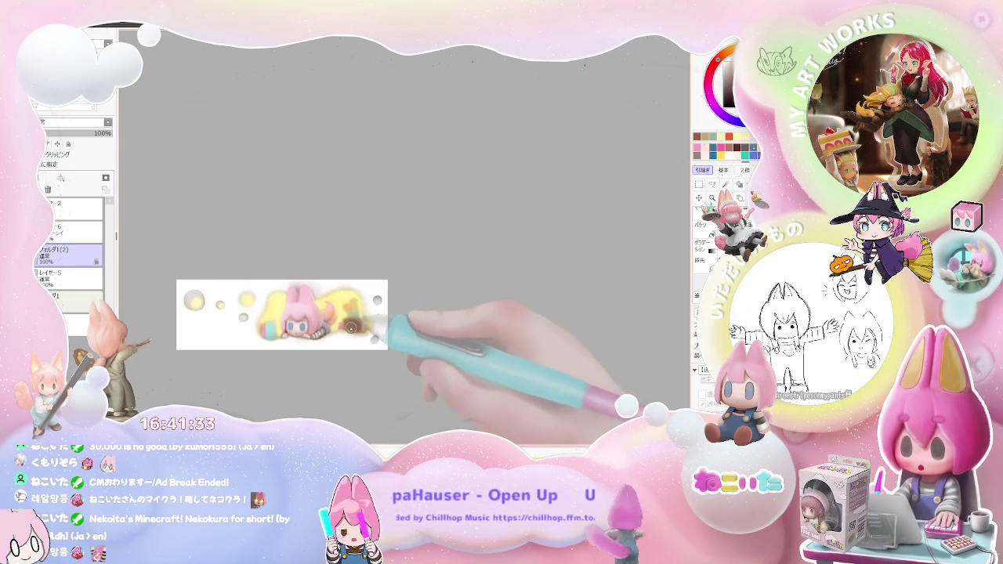
pyautogui.hotkey('ctrl', '+')
pyautogui.hotkey('ctrl', '+')
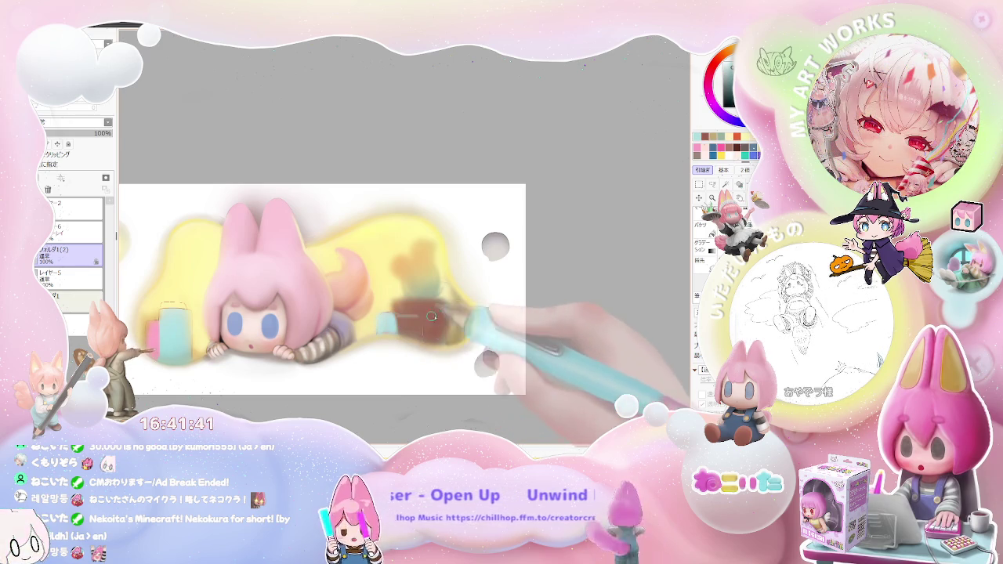
# Step: Review the flowerpot at different zoom levels and resize the brush to 13.0
pyautogui.hotkey('ctrl', '-')
pyautogui.hotkey('ctrl', '-')
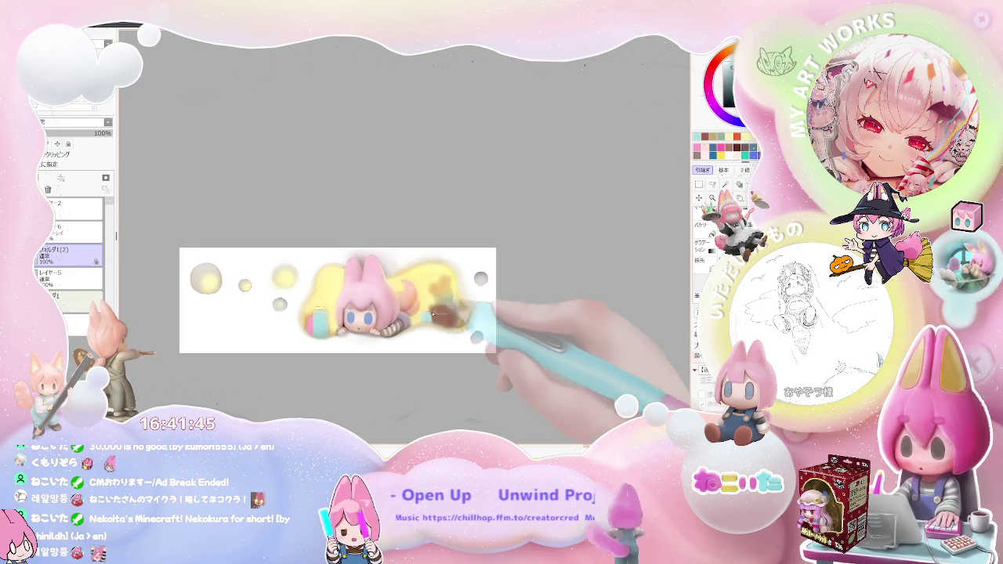
pyautogui.hotkey('ctrl', '+')
pyautogui.hotkey('ctrl', '+')
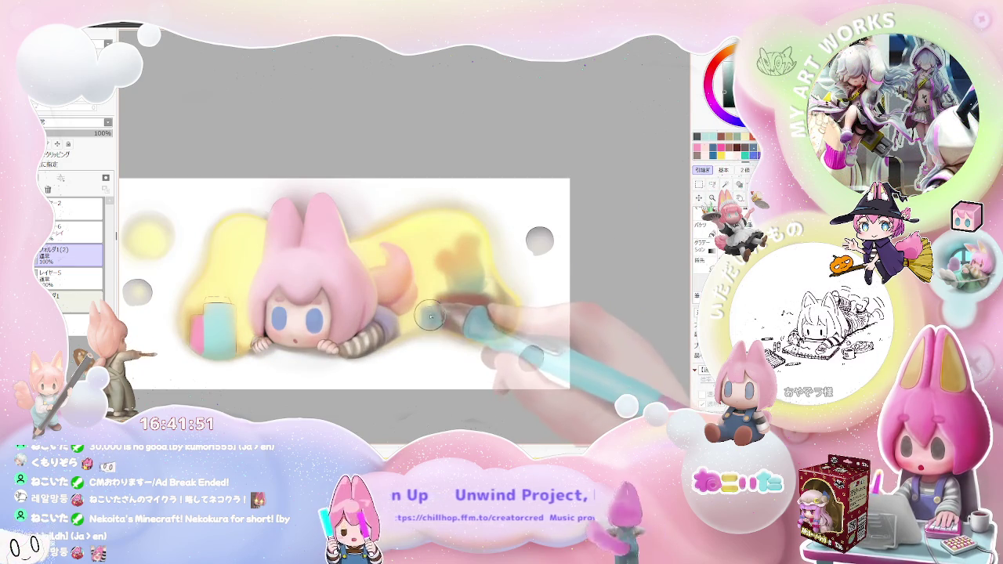
pyautogui.hotkey('ctrl', '-')
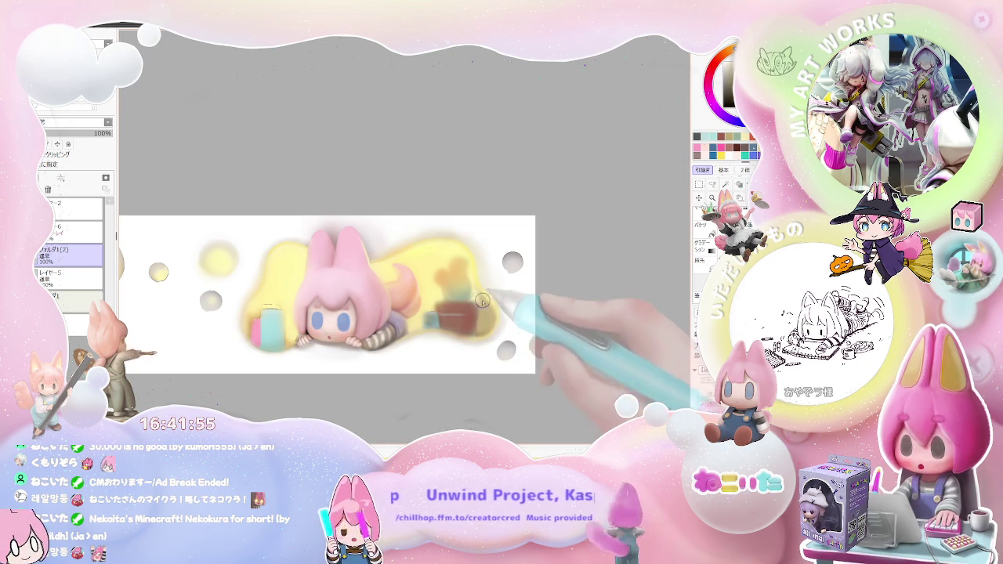
pyautogui.press(']')
pyautogui.press(']')
pyautogui.press(']')
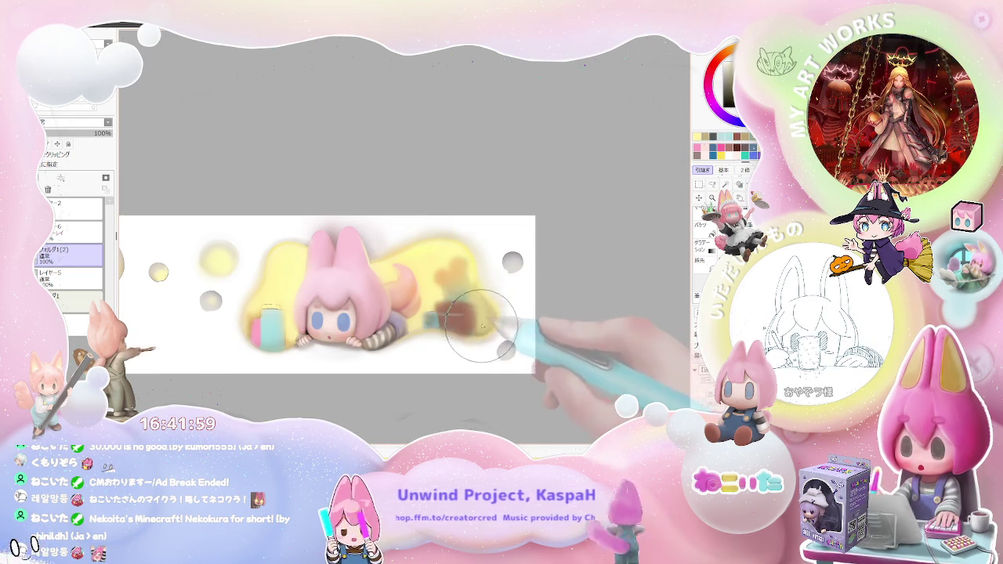
pyautogui.scroll(-1, 481, 331)
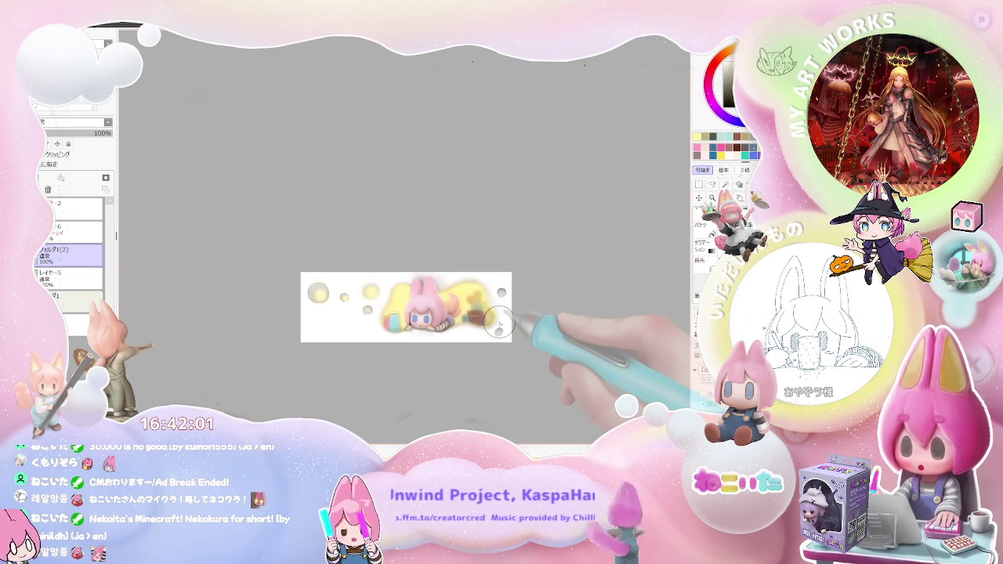
pyautogui.scroll(1, 498, 323)
pyautogui.scroll(2, 439, 314)
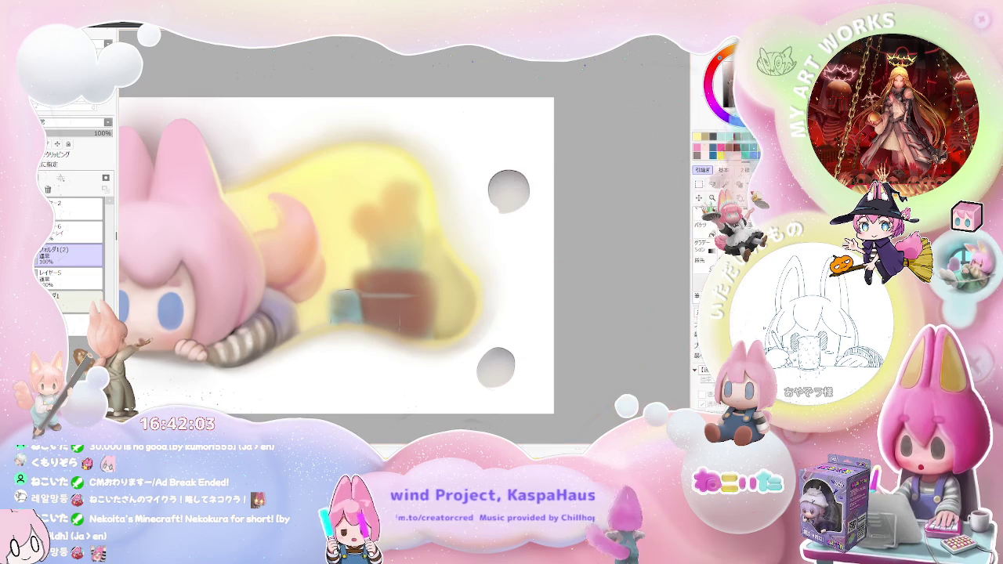
pyautogui.press('[')
pyautogui.press('[')
pyautogui.press('[')
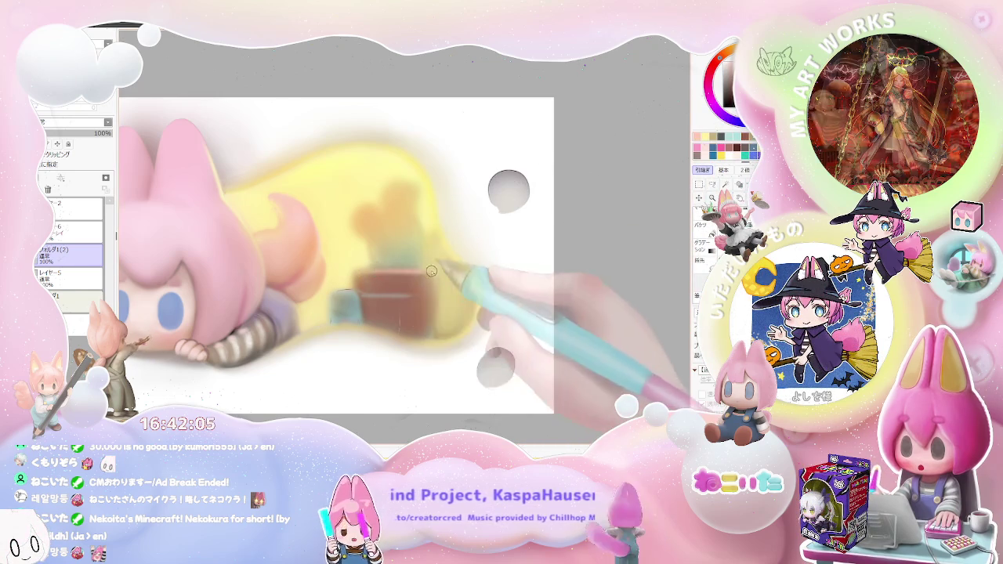
# Step: Set the brush size to 51.0 and zoom out with the view tilted clockwise
pyautogui.scroll(-1, 376, 277)
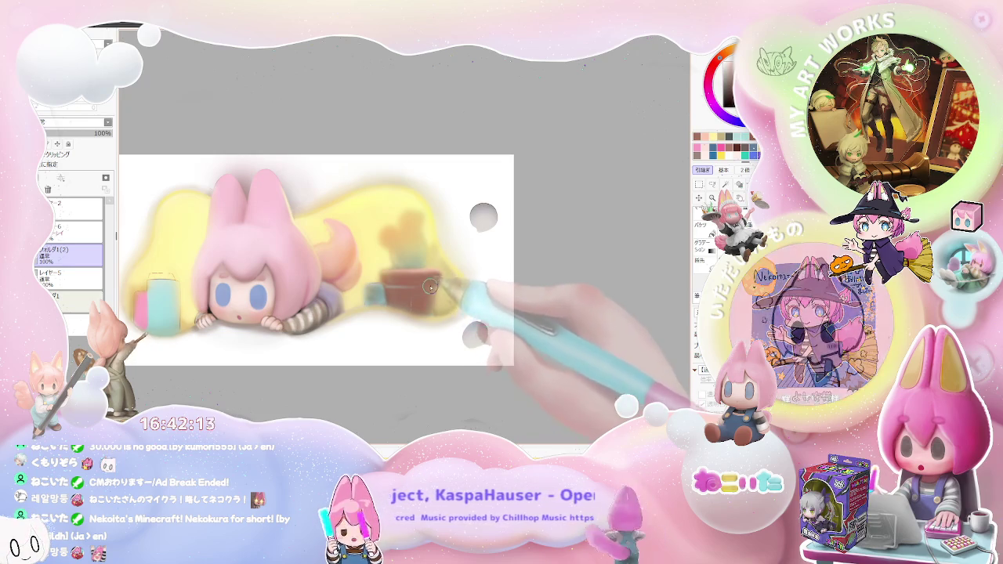
pyautogui.press(']')
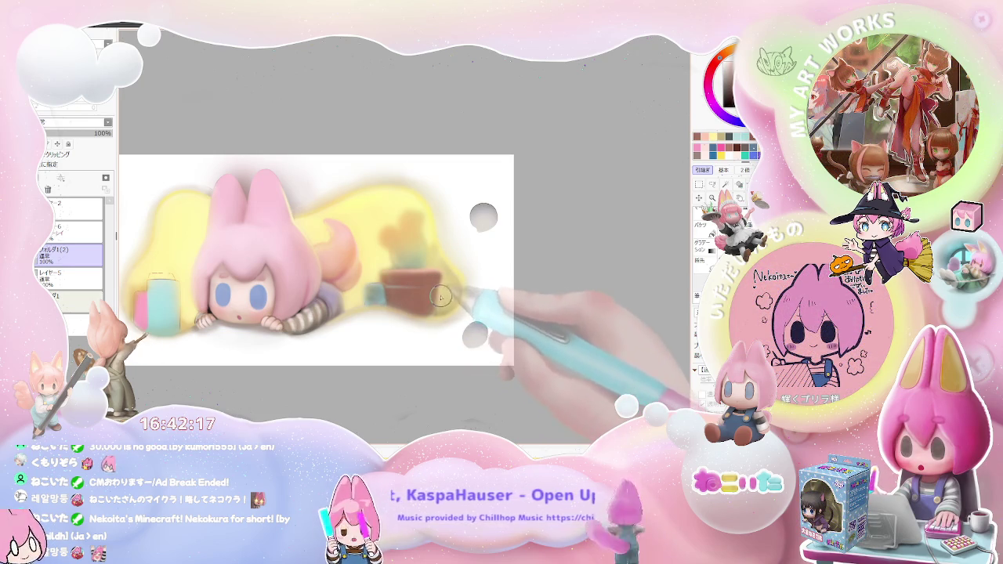
pyautogui.press('-')
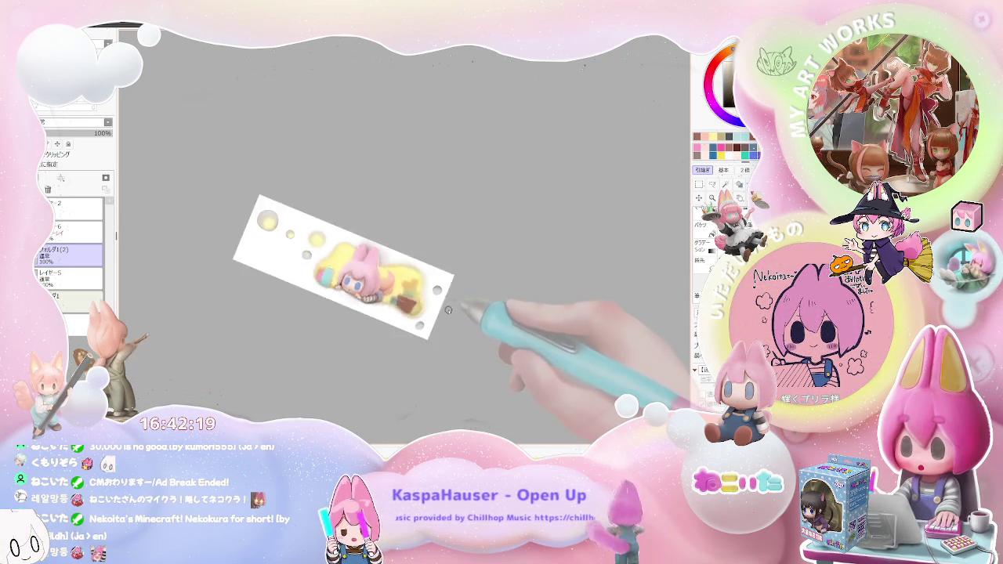
pyautogui.press('End')
pyautogui.press('End')
# Step: Level the view and airbrush soft yellow over the green cactus, then shrink the brush
pyautogui.scroll(3, 409, 316)
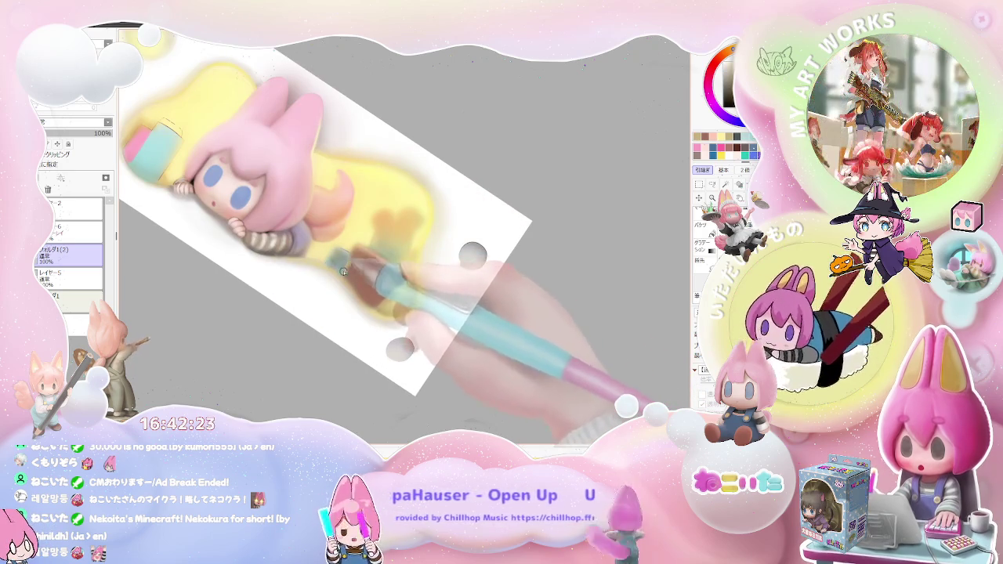
pyautogui.scroll(-3, 349, 256)
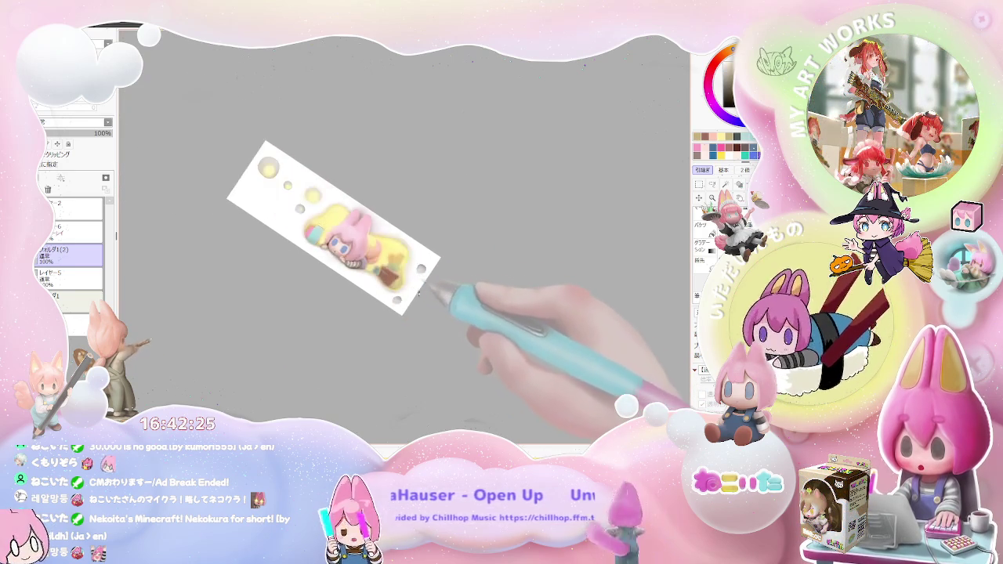
pyautogui.press('Delete')
pyautogui.press('Delete')
pyautogui.press('Delete')
pyautogui.scroll(3, 471, 235)
pyautogui.scroll(2, 502, 196)
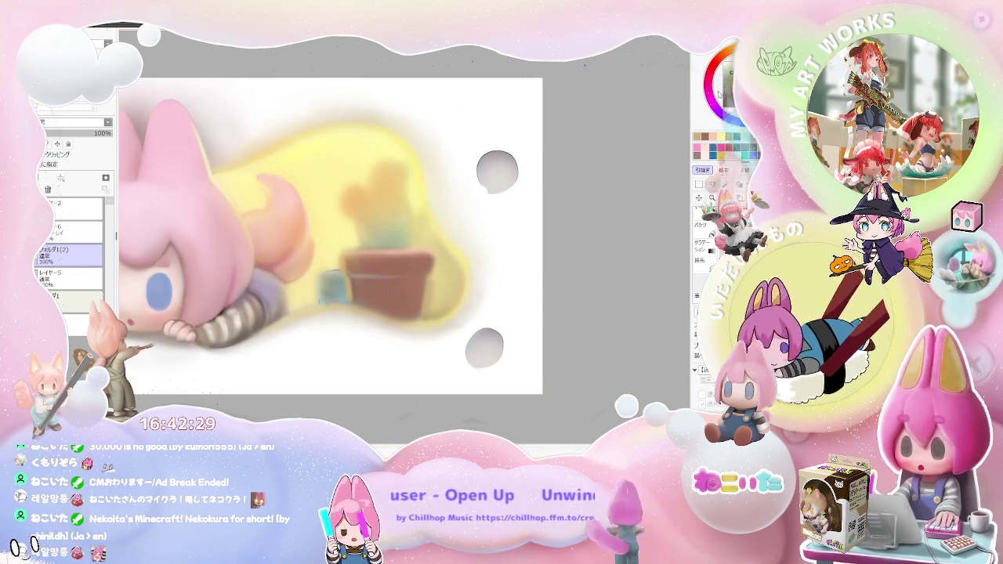
pyautogui.moveTo(361, 196); pyautogui.dragTo(381, 239)
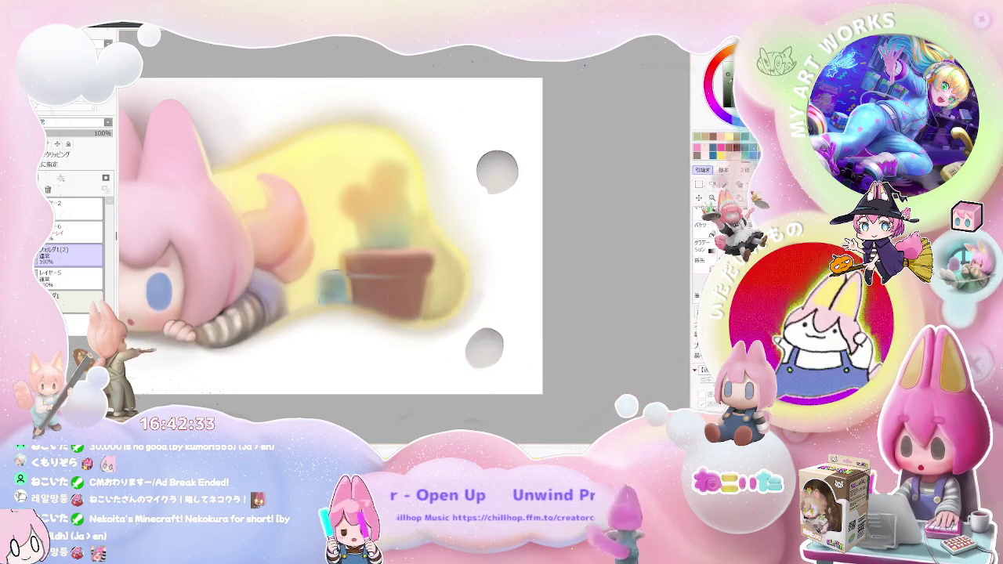
pyautogui.press('[')
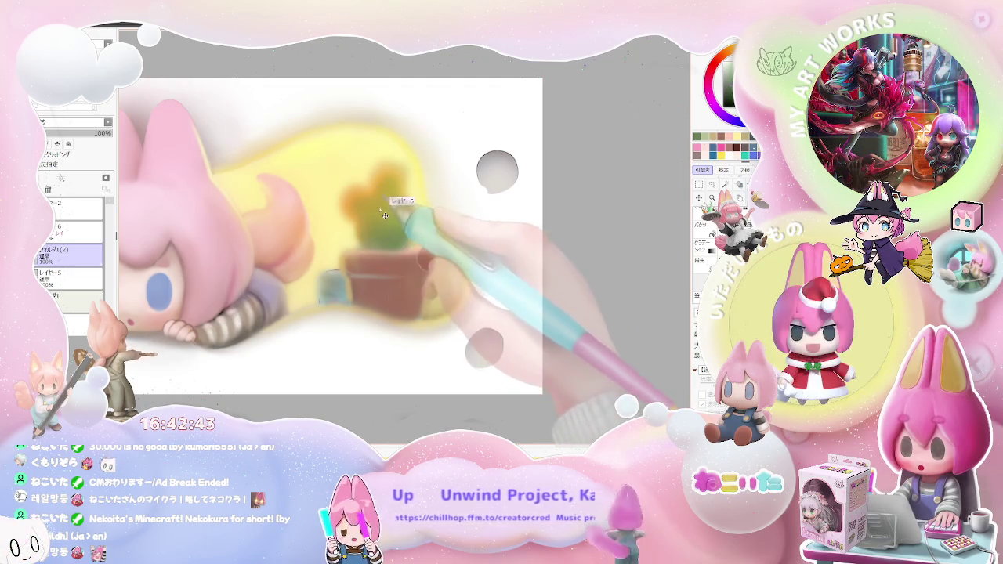
# Step: Select layer レイヤー6 and zoom the canvas out and back in
pyautogui.keyDown('ctrl'); pyautogui.keyDown('shift'); pyautogui.click(384, 214); pyautogui.keyUp('shift'); pyautogui.keyUp('ctrl')
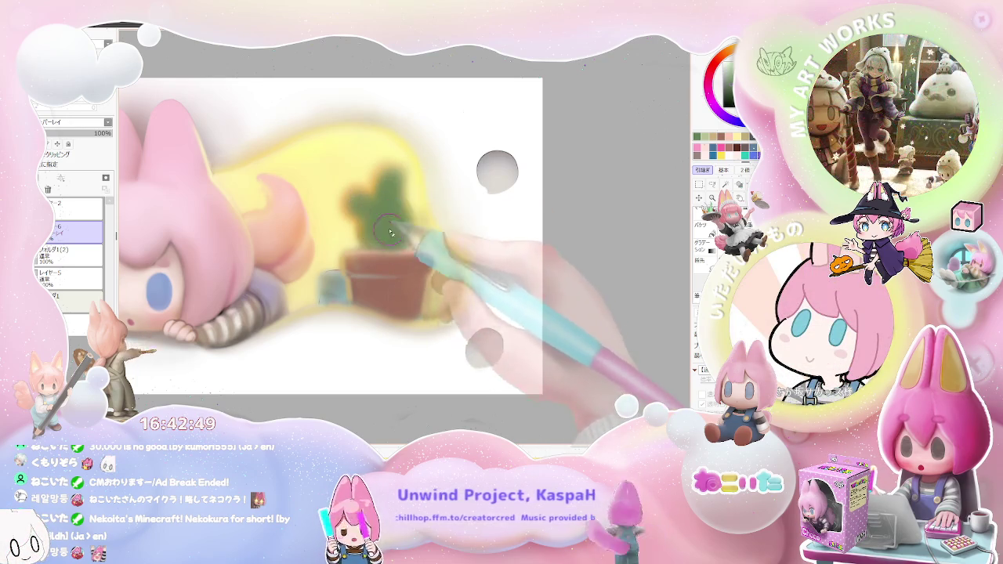
pyautogui.scroll(-2, 388, 237)
pyautogui.scroll(-2, 400, 238)
pyautogui.scroll(-1, 414, 238)
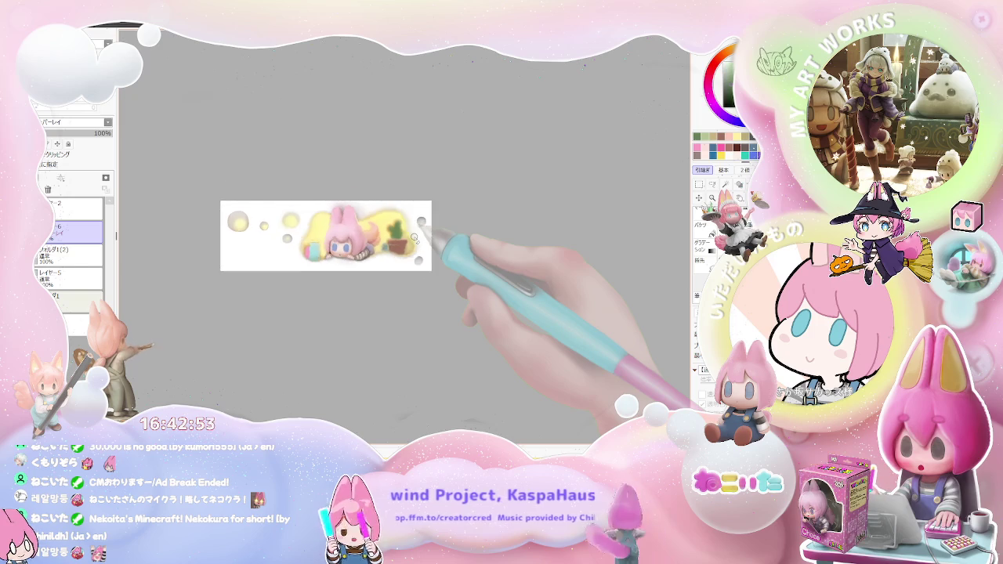
pyautogui.scroll(2, 414, 237)
pyautogui.scroll(2, 409, 234)
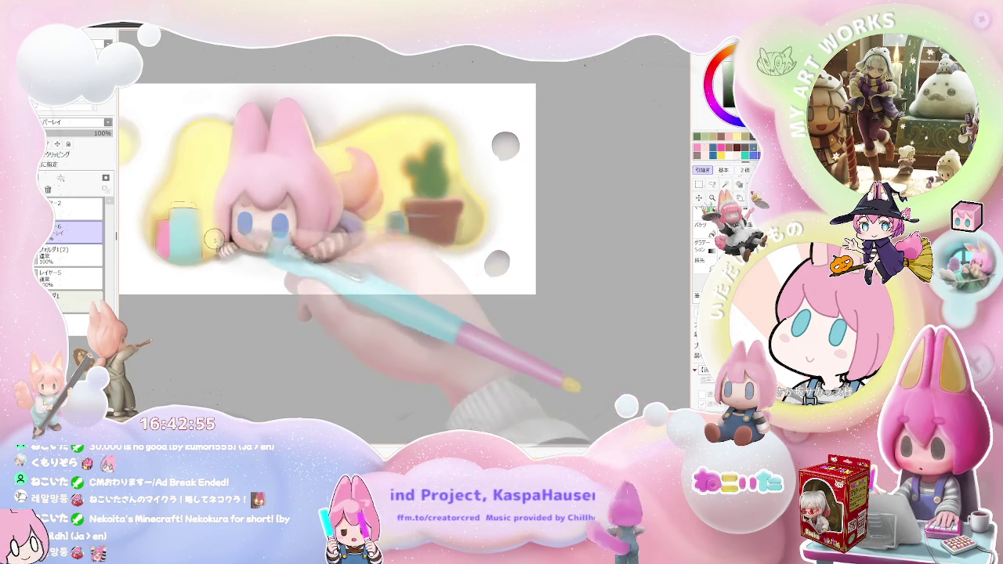
# Step: Pan the view, select folder フォルダ1(2) and set the brush size to 34
pyautogui.moveTo(239, 255); pyautogui.dragTo(285, 301)
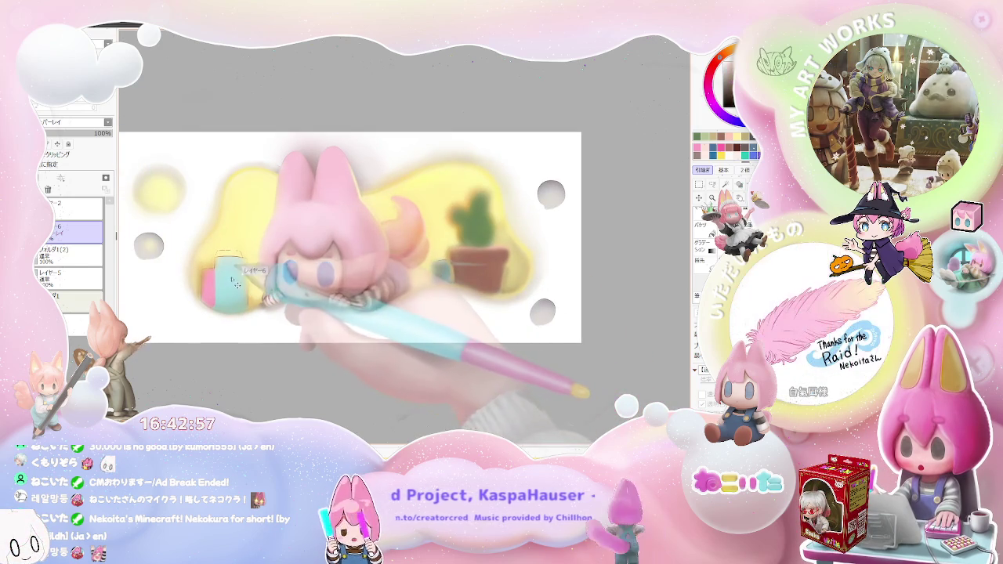
pyautogui.click(86, 257)
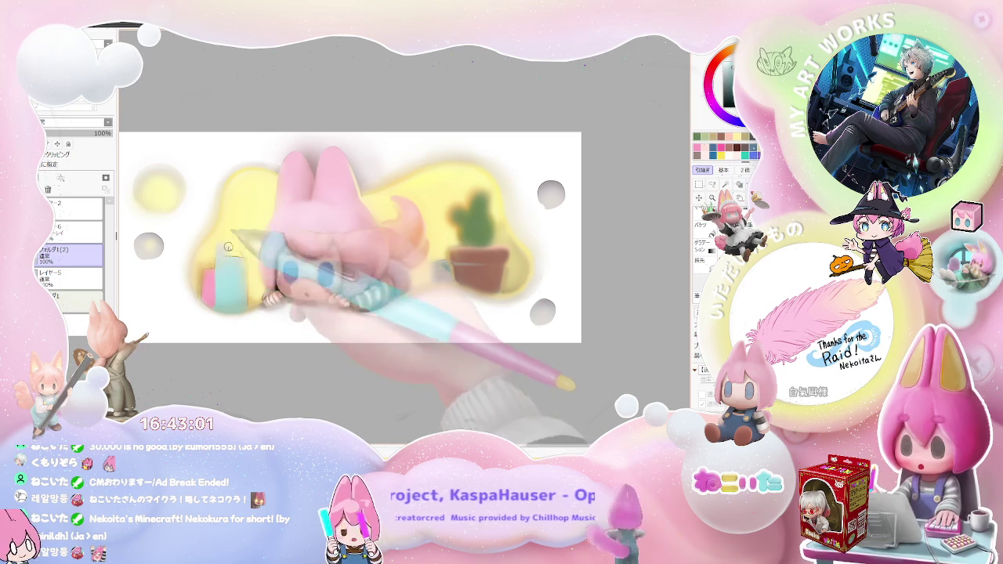
pyautogui.moveTo(220, 250); pyautogui.dragTo(236, 268)
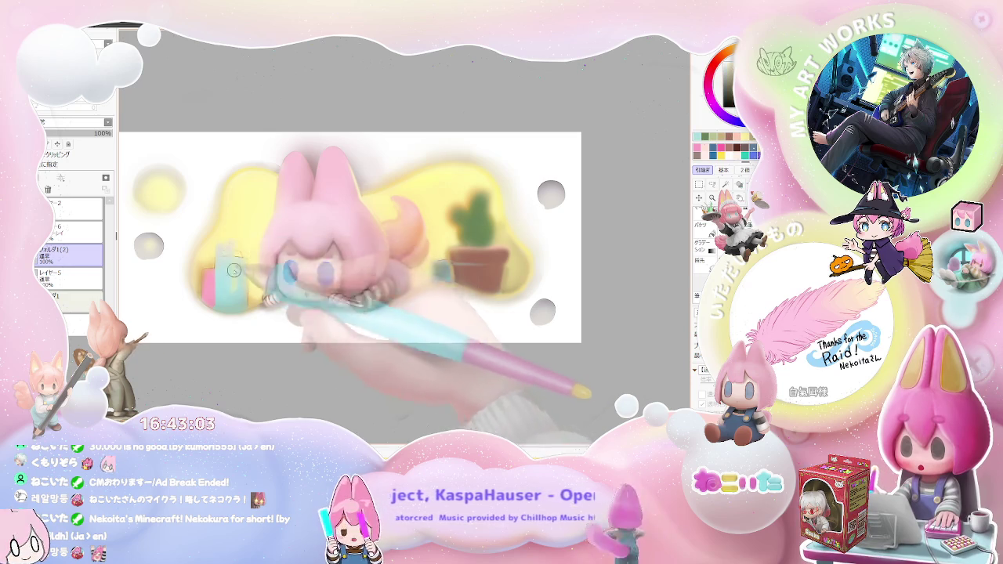
# Step: Zoom in and out over the striped book stack to review its softened pastel colours
pyautogui.scroll(-2, 236, 268)
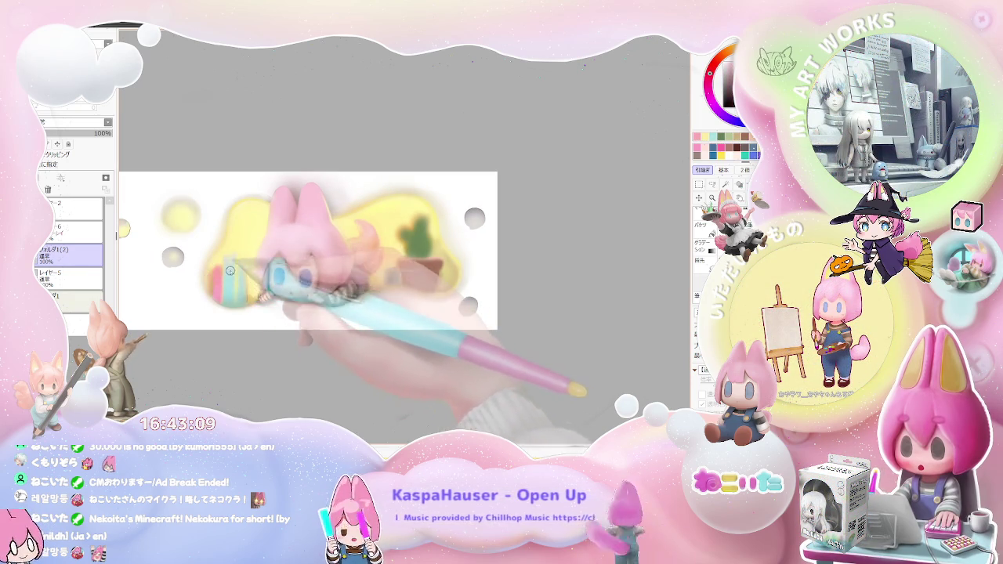
pyautogui.scroll(-1, 266, 290)
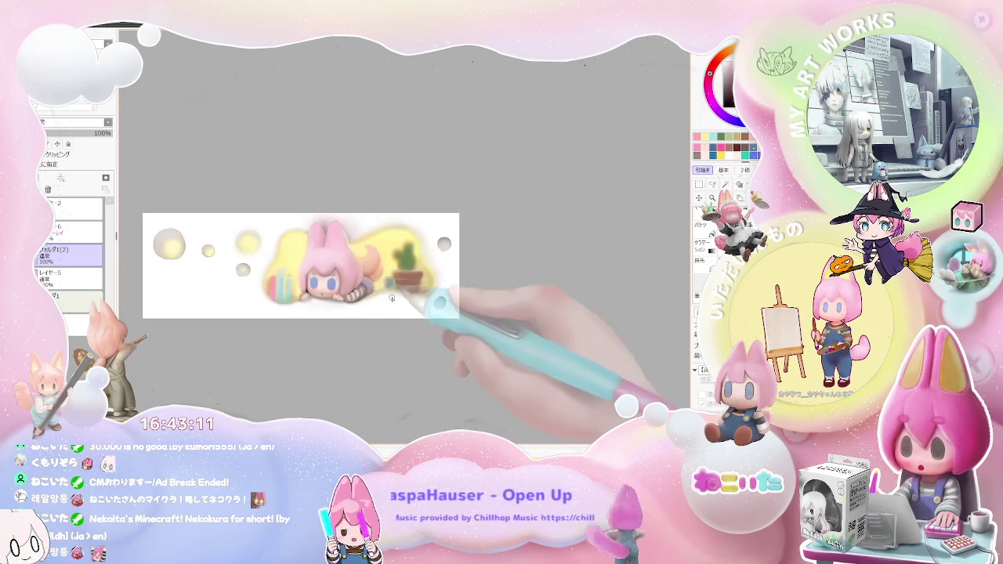
pyautogui.scroll(-2, 381, 288)
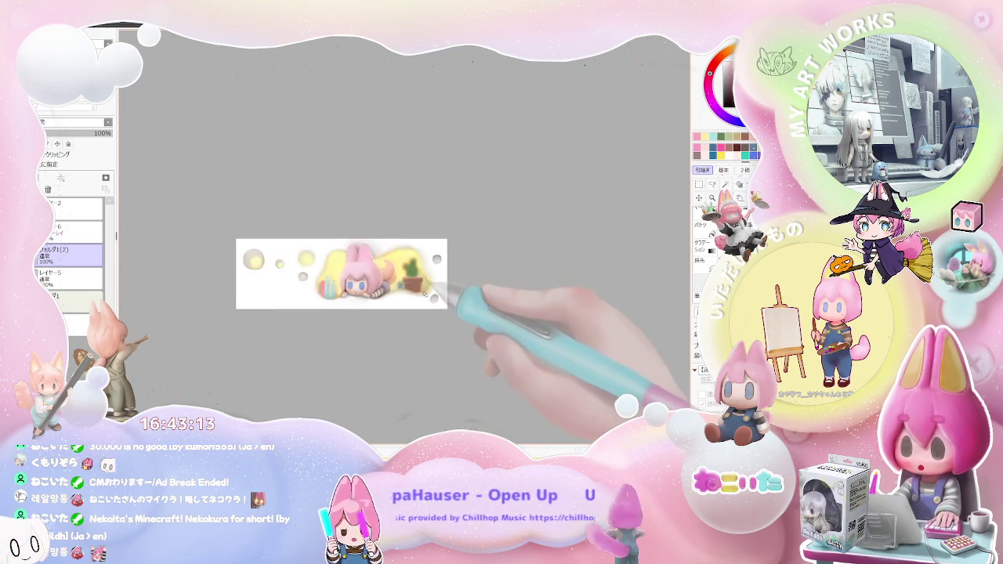
pyautogui.scroll(3, 431, 286)
pyautogui.scroll(1, 431, 287)
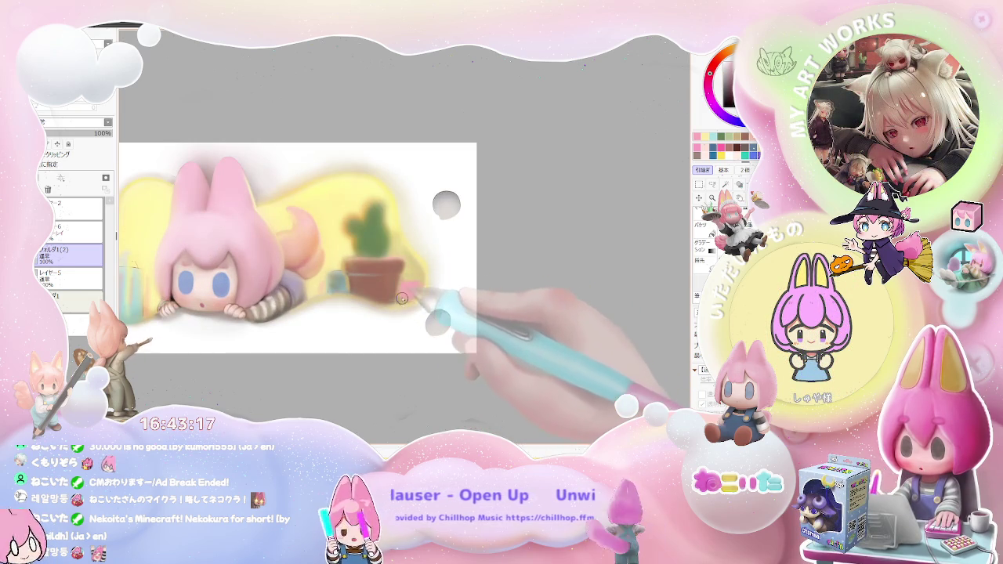
pyautogui.scroll(-2, 424, 288)
pyautogui.scroll(1, 443, 281)
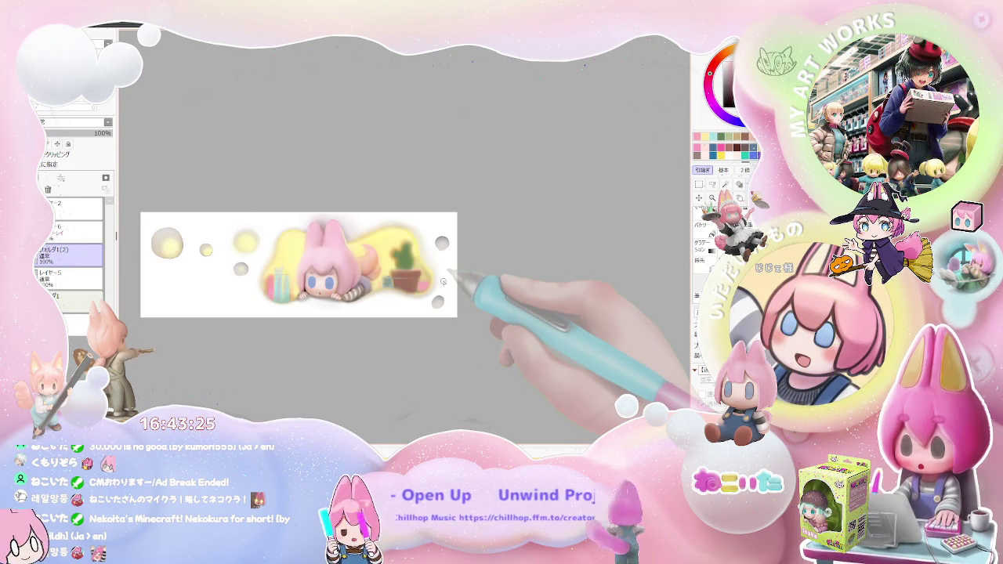
pyautogui.scroll(1, 281, 253)
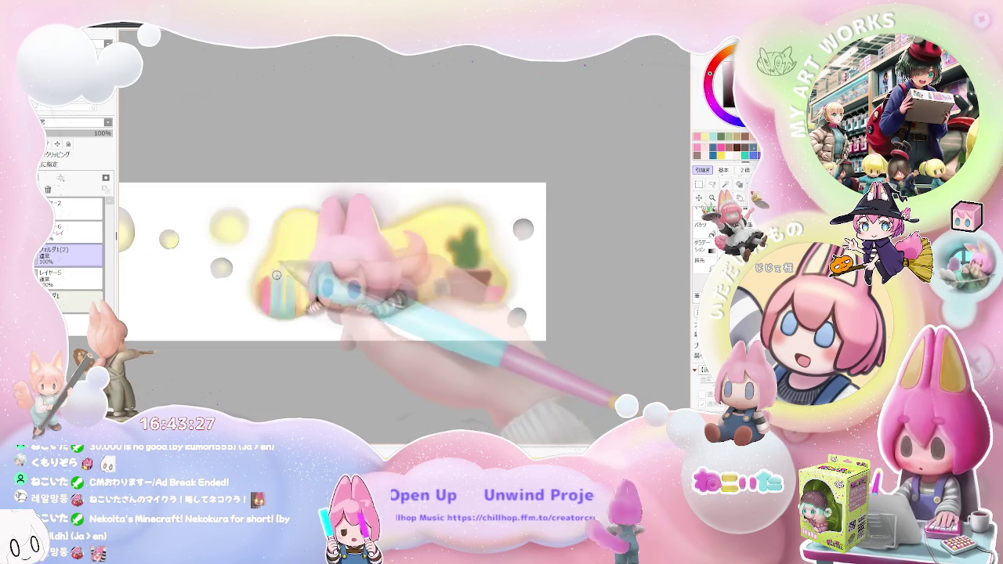
pyautogui.scroll(1, 274, 262)
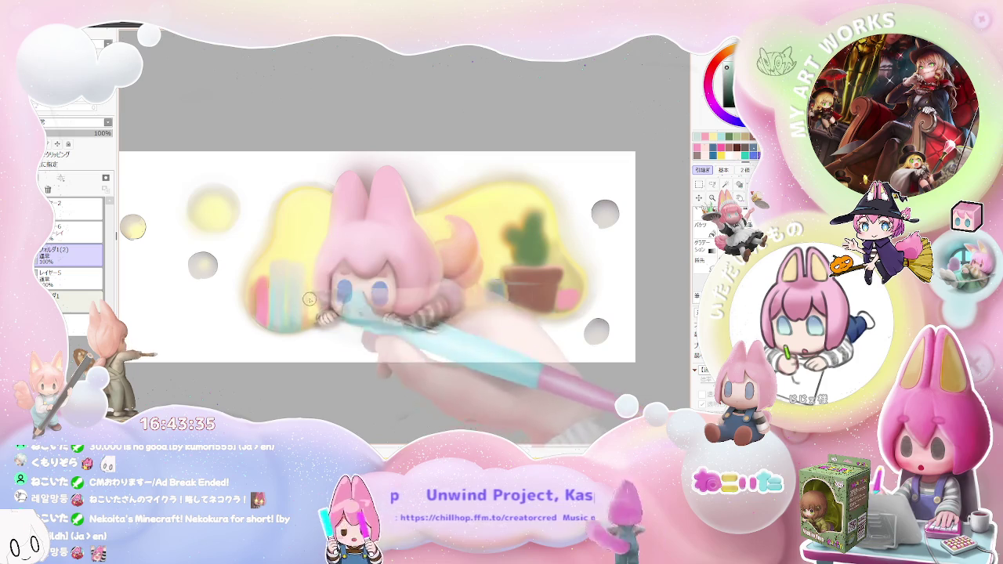
pyautogui.scroll(-2, 310, 288)
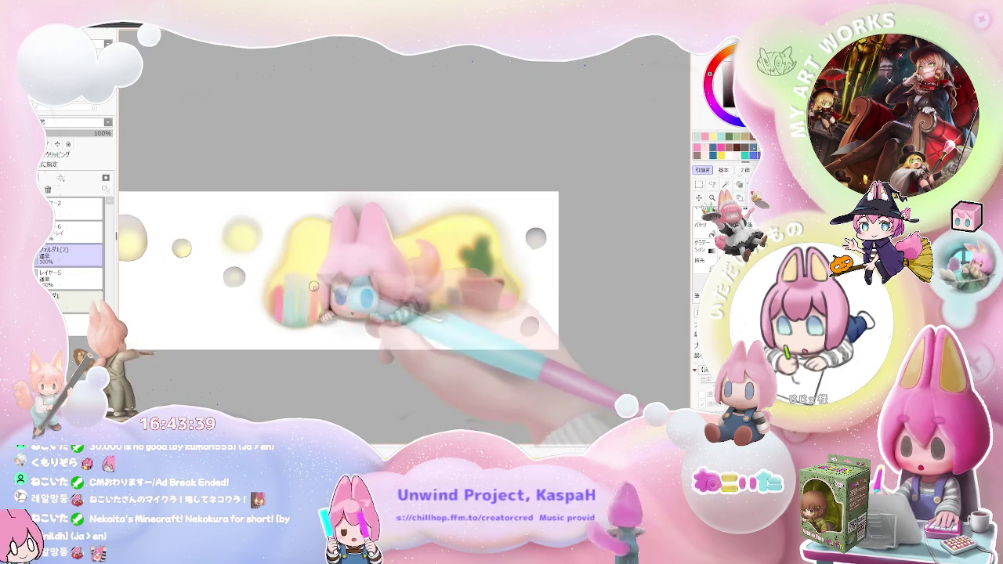
pyautogui.scroll(-2, 313, 312)
pyautogui.scroll(-1, 314, 311)
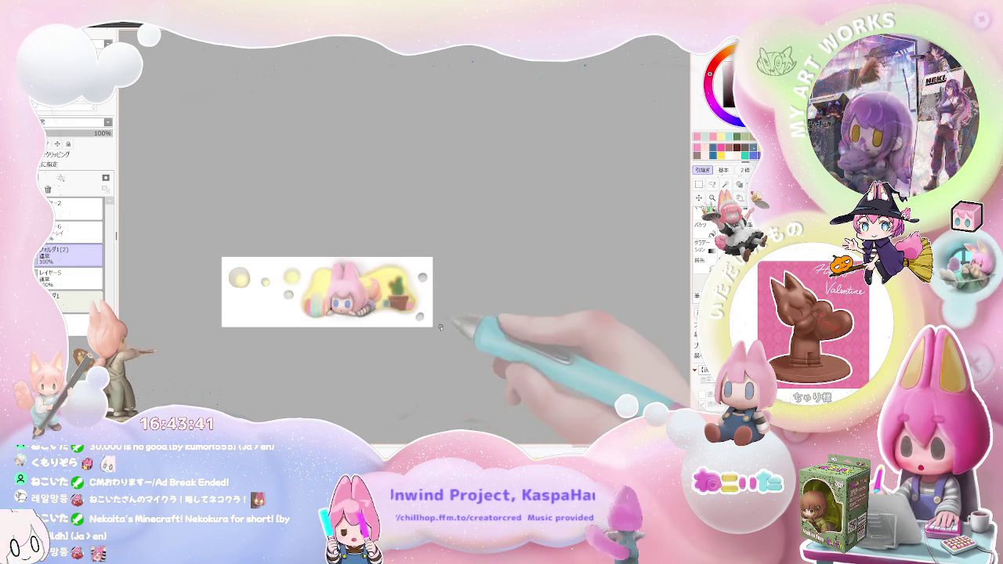
# Step: Tilt the canvas, zoom in and paint a line separating the book spines
pyautogui.press('End')
pyautogui.press('End')
pyautogui.scroll(1, 401, 321)
pyautogui.scroll(3, 401, 321)
pyautogui.scroll(3, 401, 322)
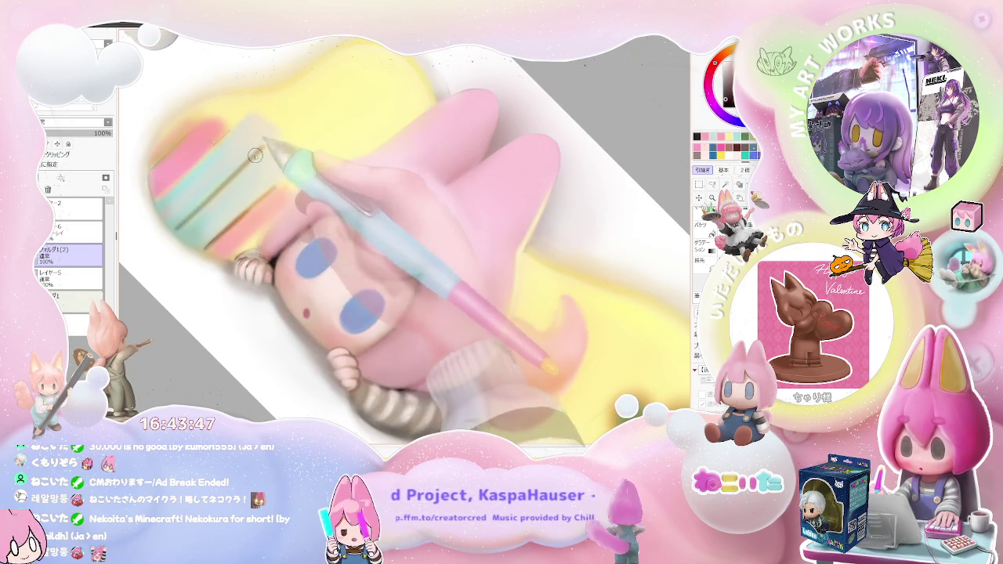
pyautogui.moveTo(261, 150); pyautogui.dragTo(172, 232)
# Step: Zoom in and out to check the spines, then level the canvas rotation again
pyautogui.scroll(-5, 438, 261)
pyautogui.scroll(2, 438, 261)
pyautogui.scroll(2, 353, 258)
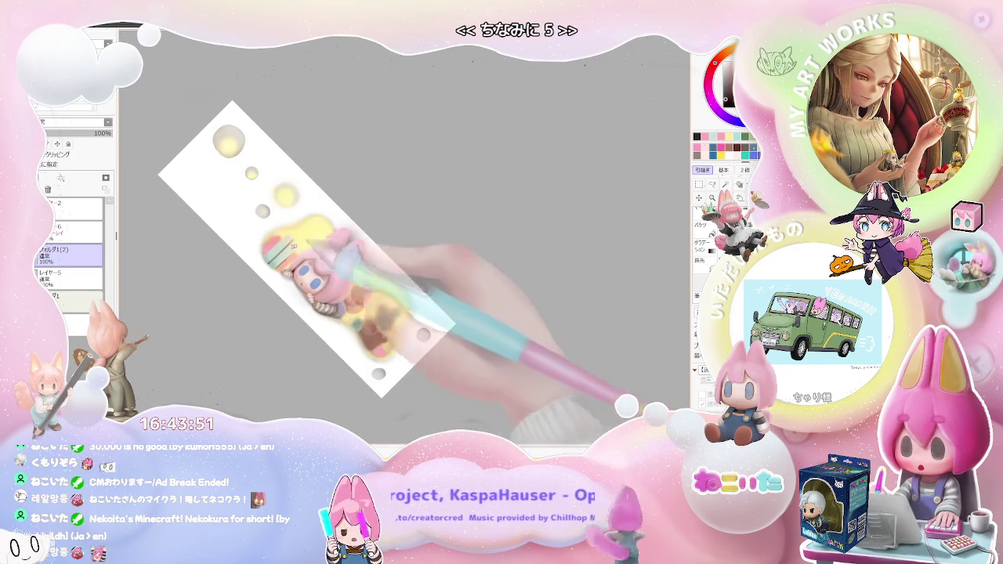
pyautogui.scroll(3, 267, 252)
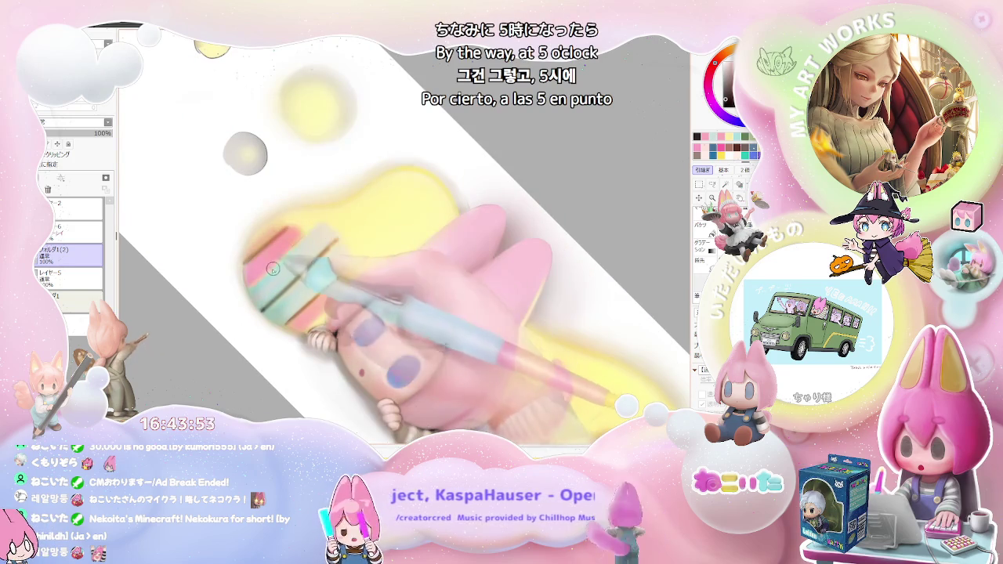
pyautogui.scroll(-1, 300, 240)
pyautogui.scroll(-1, 313, 247)
pyautogui.scroll(-2, 329, 257)
pyautogui.scroll(-1, 349, 268)
pyautogui.press('Home')
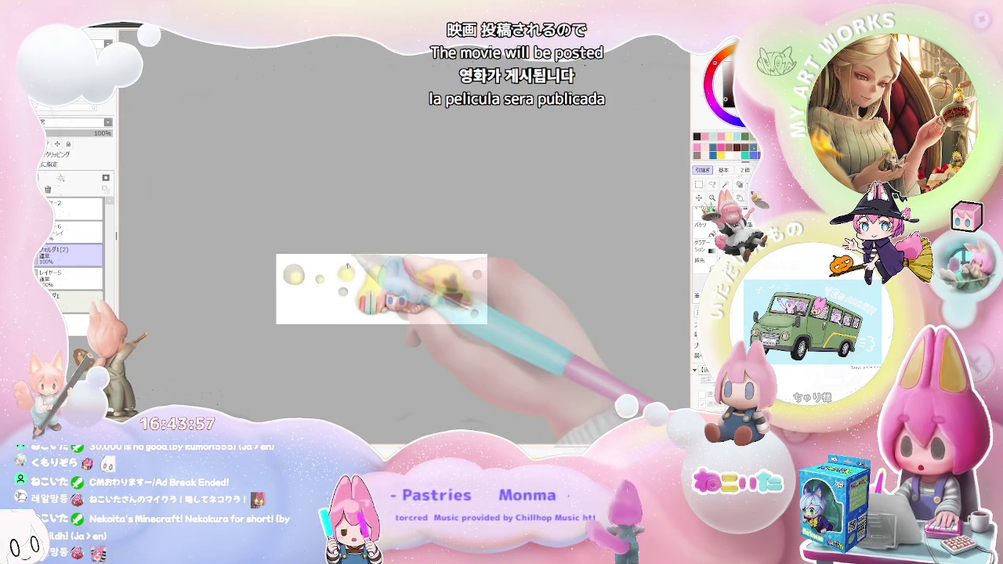
pyautogui.scroll(2, 347, 275)
pyautogui.scroll(2, 345, 286)
pyautogui.scroll(1, 343, 298)
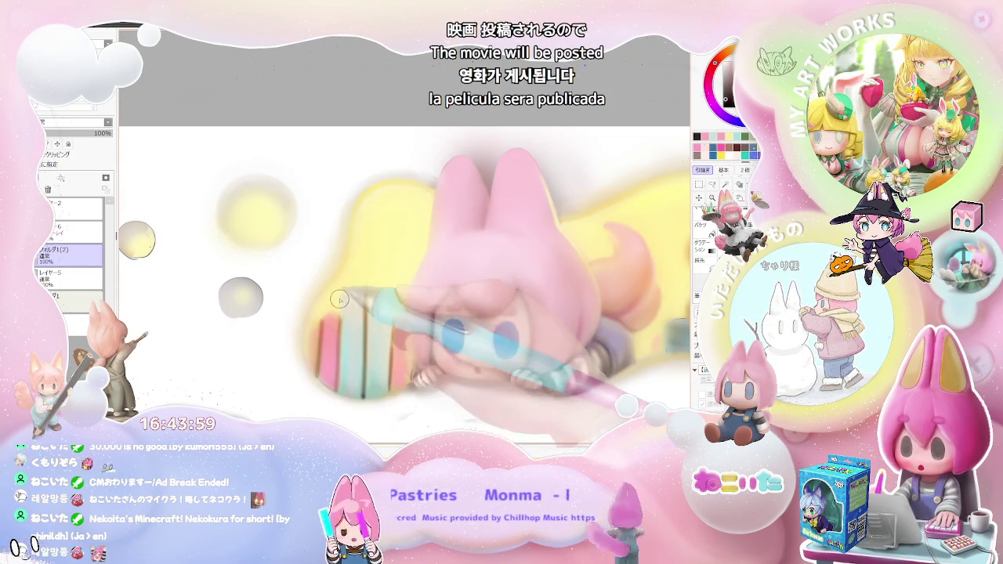
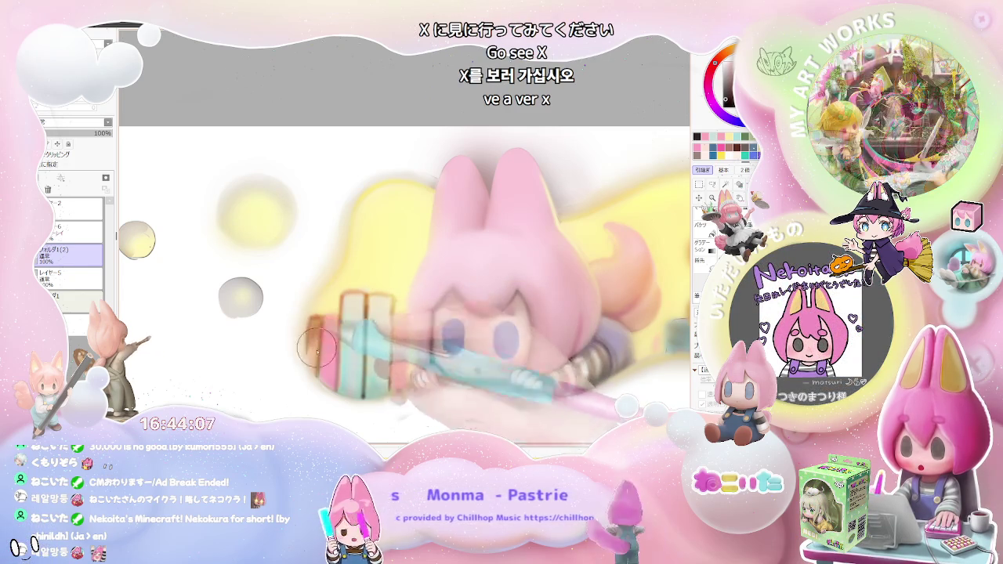
# Step: Tilt the canvas view clockwise and zoom in and out to inspect the banner
pyautogui.scroll(-1, 379, 328)
pyautogui.scroll(-3, 378, 327)
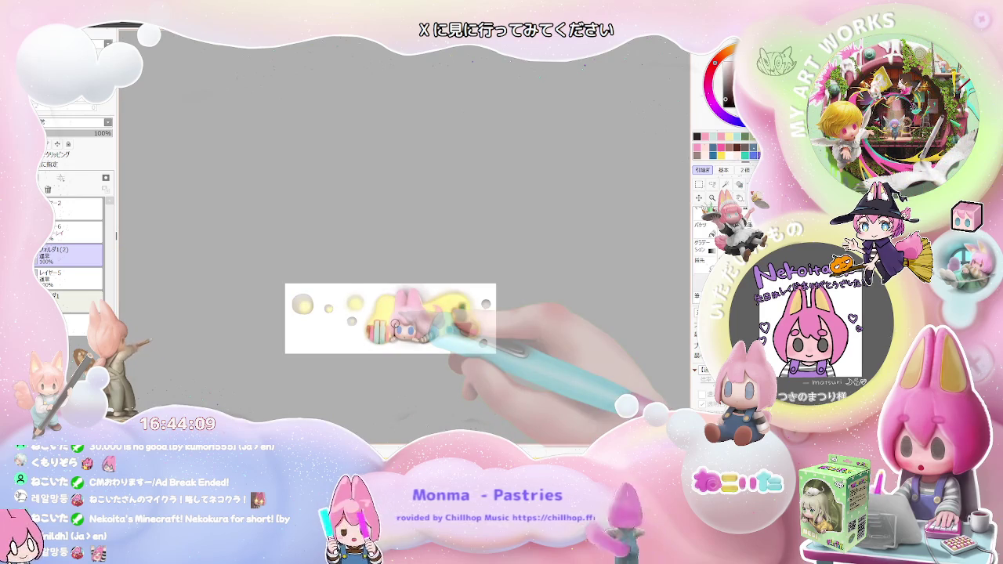
pyautogui.press('End')
pyautogui.press('End')
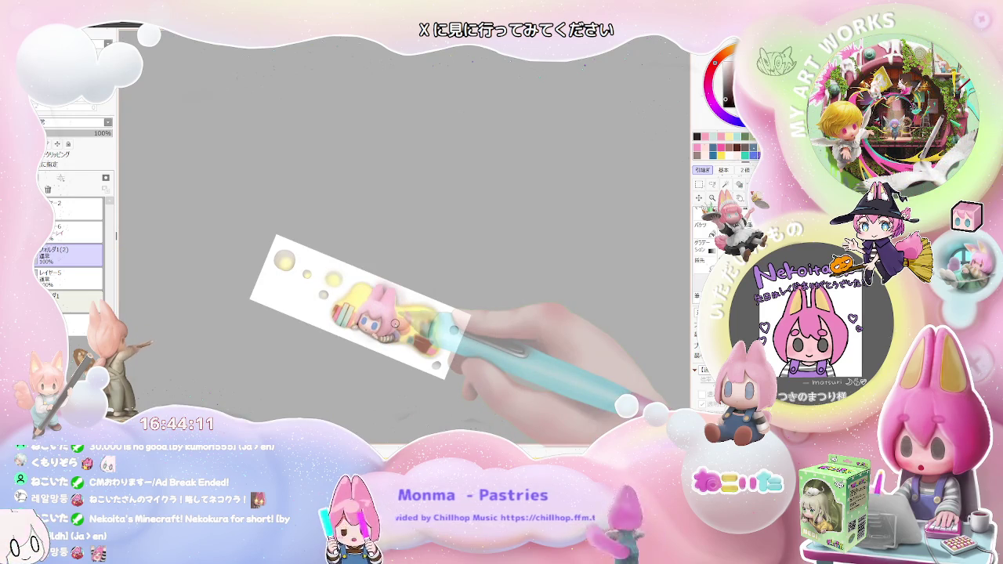
pyautogui.scroll(1, 396, 323)
pyautogui.scroll(2, 376, 312)
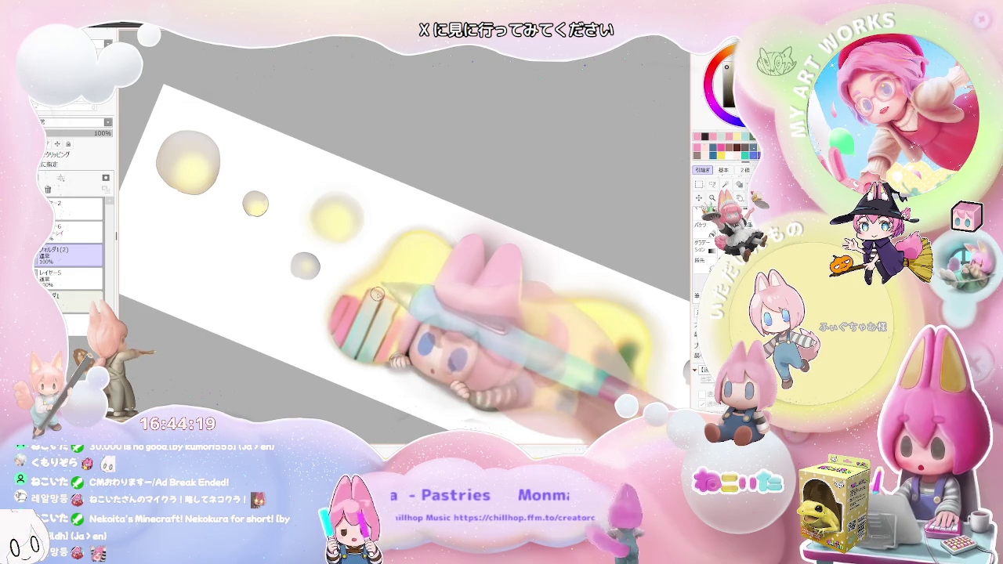
pyautogui.scroll(-1, 367, 325)
pyautogui.scroll(-2, 384, 327)
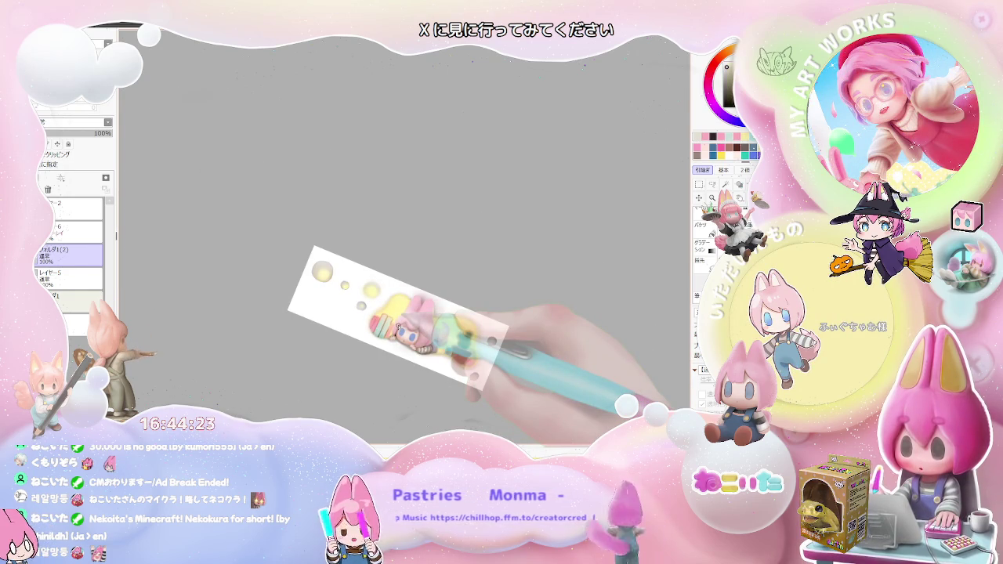
pyautogui.scroll(1, 391, 327)
pyautogui.scroll(2, 392, 327)
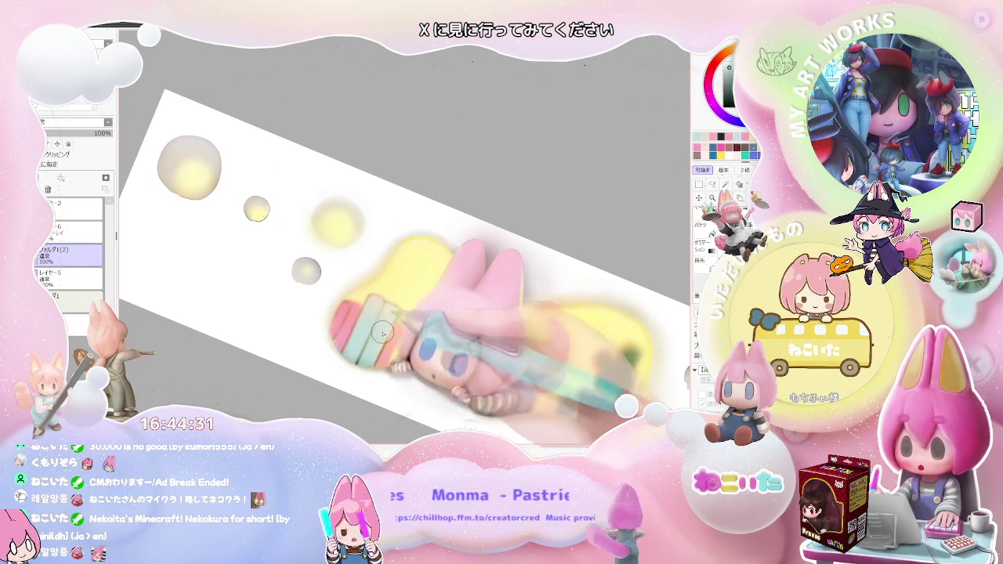
pyautogui.scroll(-2, 389, 319)
pyautogui.scroll(-1, 389, 319)
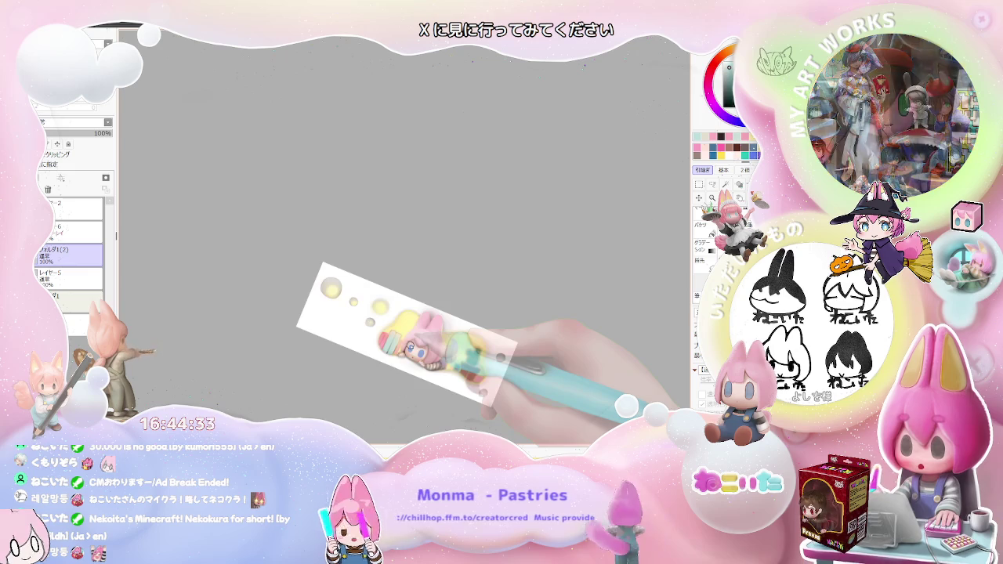
# Step: Reset the view to level, then tilt it about 45° clockwise
pyautogui.press('Home')
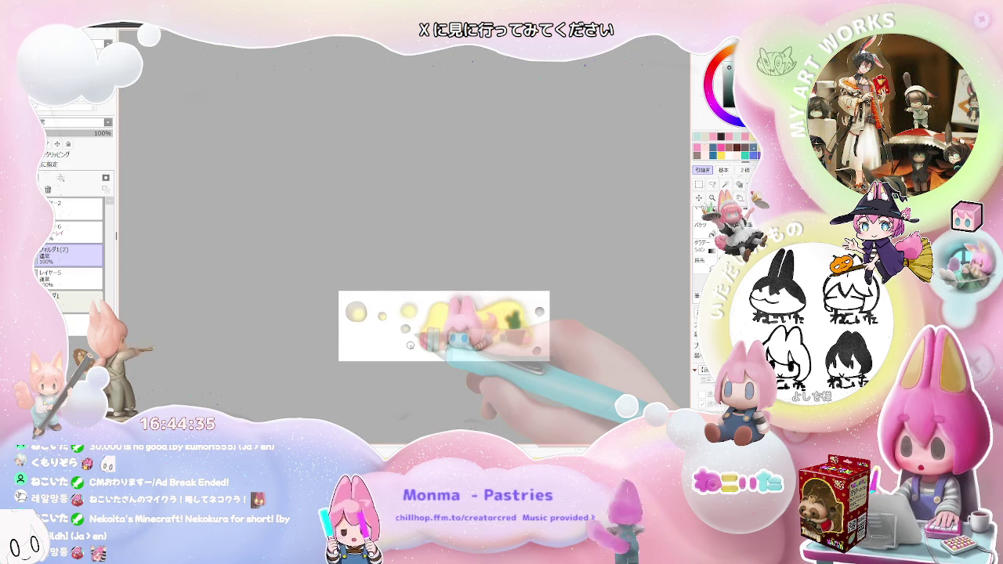
pyautogui.scroll(1, 410, 345)
pyautogui.scroll(1, 410, 345)
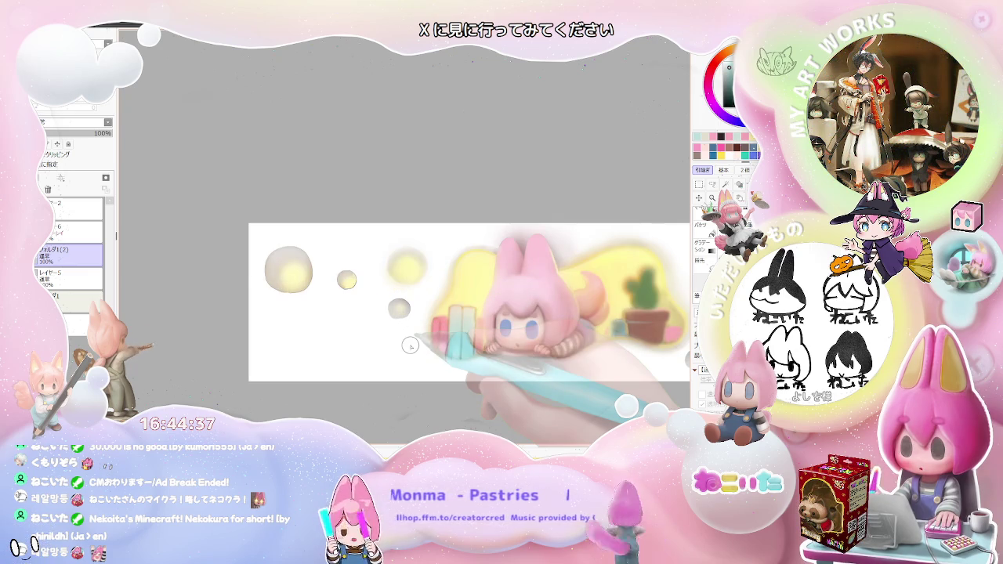
pyautogui.press('End')
pyautogui.press('End')
pyautogui.scroll(1, 410, 345)
pyautogui.scroll(1, 353, 380)
pyautogui.scroll(1, 352, 380)
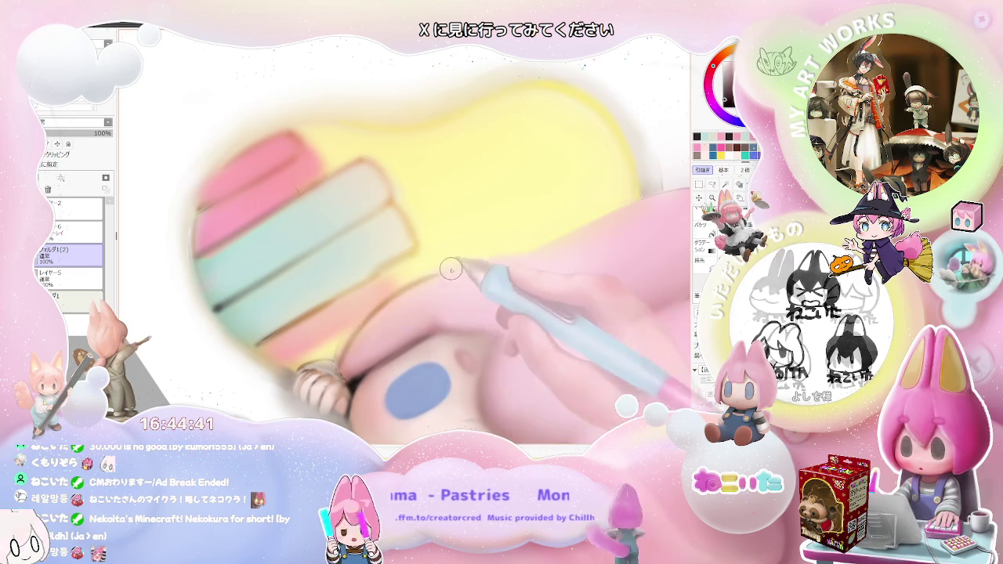
pyautogui.scroll(-1, 398, 293)
pyautogui.scroll(-1, 528, 260)
pyautogui.scroll(-1, 528, 260)
# Step: Turn the canvas view counterclockwise in two steps toward upright
pyautogui.press('Delete')
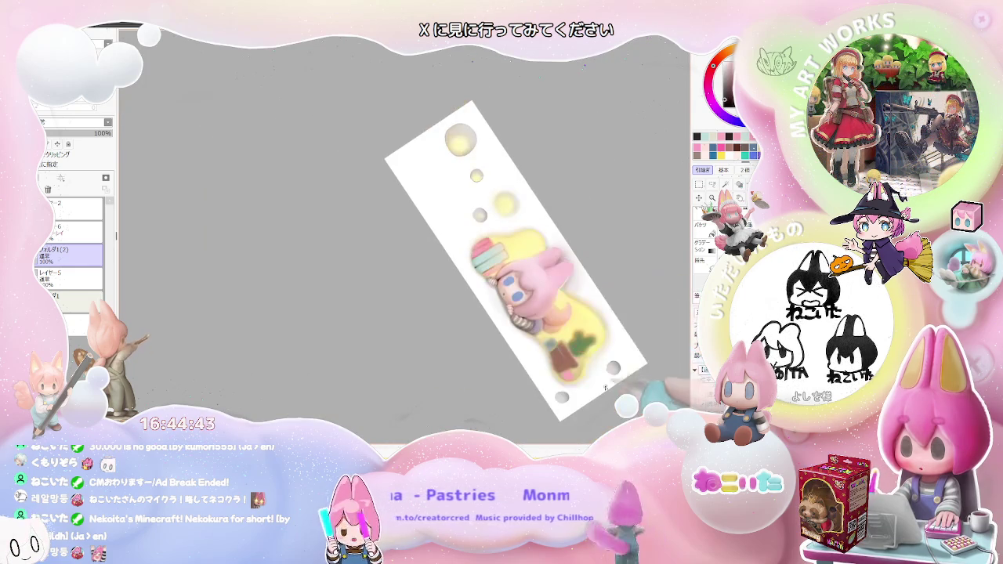
pyautogui.press('Delete')
pyautogui.scroll(1, 437, 309)
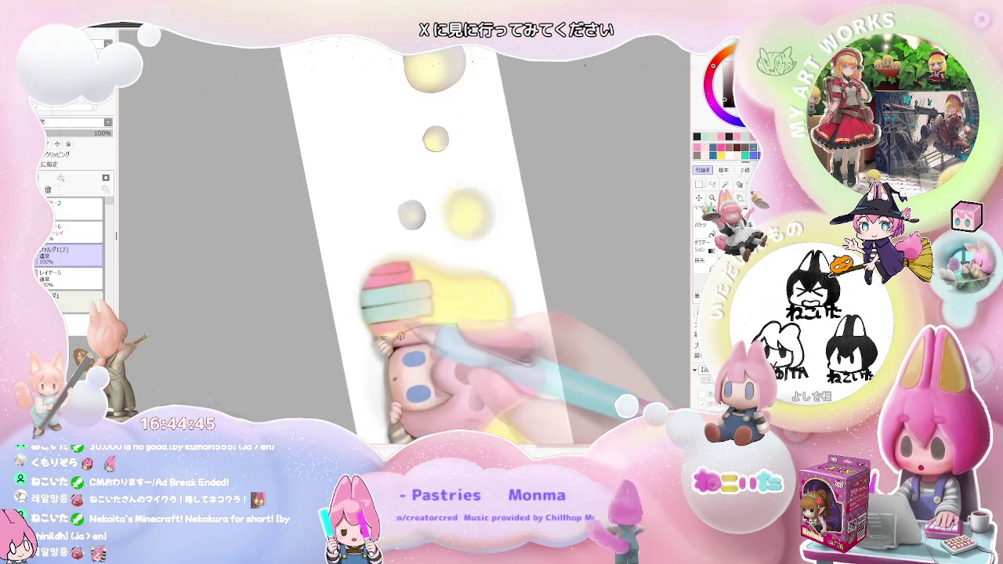
pyautogui.scroll(2, 401, 340)
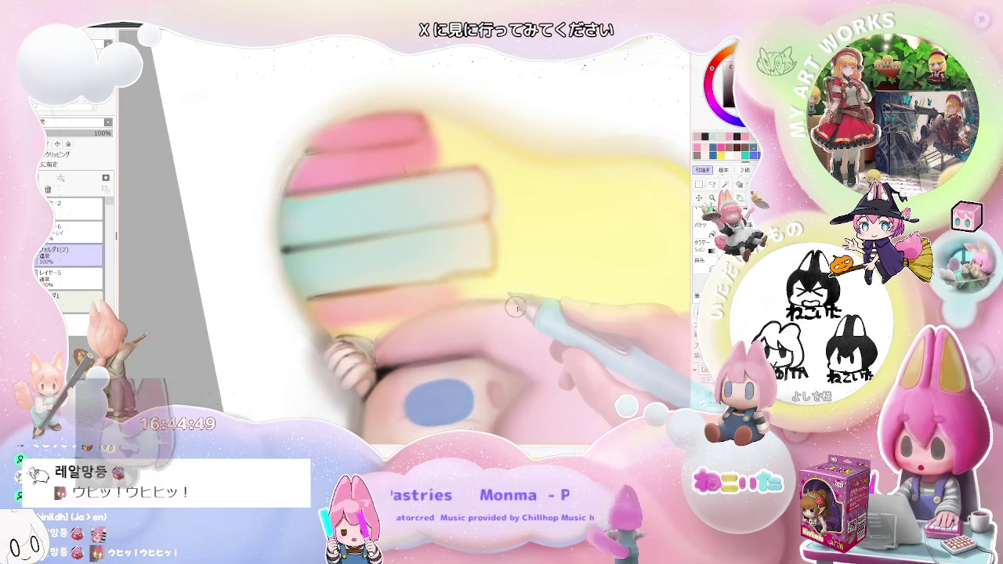
pyautogui.scroll(-1, 471, 313)
pyautogui.scroll(-1, 570, 315)
pyautogui.scroll(-1, 569, 315)
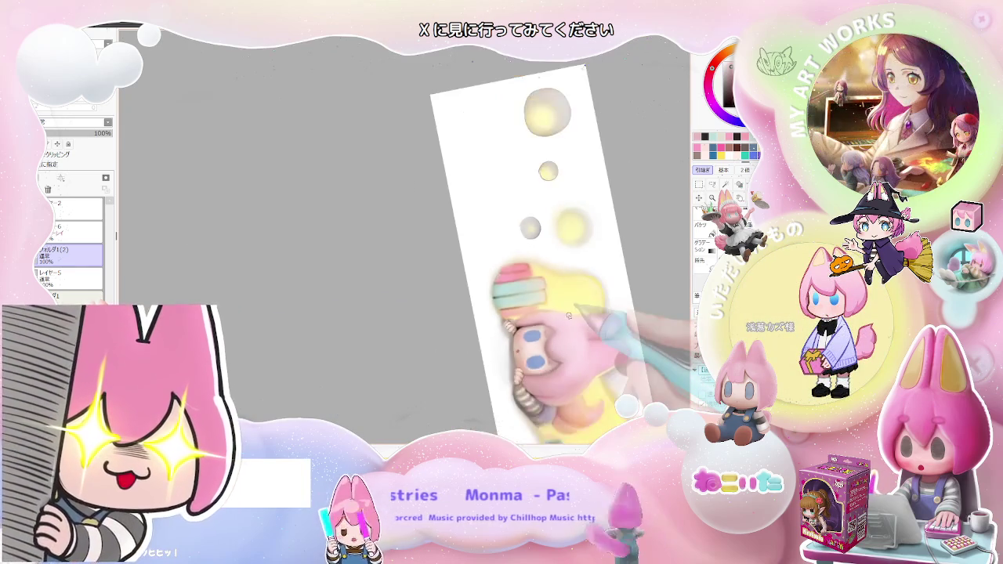
pyautogui.scroll(-1, 569, 315)
pyautogui.scroll(-1, 570, 316)
# Step: Tilt the view clockwise again and zoom in and out on the artwork
pyautogui.press('End')
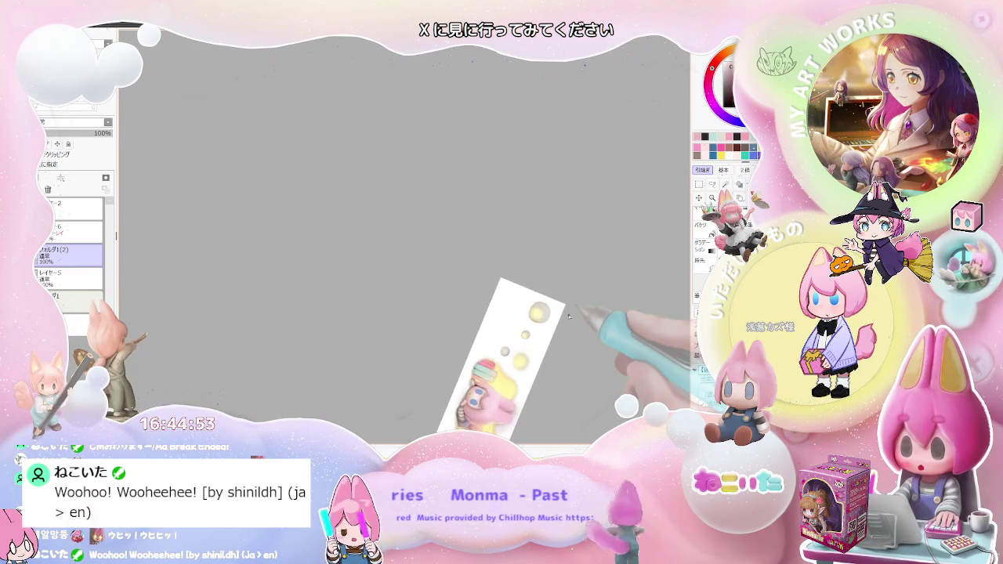
pyautogui.scroll(1, 569, 315)
pyautogui.scroll(1, 494, 329)
pyautogui.scroll(2, 448, 330)
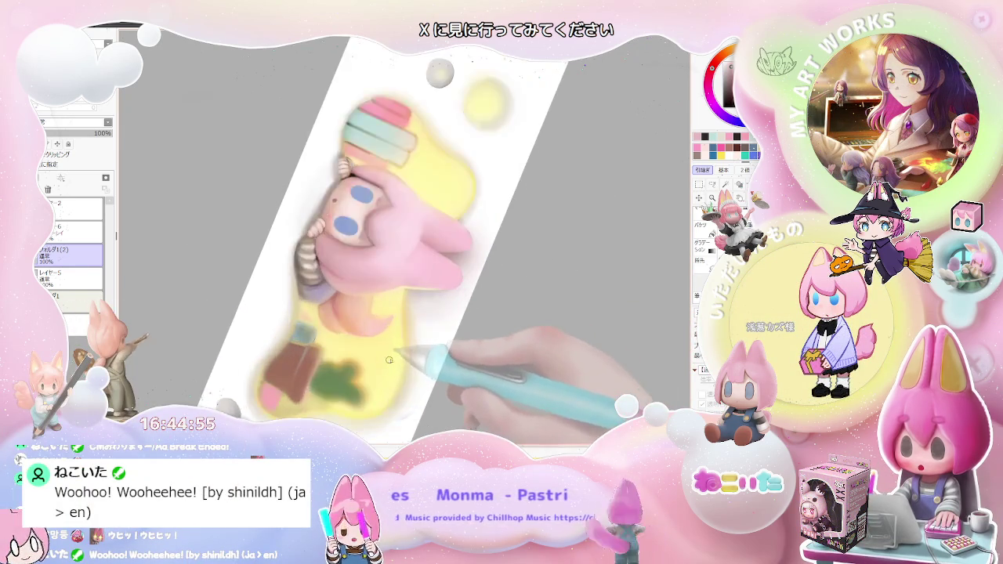
pyautogui.scroll(2, 407, 284)
pyautogui.scroll(-1, 392, 329)
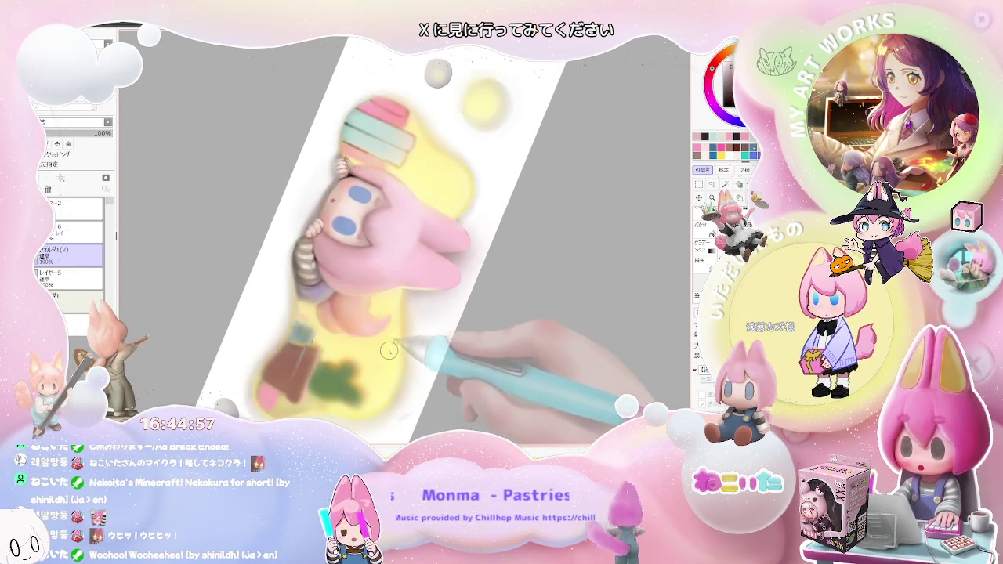
pyautogui.scroll(2, 332, 318)
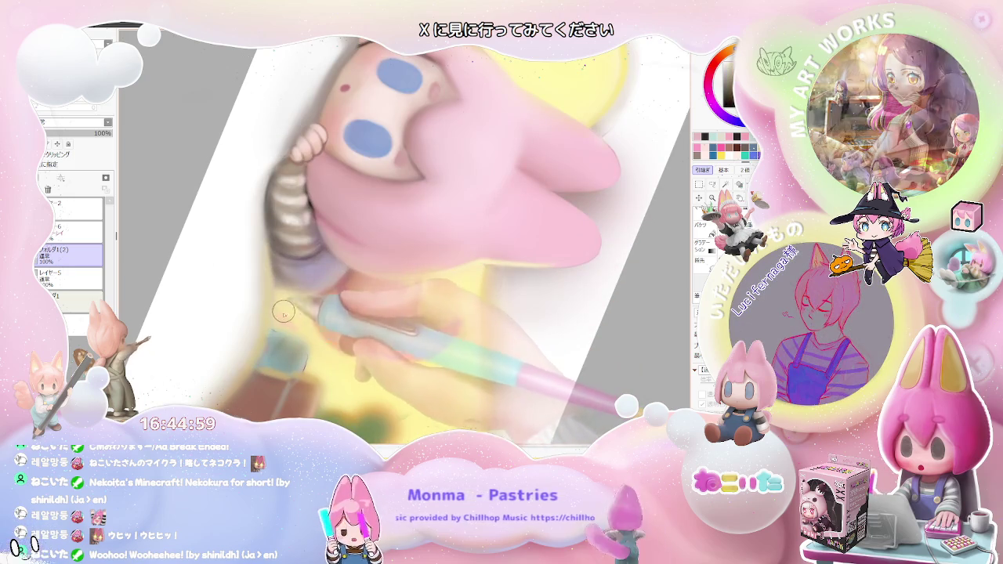
pyautogui.scroll(-1, 298, 314)
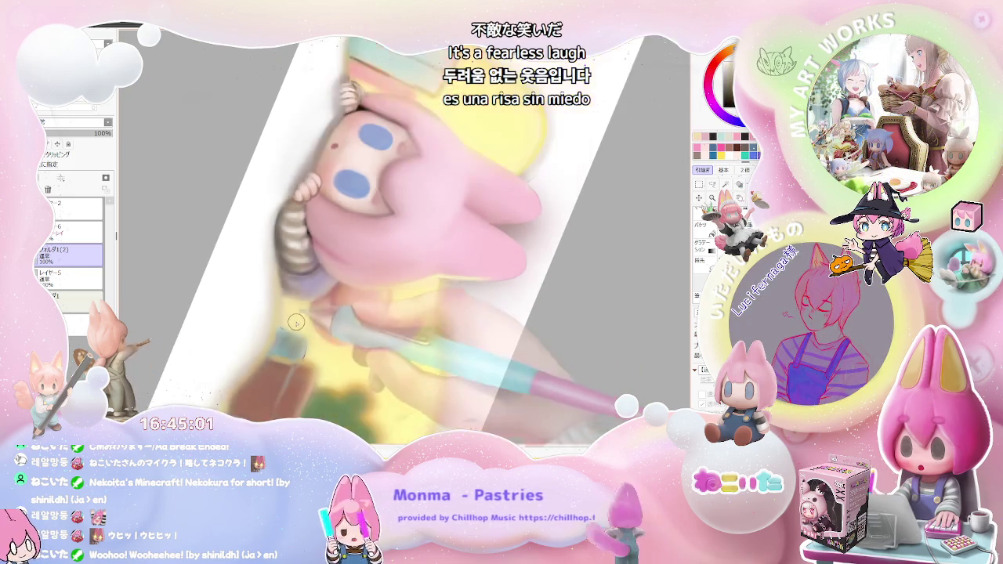
pyautogui.scroll(-1, 353, 325)
pyautogui.scroll(-1, 400, 338)
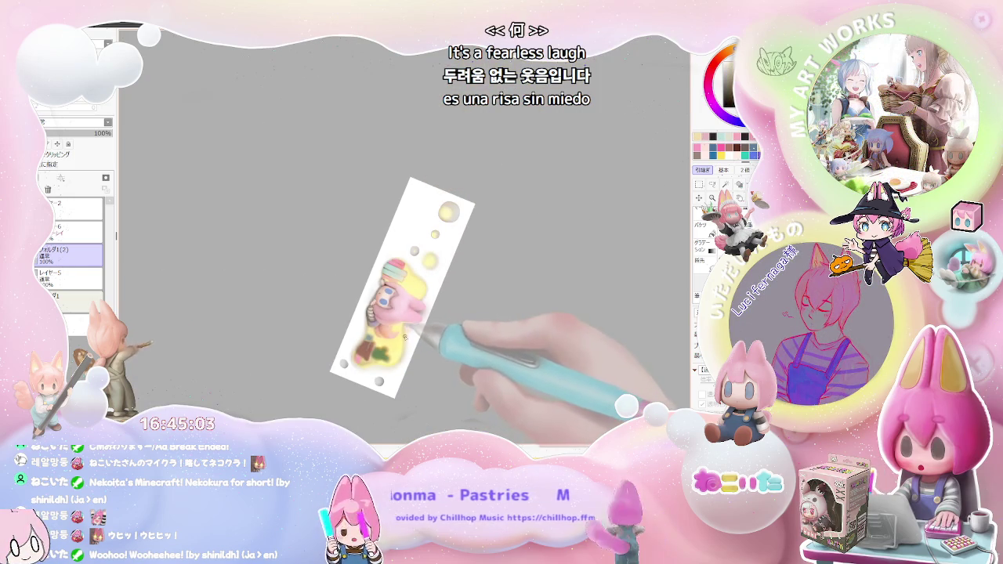
pyautogui.scroll(1, 368, 337)
pyautogui.scroll(1, 330, 335)
pyautogui.scroll(1, 298, 334)
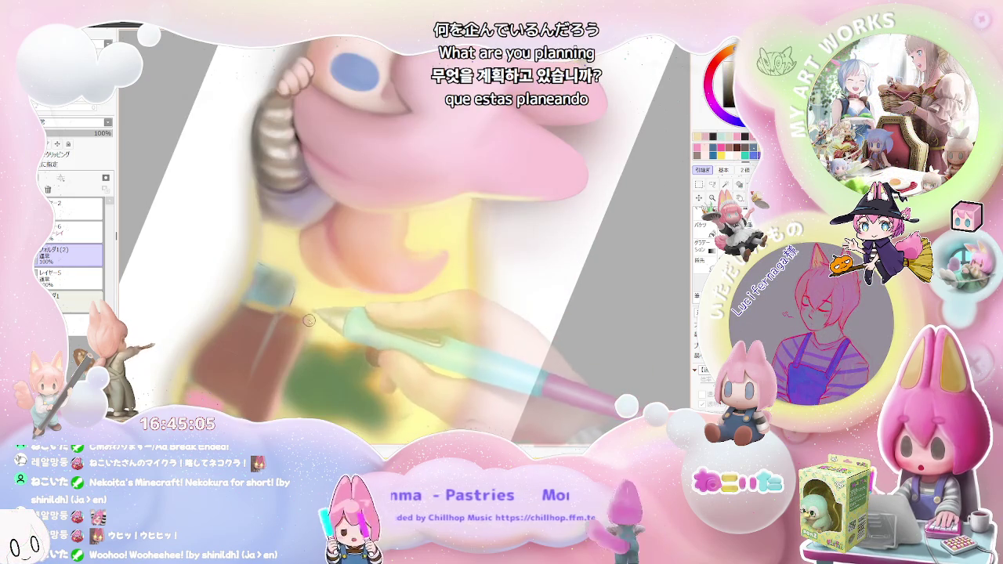
# Step: Zoom around the tilted banner and check the current brush size of 14.0
pyautogui.scroll(-1, 295, 355)
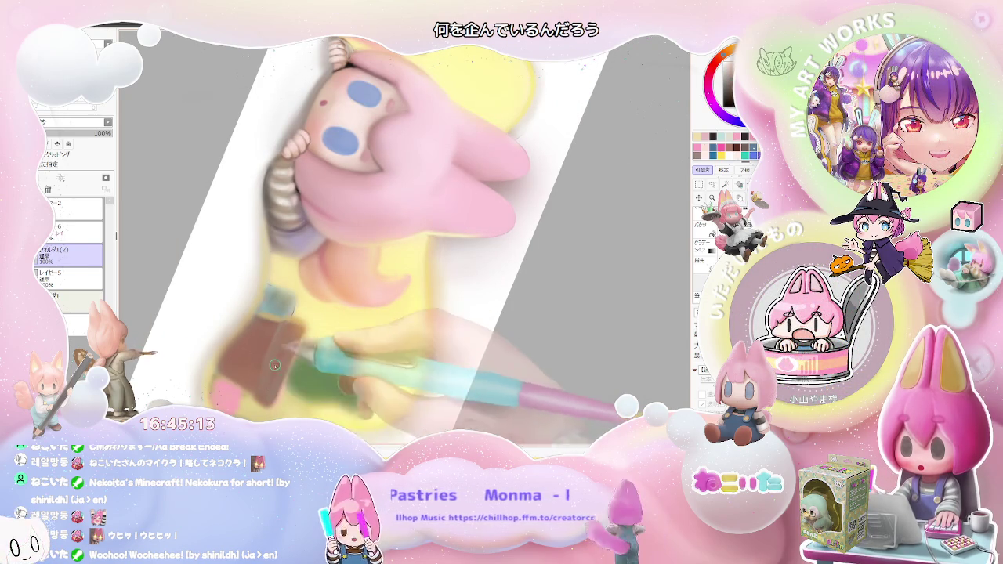
pyautogui.scroll(-2, 281, 350)
pyautogui.scroll(-2, 313, 344)
pyautogui.scroll(-1, 353, 341)
pyautogui.scroll(-1, 393, 336)
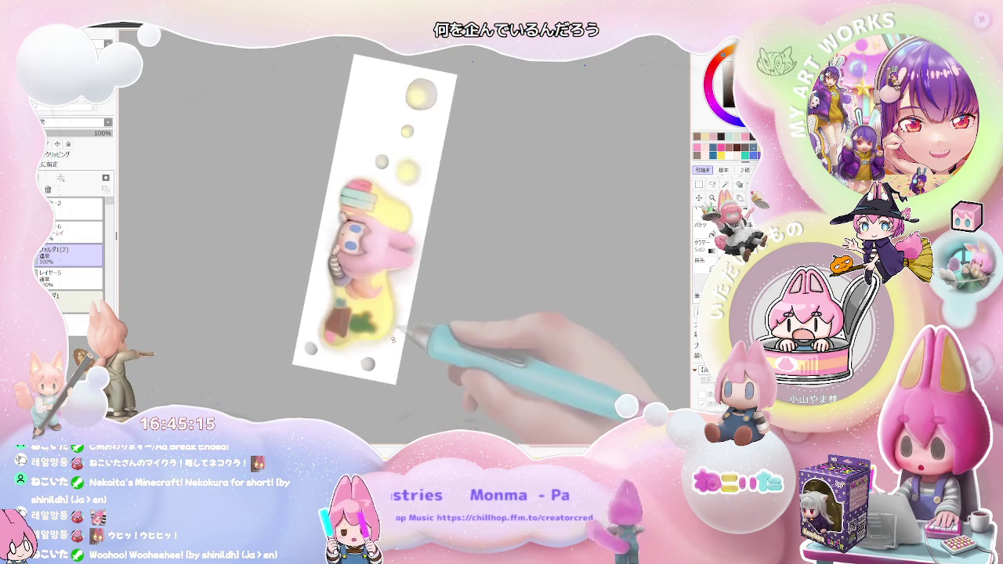
pyautogui.scroll(1, 395, 337)
pyautogui.scroll(1, 402, 340)
pyautogui.scroll(2, 409, 343)
pyautogui.scroll(1, 415, 347)
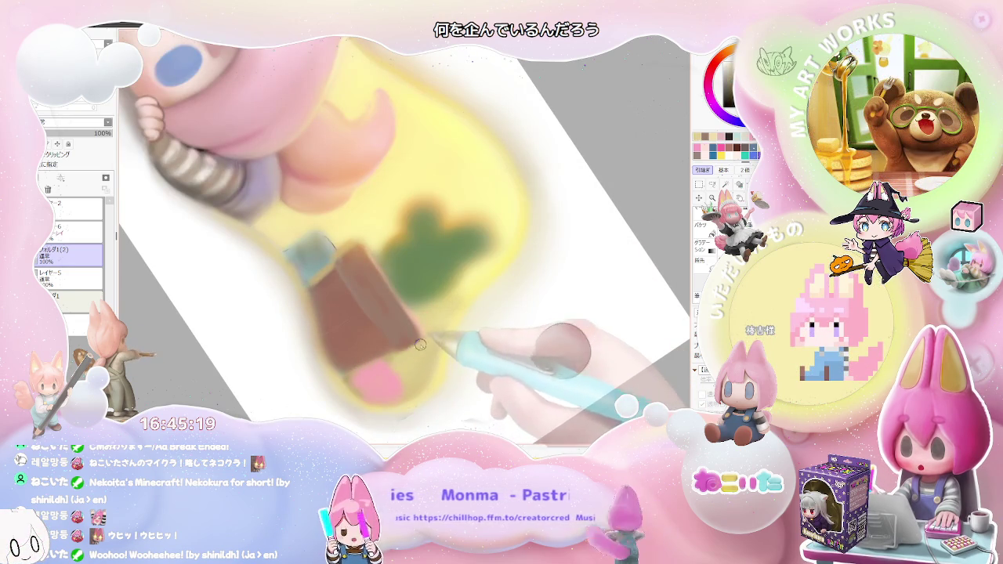
pyautogui.scroll(-2, 423, 351)
pyautogui.scroll(1, 421, 355)
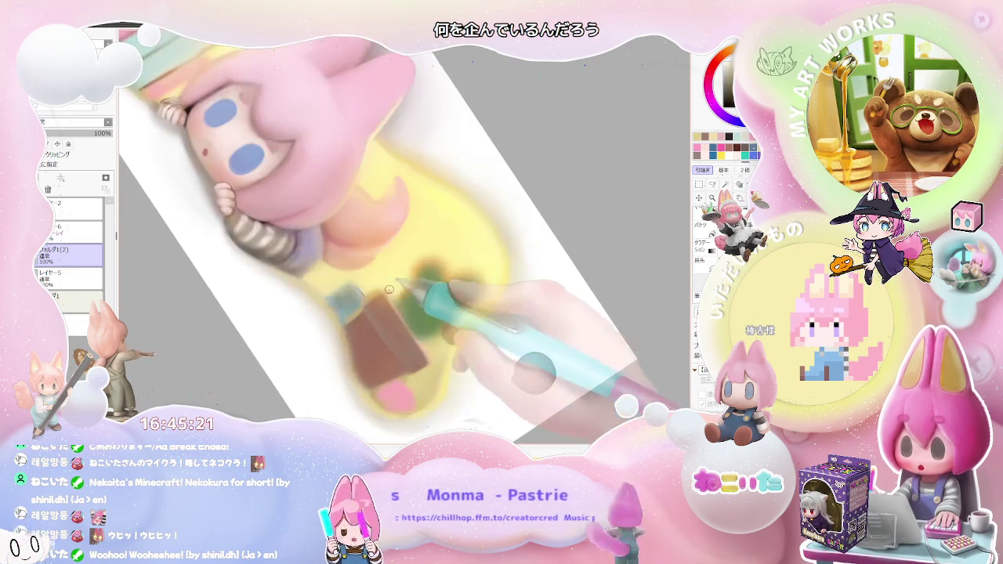
pyautogui.scroll(1, 411, 329)
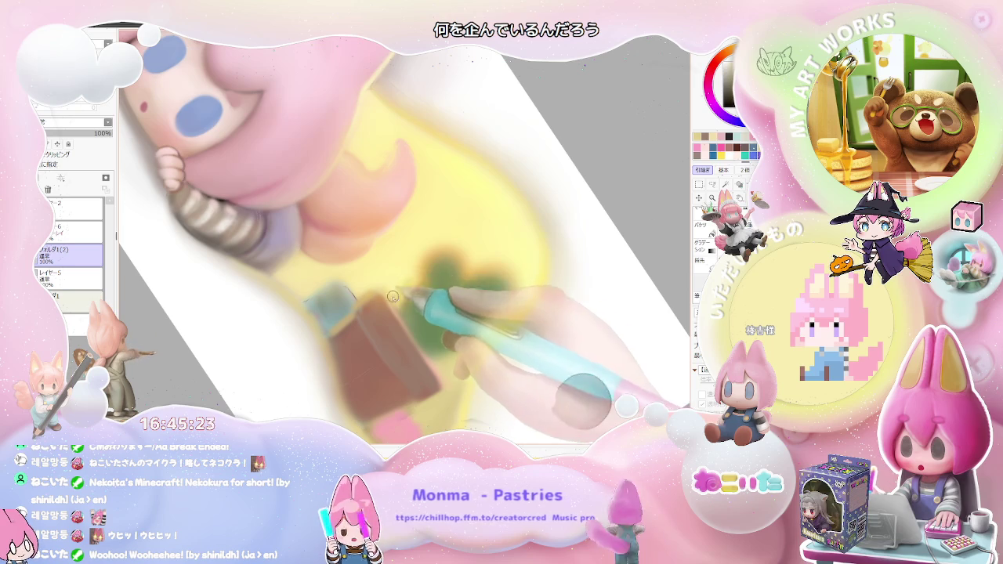
pyautogui.press('[')
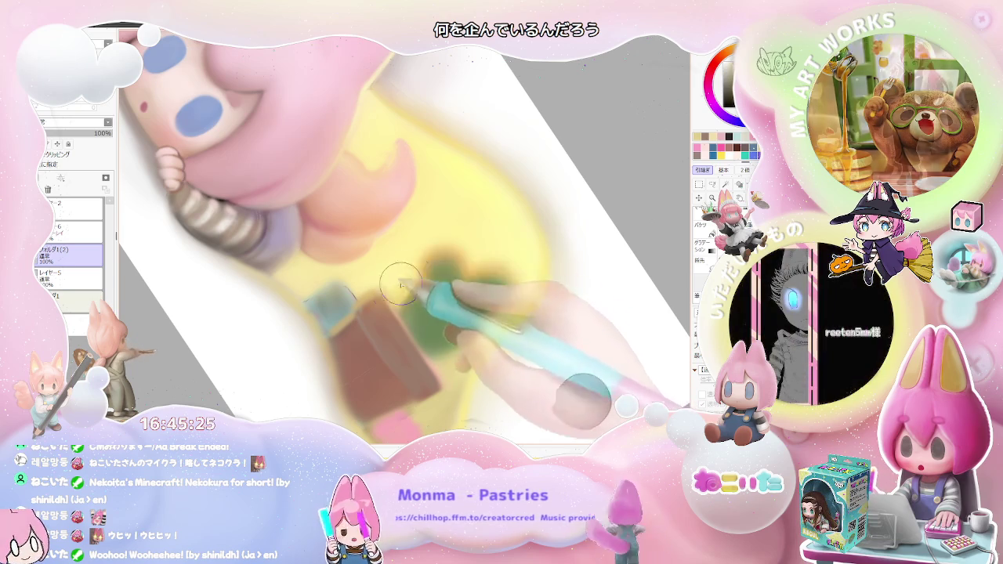
pyautogui.scroll(-1, 397, 288)
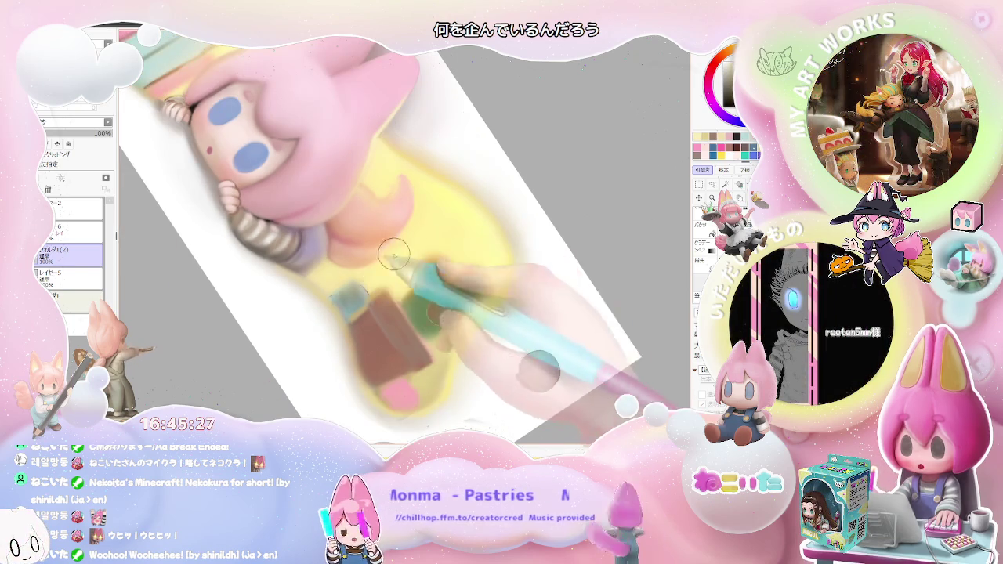
pyautogui.scroll(-2, 471, 294)
pyautogui.scroll(-2, 514, 300)
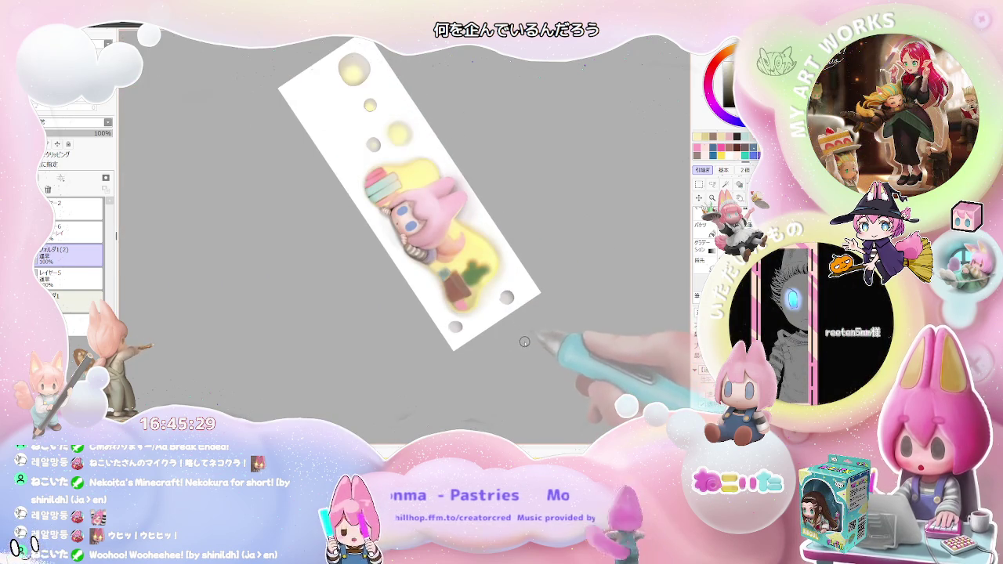
# Step: Straighten the canvas view back to upright and zoom to frame the banner
pyautogui.press('Home')
pyautogui.scroll(1, 470, 340)
pyautogui.scroll(2, 416, 290)
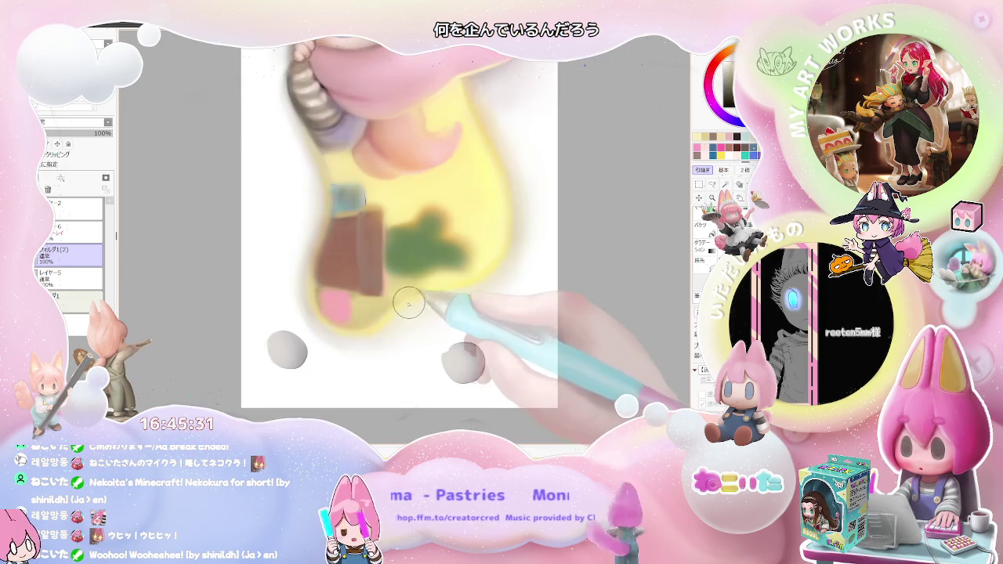
pyautogui.scroll(2, 333, 332)
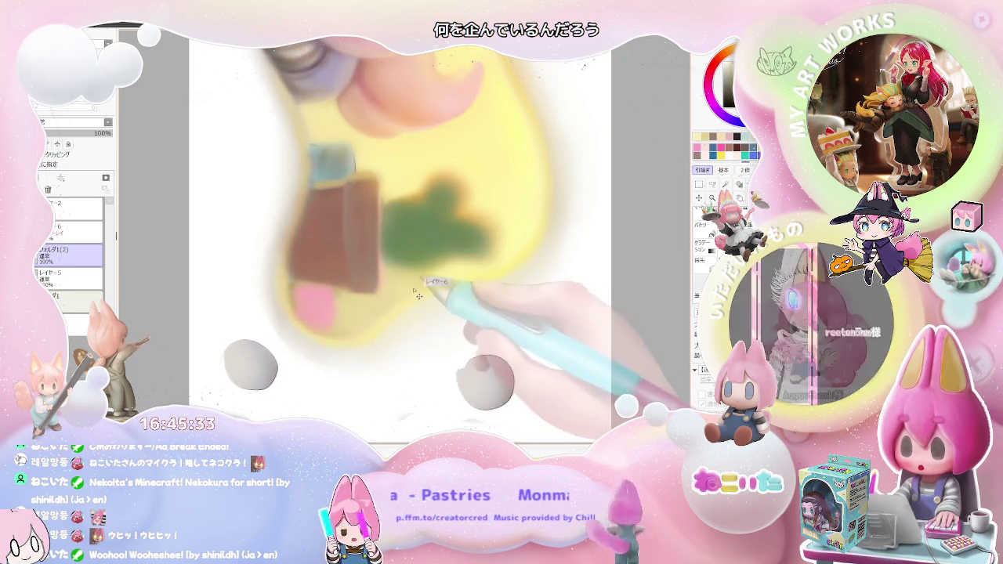
pyautogui.scroll(-2, 455, 275)
pyautogui.scroll(-2, 463, 275)
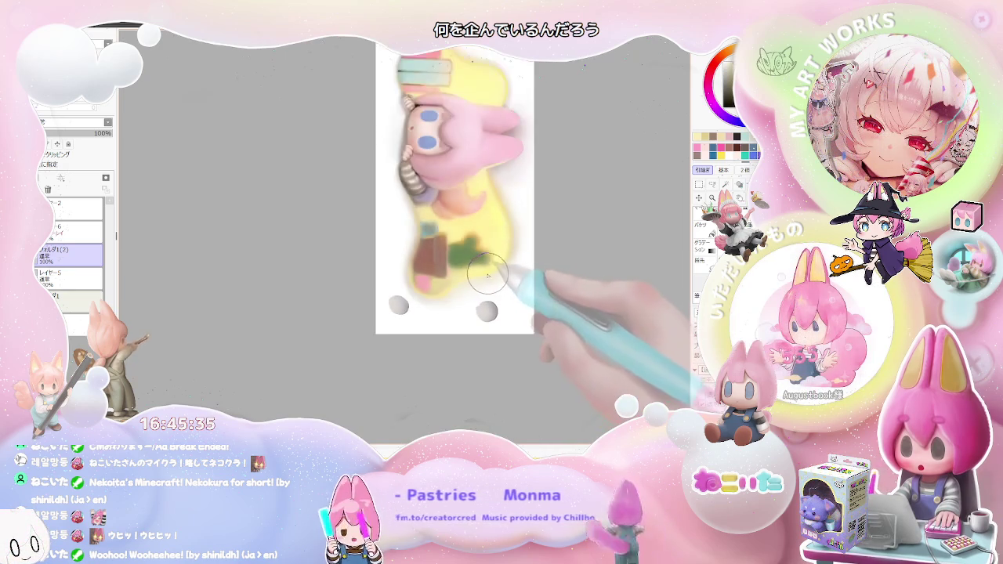
pyautogui.scroll(-1, 474, 271)
pyautogui.scroll(1, 458, 274)
pyautogui.scroll(2, 423, 286)
pyautogui.scroll(2, 388, 298)
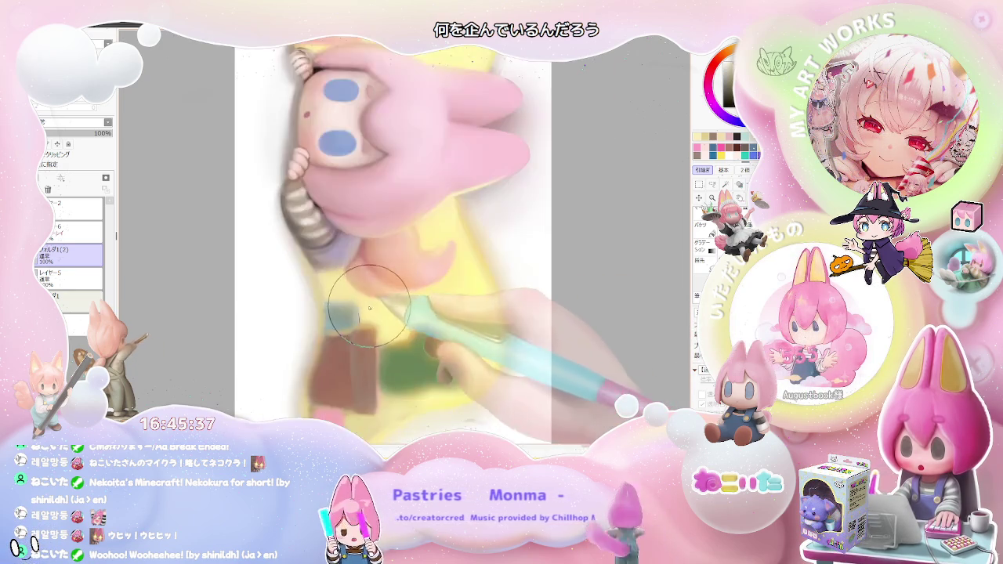
pyautogui.scroll(1, 357, 314)
# Step: Shrink the brush for finer detail work and rotate the view counter-clockwise
pyautogui.press('[')
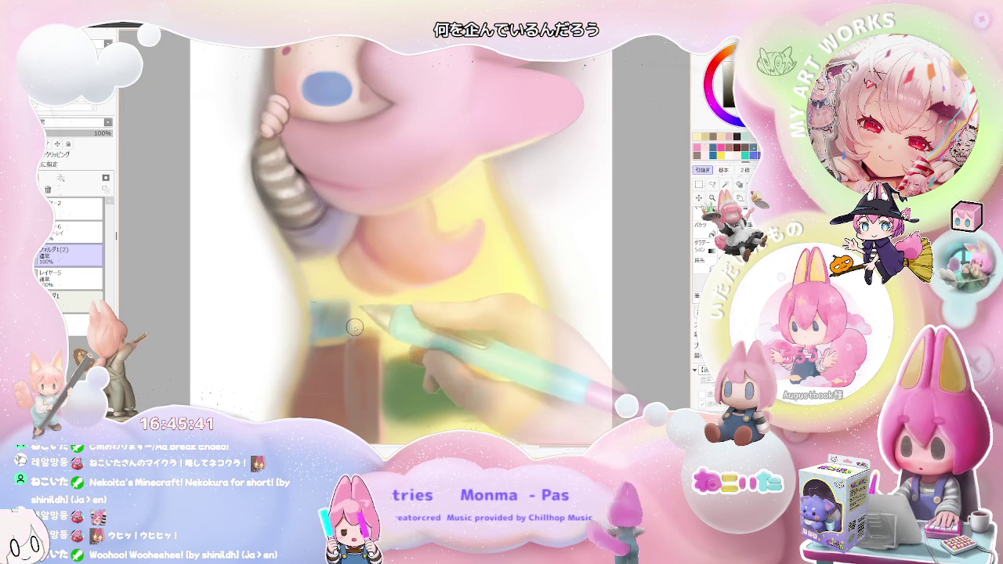
pyautogui.scroll(-1, 392, 321)
pyautogui.scroll(-2, 439, 325)
pyautogui.scroll(-1, 474, 330)
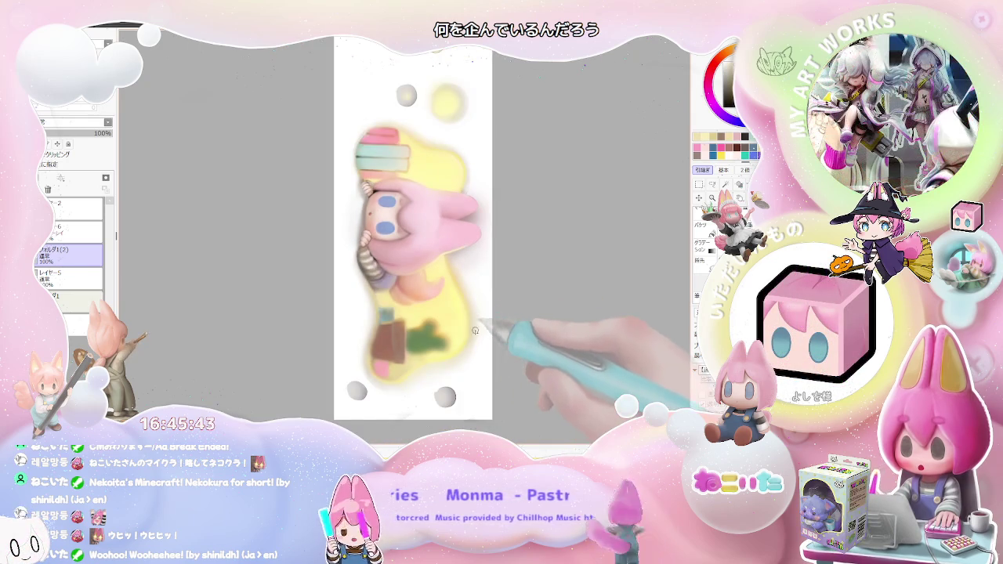
pyautogui.press('Delete')
pyautogui.press('Delete')
pyautogui.scroll(2, 407, 326)
pyautogui.scroll(2, 359, 324)
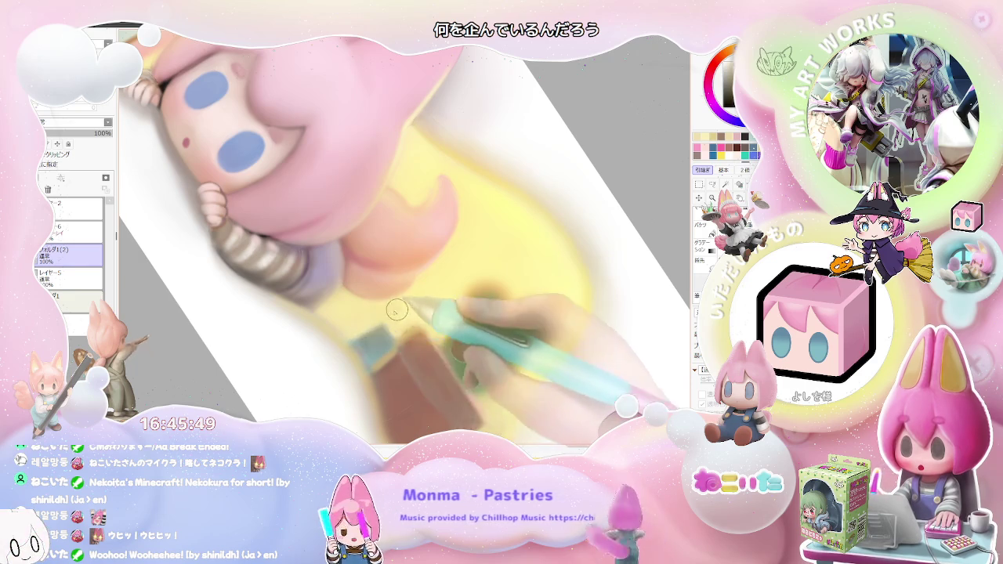
# Step: Zoom out and turn the canvas back to level to show the full banner
pyautogui.scroll(-2, 392, 321)
pyautogui.scroll(-1, 439, 306)
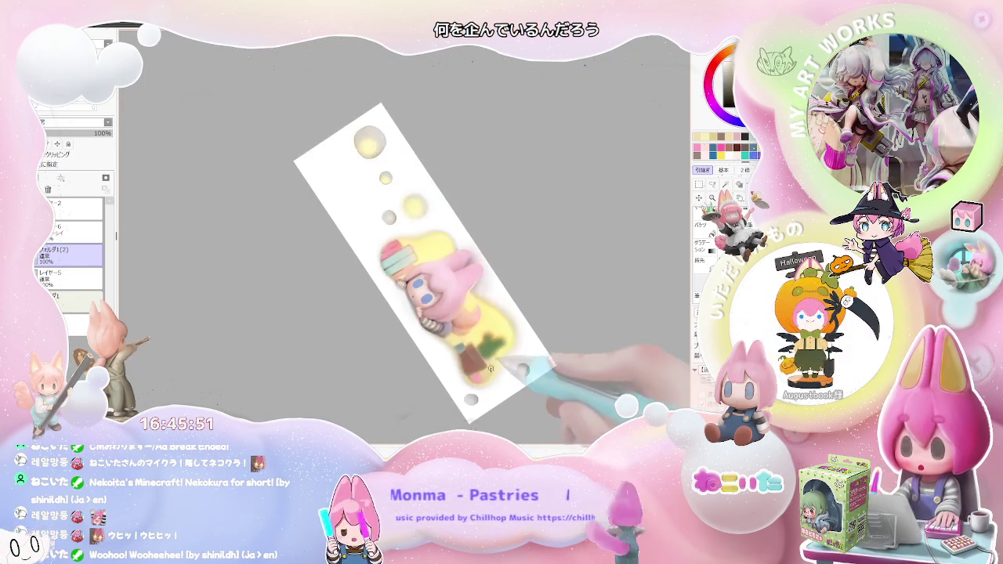
pyautogui.scroll(2, 469, 290)
pyautogui.scroll(1, 468, 310)
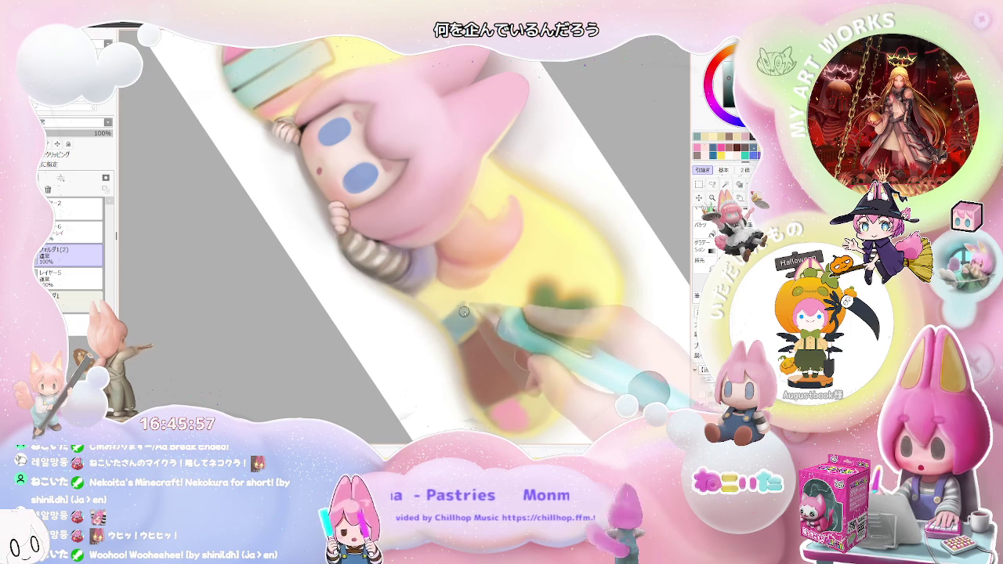
pyautogui.scroll(-1, 470, 329)
pyautogui.scroll(-2, 494, 345)
pyautogui.moveTo(523, 361); pyautogui.dragTo(549, 369)
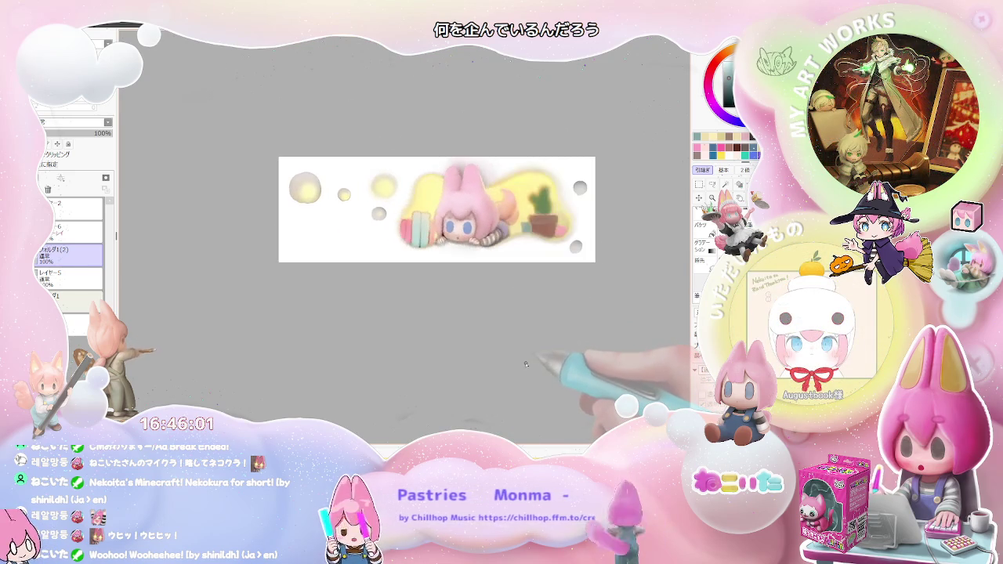
# Step: Pan the level banner into view, zoom in, and paint leaves on the small potted plant
pyautogui.moveTo(488, 374); pyautogui.dragTo(385, 390)
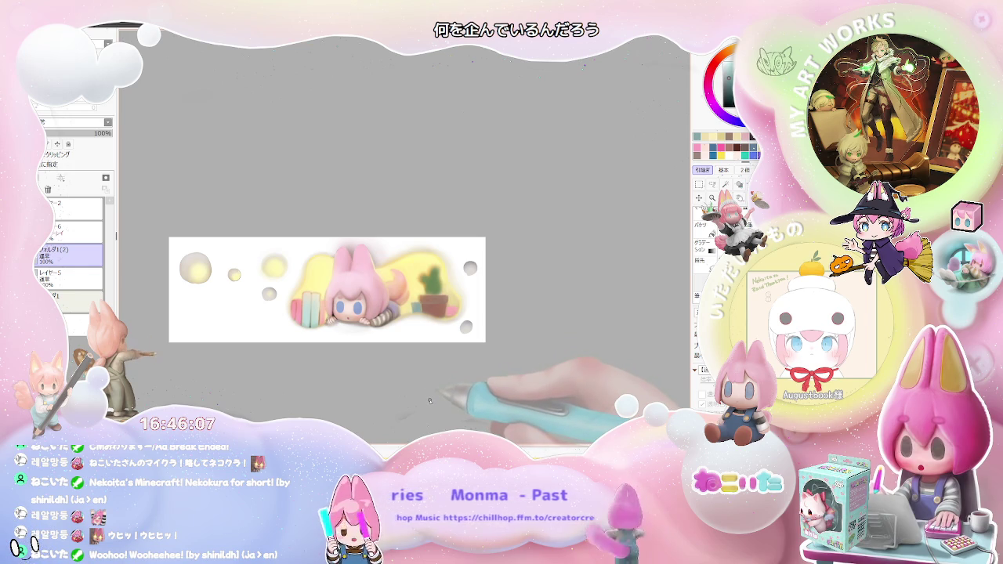
pyautogui.scroll(2, 430, 293)
pyautogui.scroll(3, 431, 293)
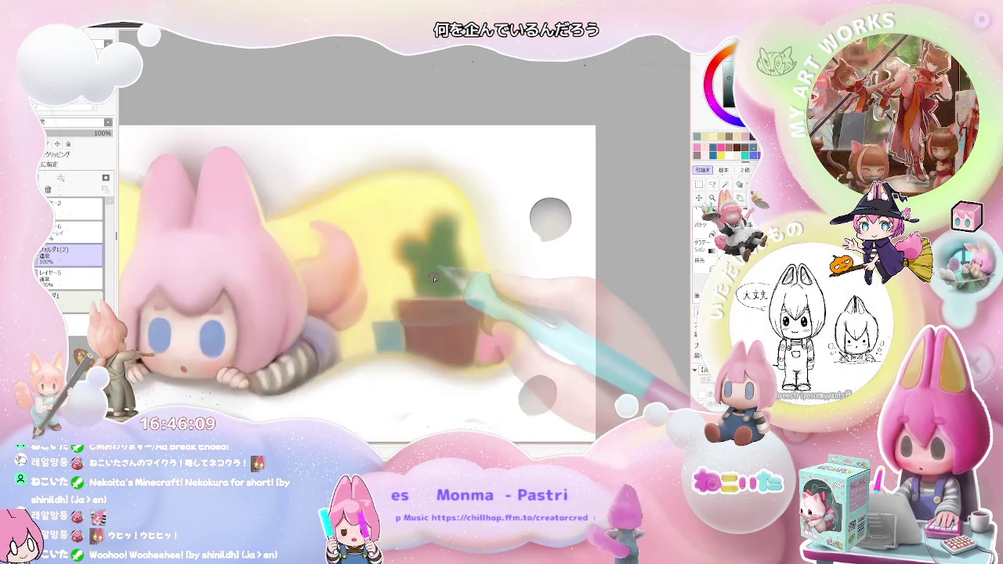
pyautogui.scroll(1, 380, 309)
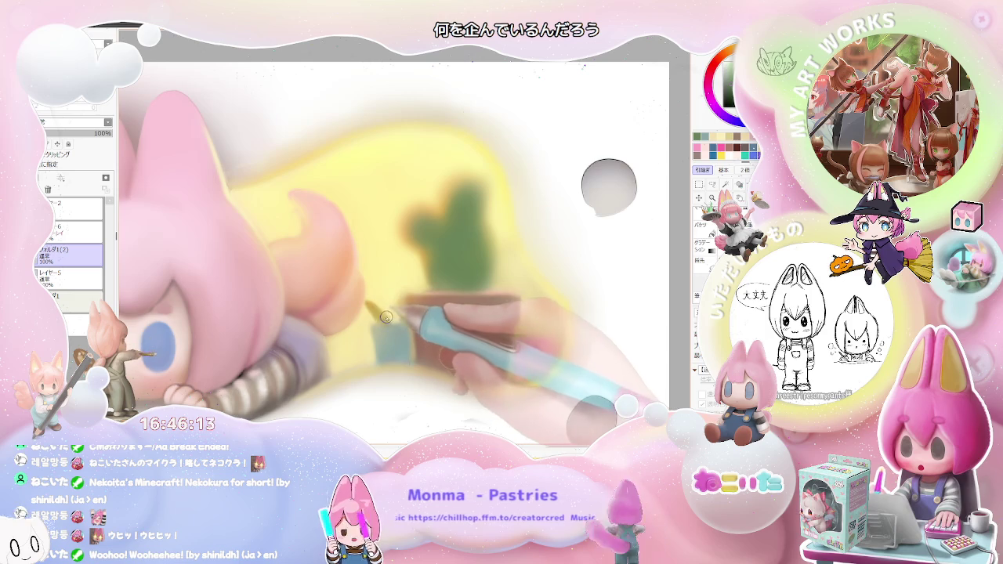
pyautogui.moveTo(383, 315); pyautogui.dragTo(392, 307)
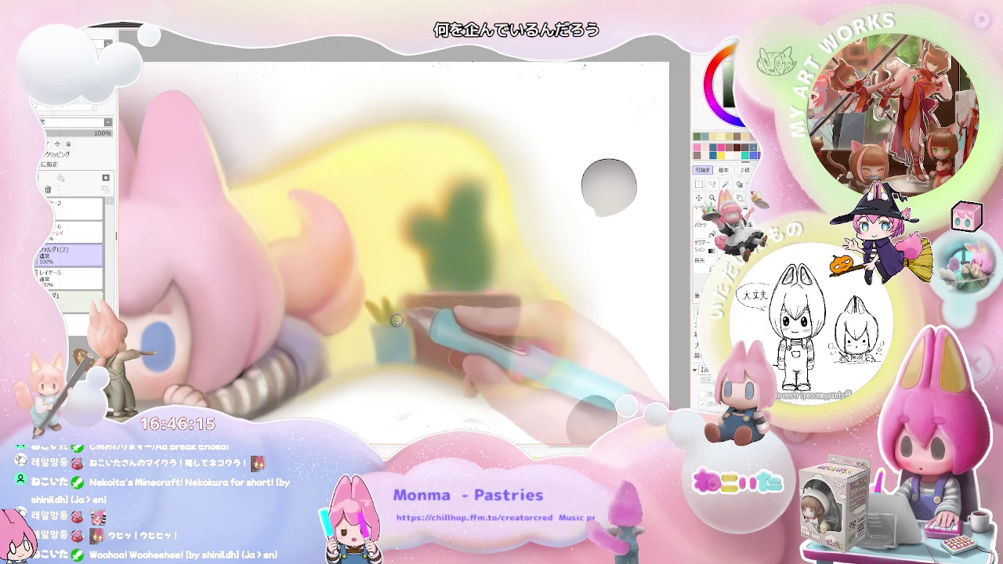
# Step: Reduce the brush size to 15 and rotate the canvas view about 60° counter-clockwise
pyautogui.scroll(-1, 400, 321)
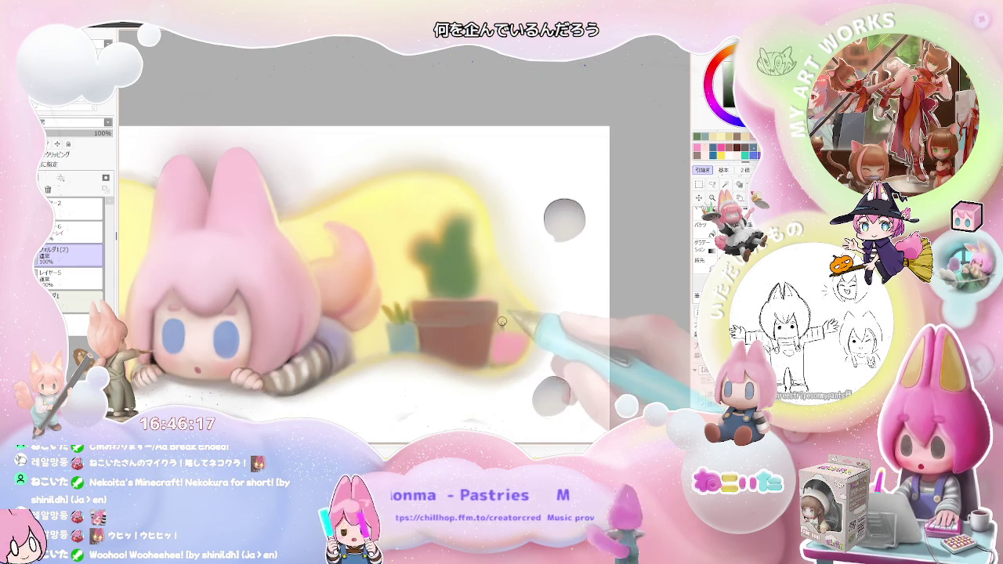
pyautogui.press('[')
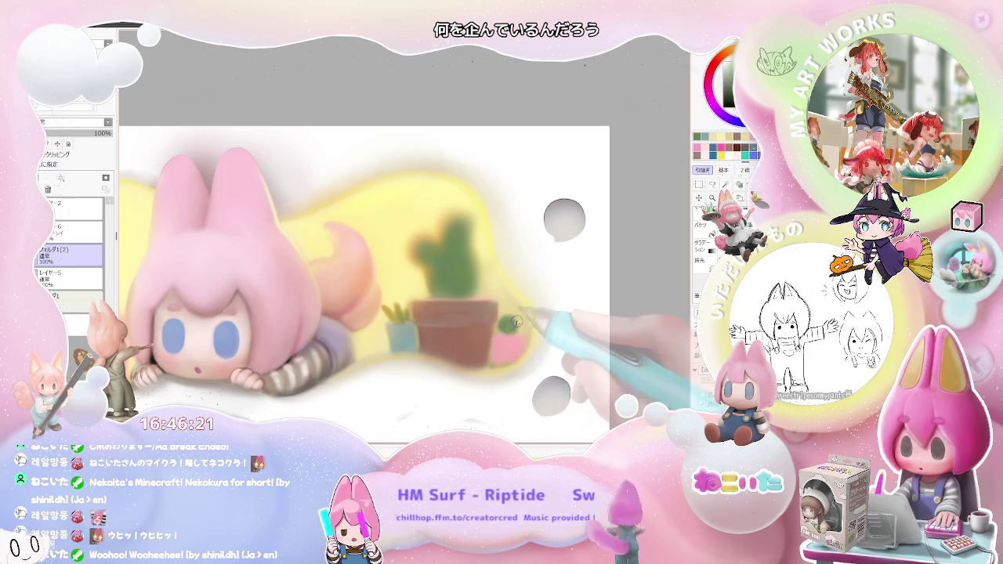
pyautogui.scroll(-1, 502, 330)
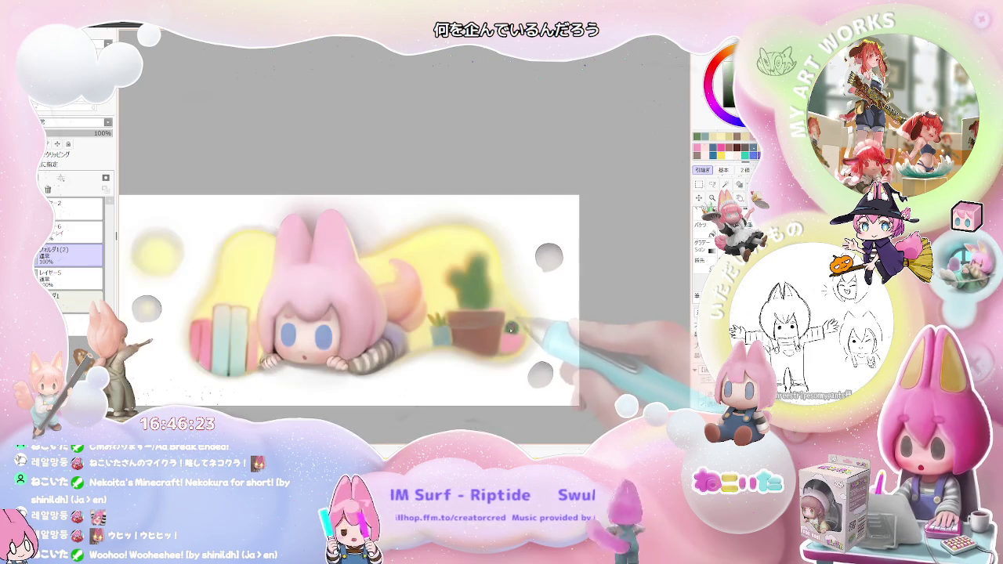
pyautogui.scroll(-2, 522, 332)
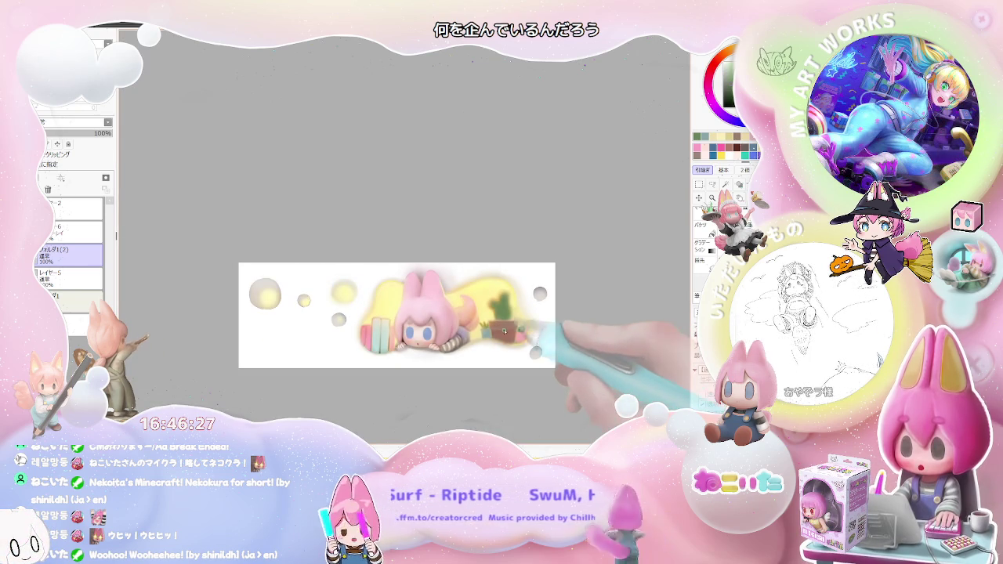
pyautogui.scroll(2, 505, 333)
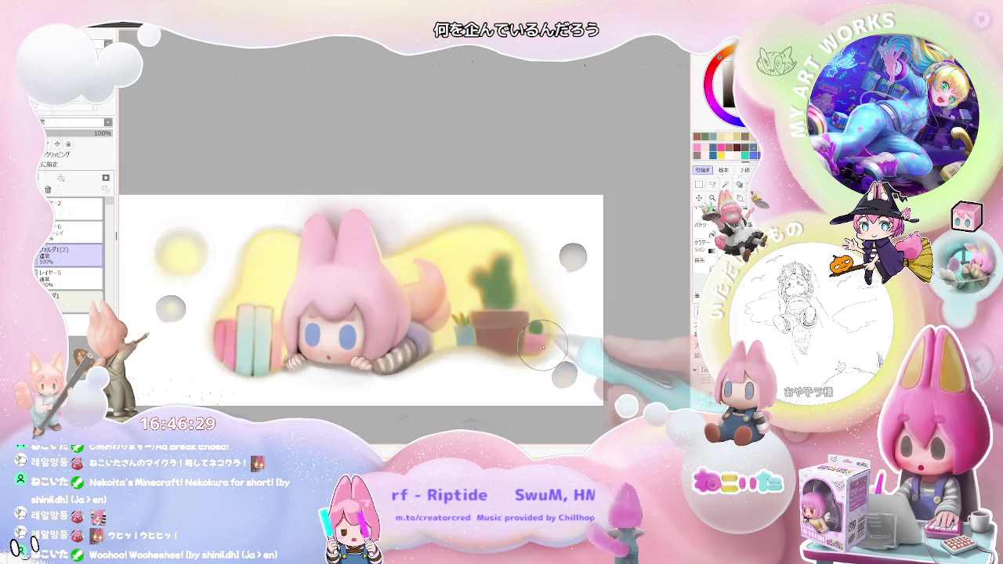
pyautogui.scroll(-1, 543, 346)
pyautogui.scroll(-1, 541, 345)
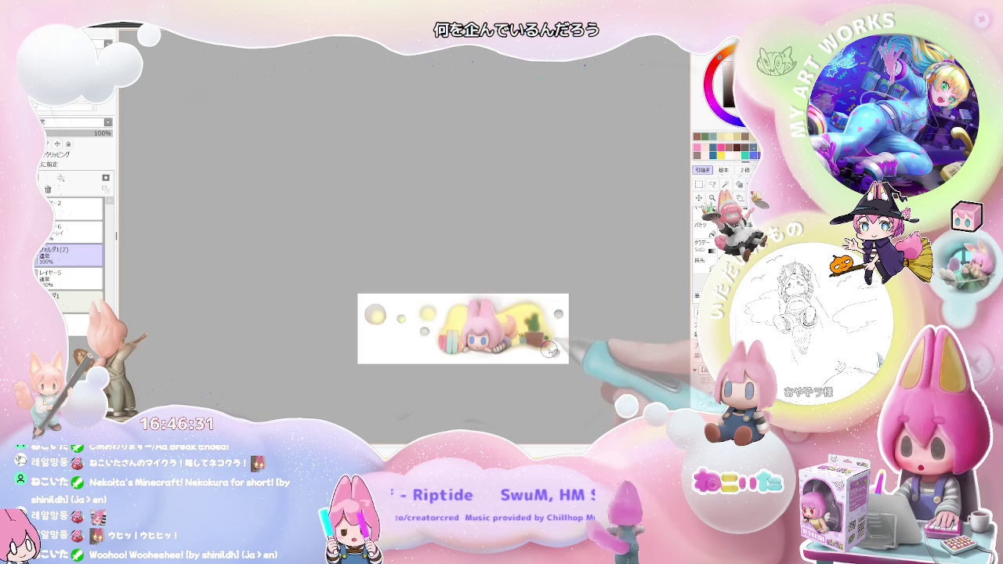
pyautogui.scroll(1, 527, 345)
pyautogui.scroll(1, 525, 347)
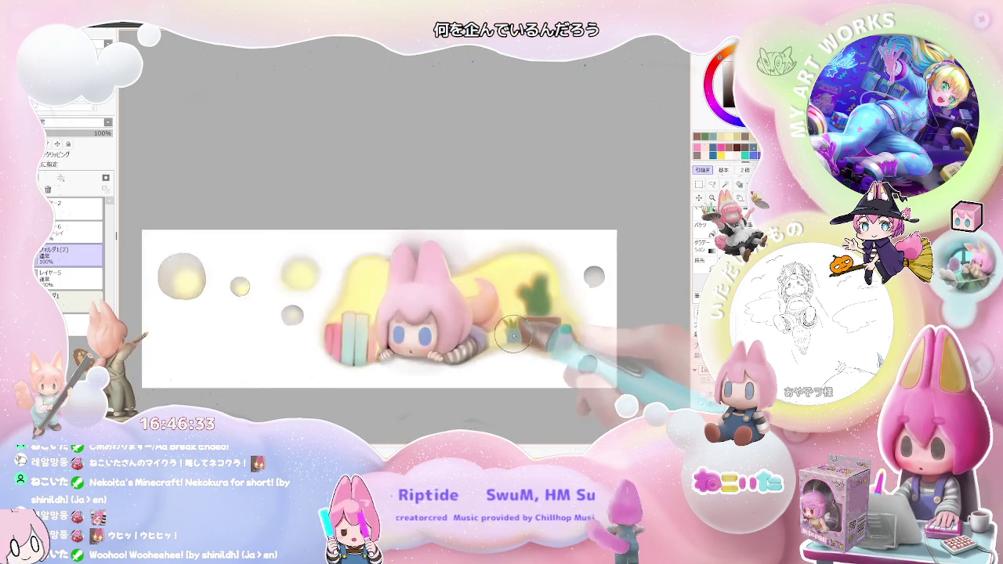
pyautogui.scroll(1, 524, 348)
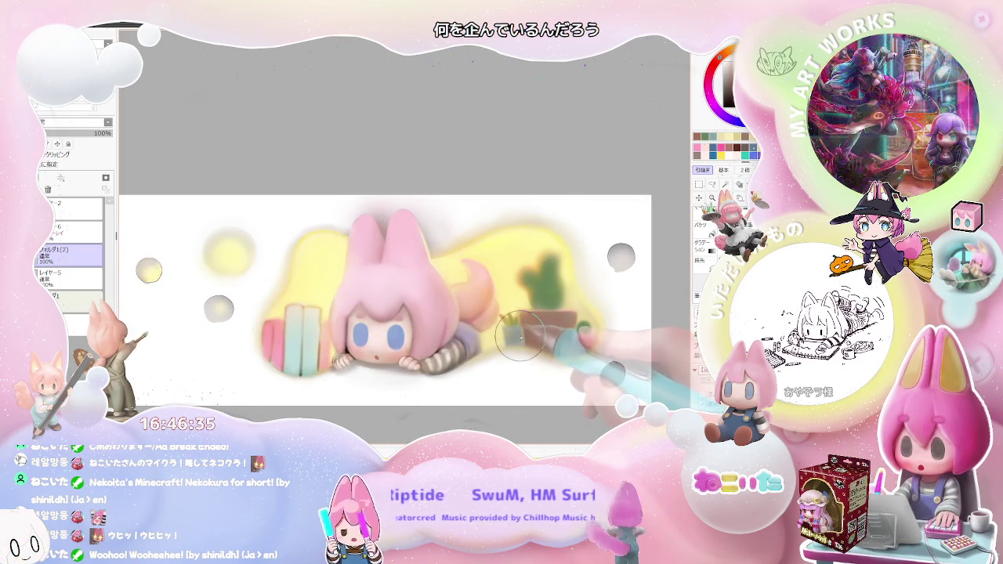
pyautogui.scroll(-1, 533, 342)
pyautogui.scroll(-1, 538, 342)
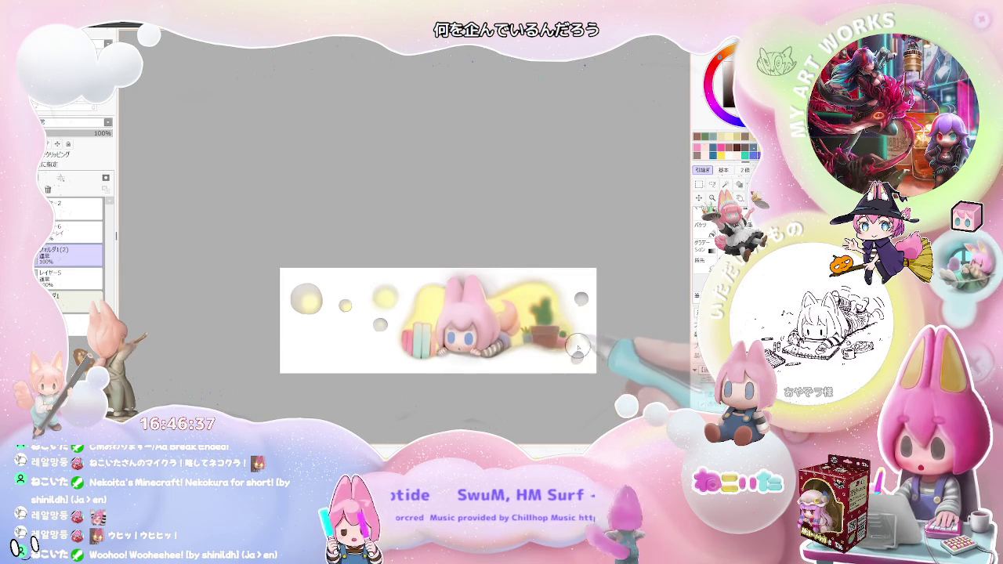
pyautogui.moveTo(570, 352); pyautogui.dragTo(470, 392)
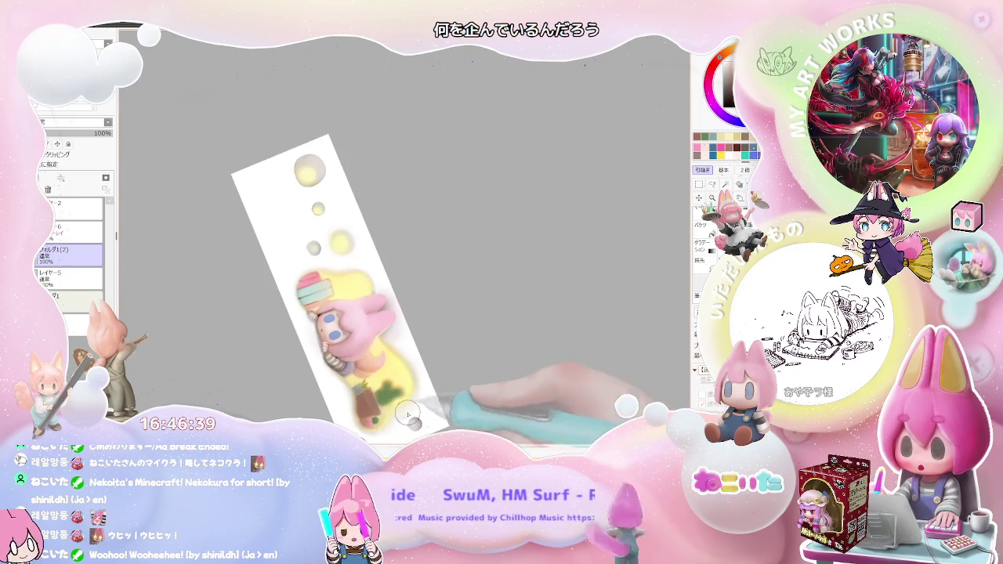
# Step: Zoom in and out on the bunny girl and the potted cactus area
pyautogui.scroll(2, 333, 395)
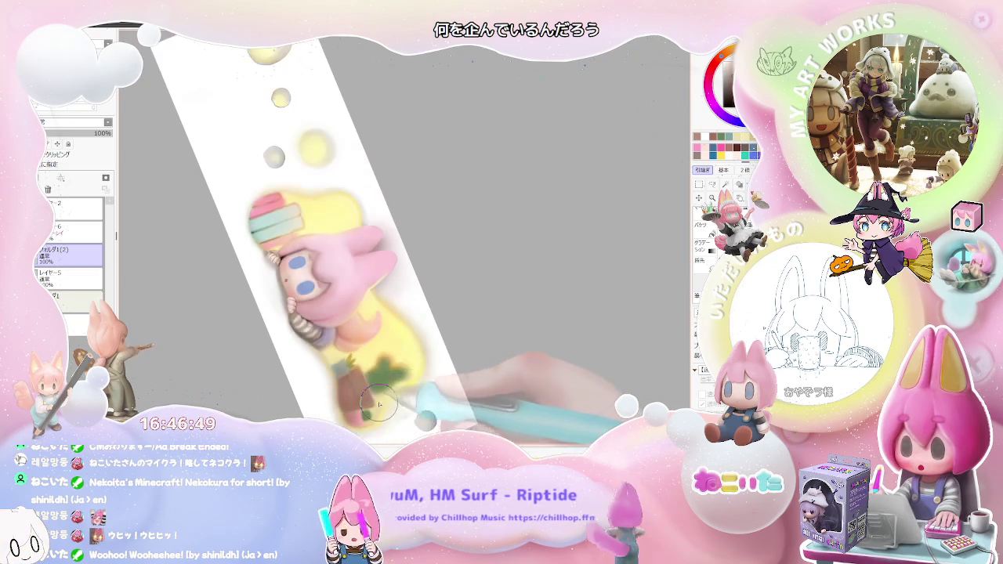
pyautogui.scroll(-5, 355, 379)
pyautogui.scroll(3, 388, 382)
pyautogui.scroll(3, 388, 382)
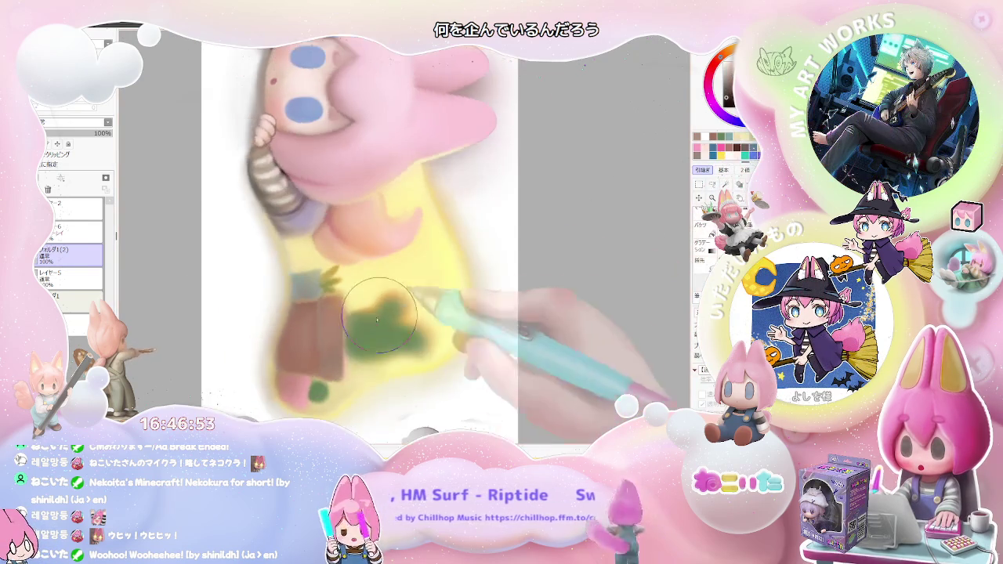
pyautogui.scroll(2, 310, 398)
pyautogui.scroll(2, 310, 397)
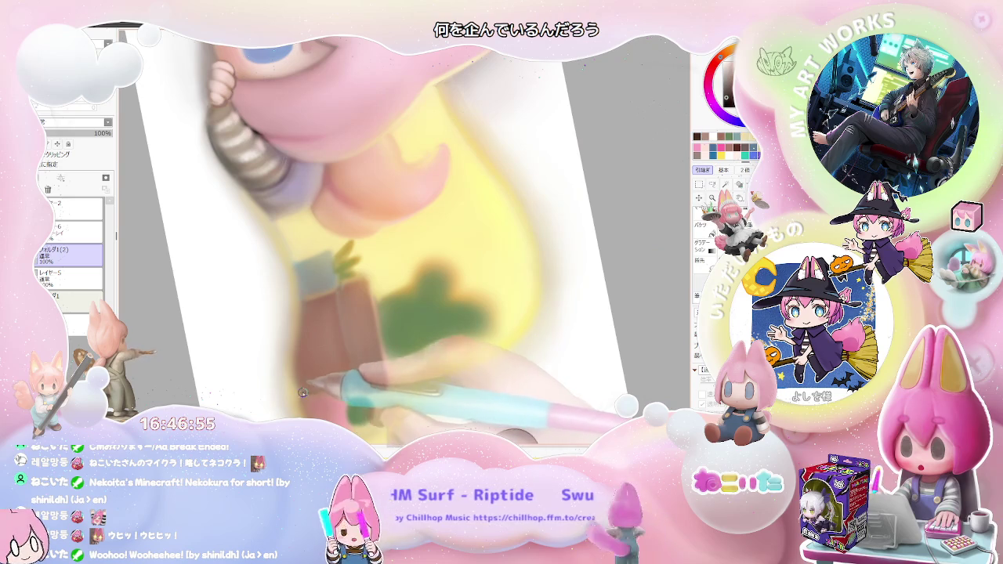
pyautogui.scroll(-2, 307, 393)
pyautogui.scroll(-2, 345, 388)
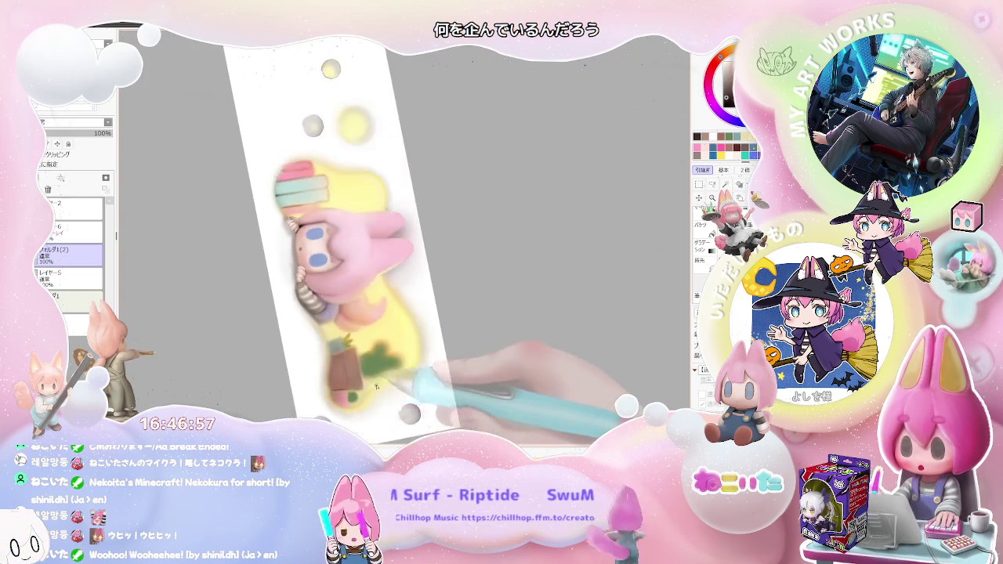
pyautogui.scroll(-2, 379, 384)
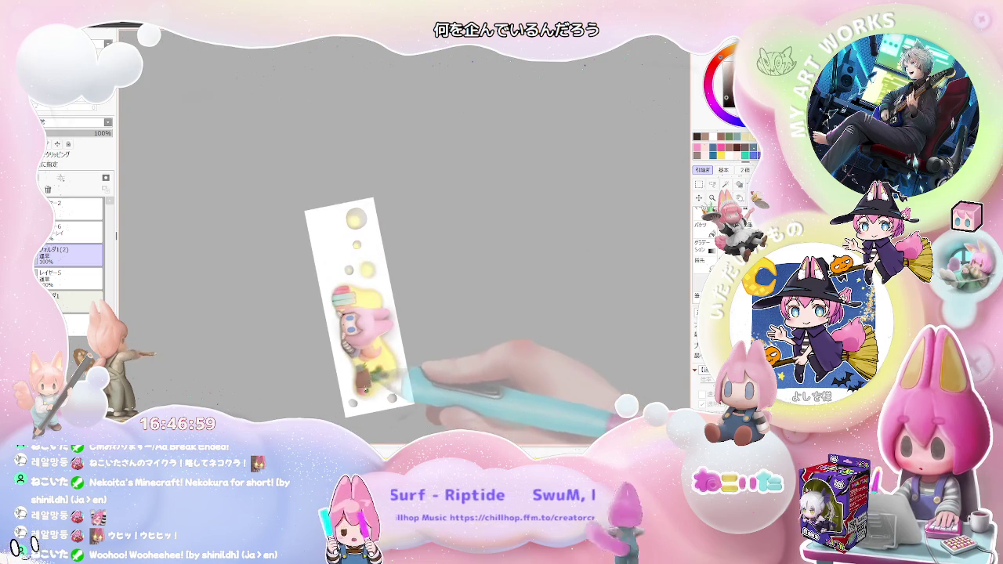
pyautogui.scroll(1, 365, 389)
pyautogui.scroll(3, 356, 385)
pyautogui.scroll(2, 343, 381)
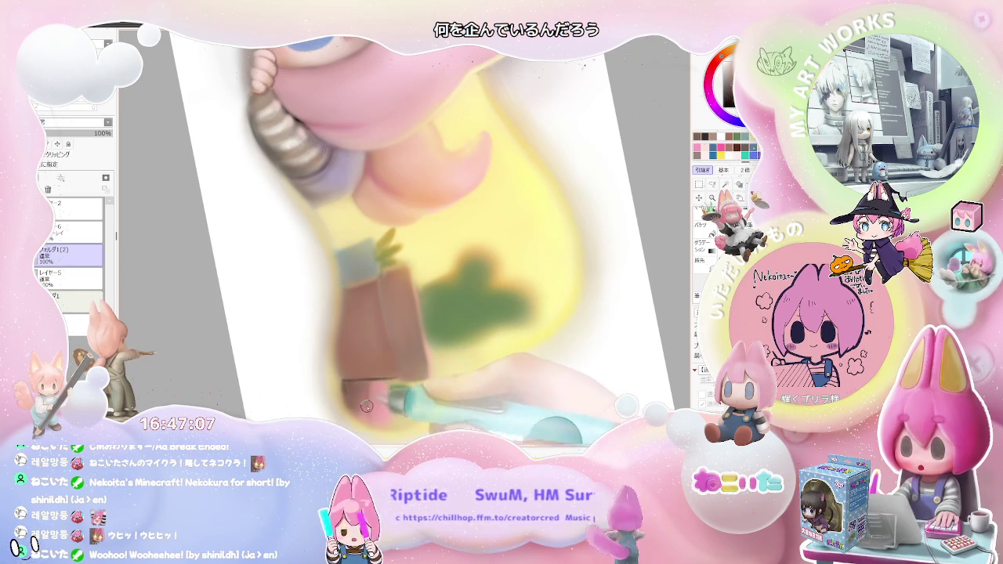
pyautogui.scroll(-2, 366, 406)
pyautogui.scroll(-3, 361, 399)
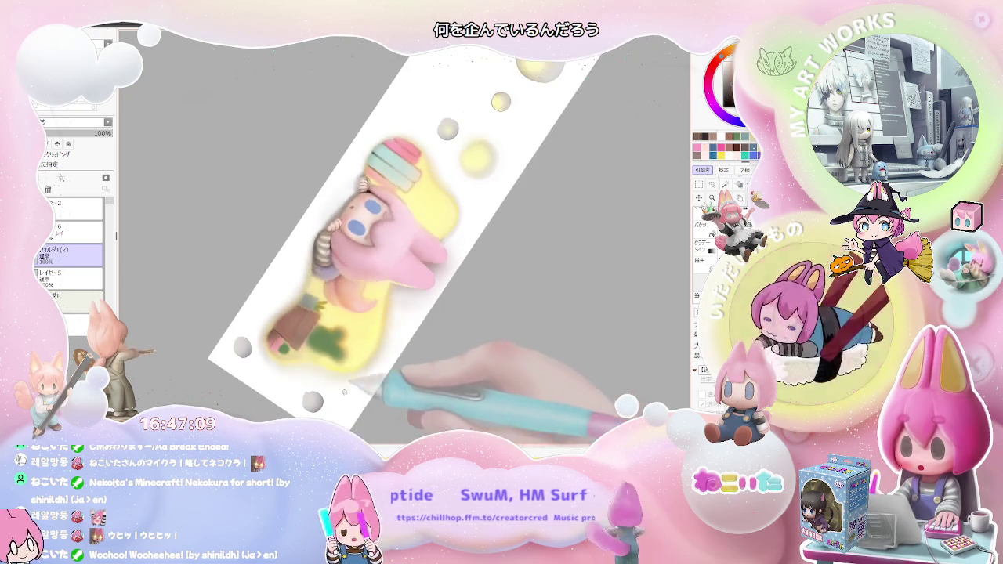
pyautogui.scroll(3, 345, 392)
pyautogui.scroll(1, 260, 365)
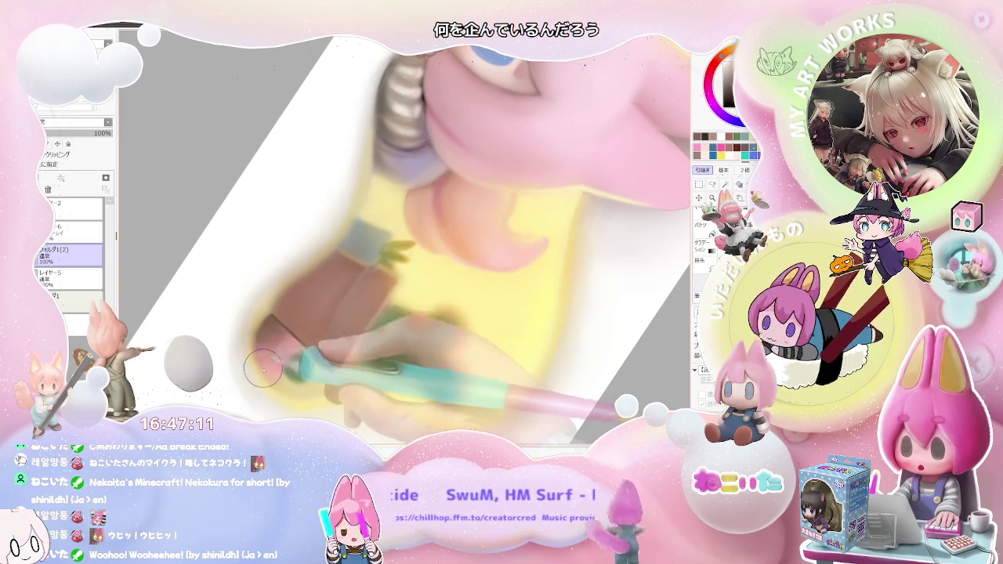
# Step: Try different brush sizes with the bracket keys and turn the canvas nearly upright
pyautogui.press(']')
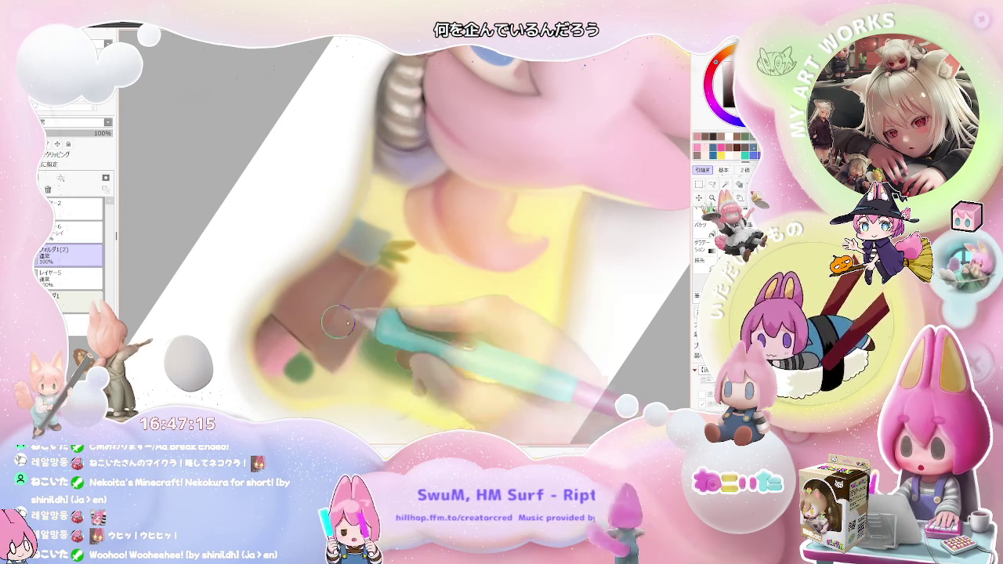
pyautogui.press('[')
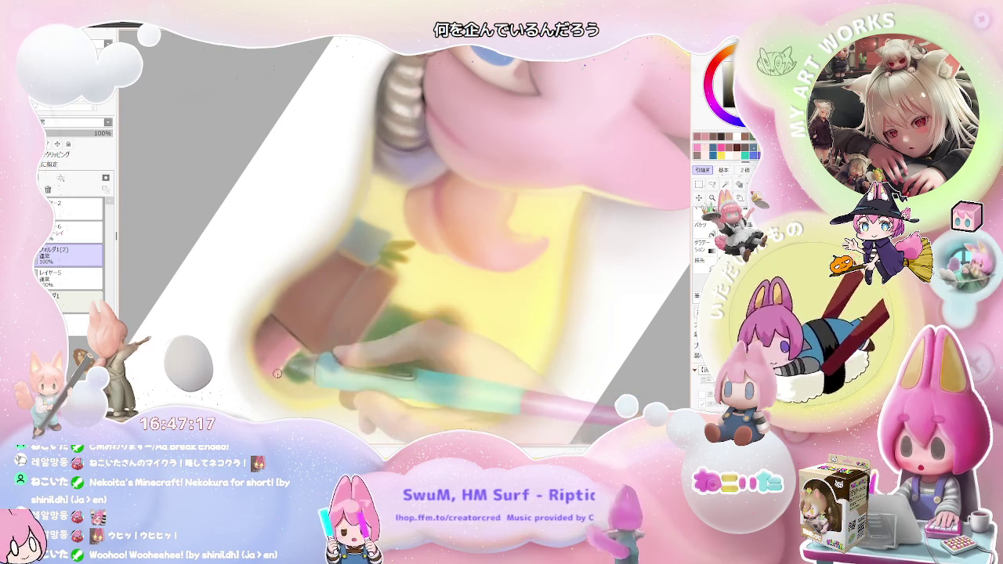
pyautogui.press(']')
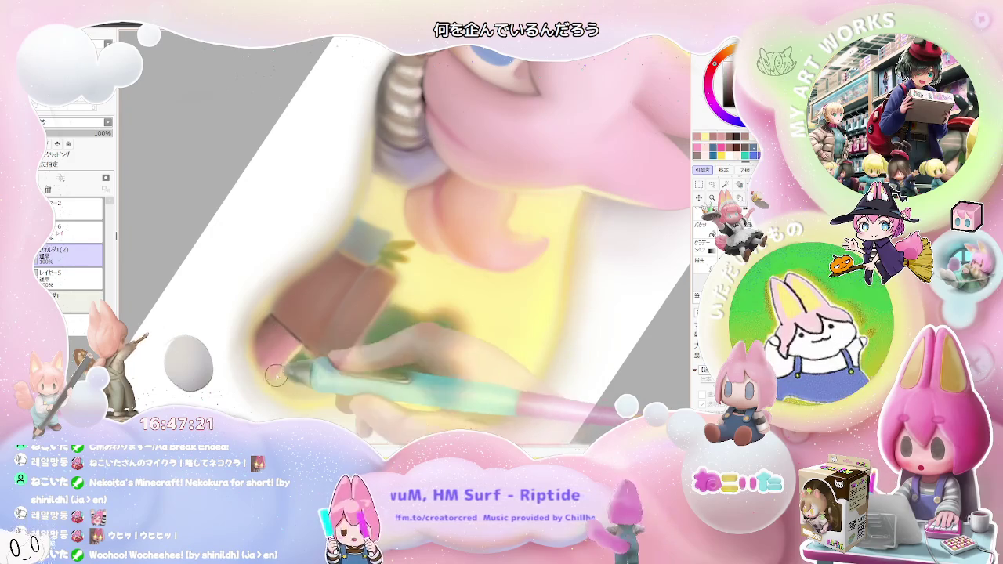
pyautogui.scroll(-3, 275, 380)
pyautogui.scroll(-2, 340, 326)
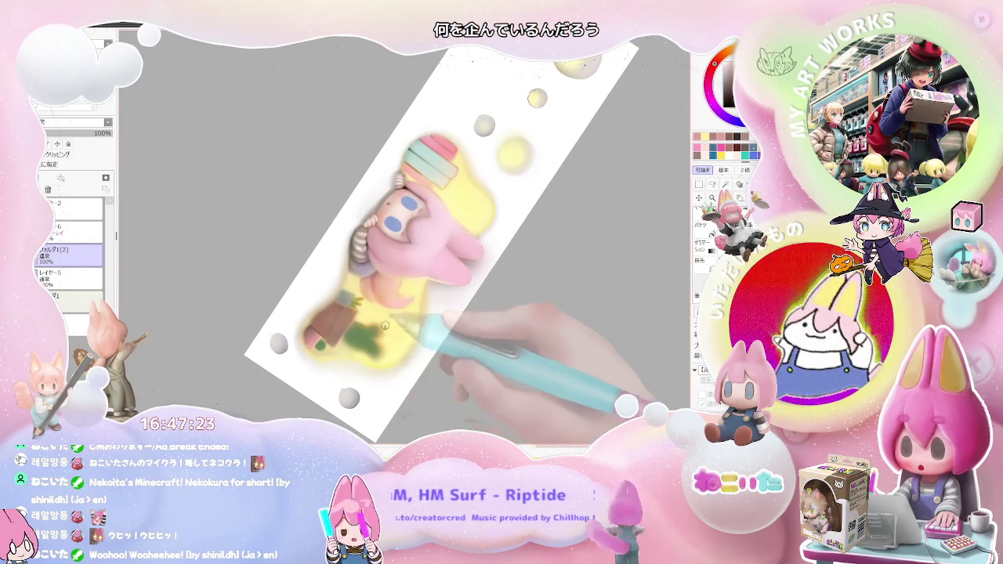
pyautogui.scroll(2, 345, 317)
pyautogui.scroll(2, 345, 316)
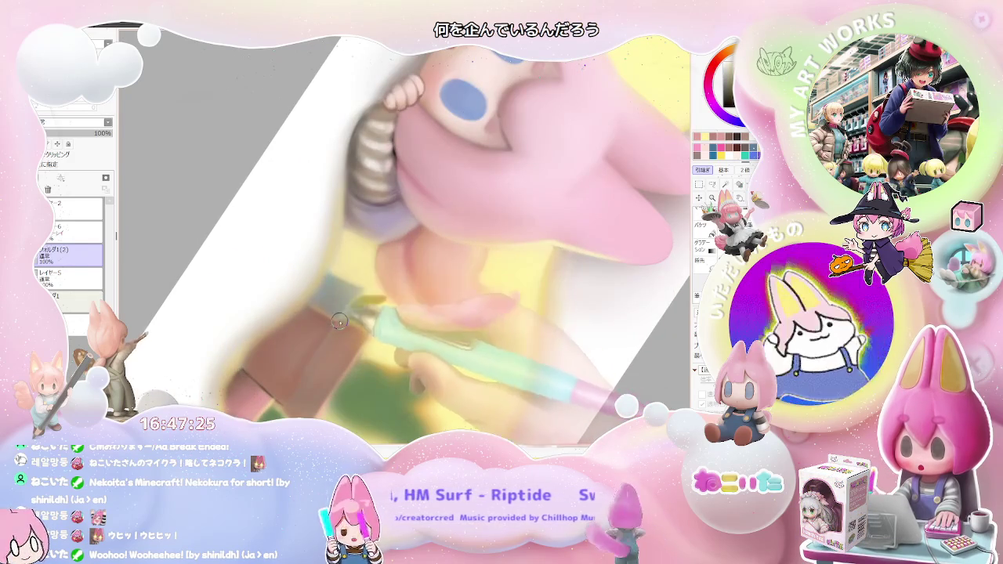
pyautogui.scroll(-2, 364, 291)
pyautogui.scroll(-2, 397, 292)
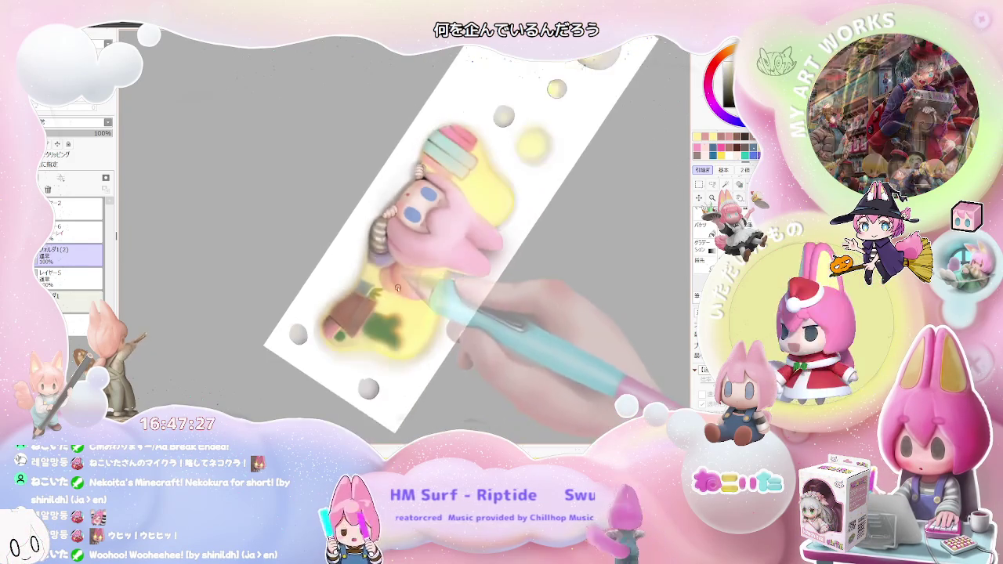
pyautogui.moveTo(398, 292); pyautogui.dragTo(399, 298)
pyautogui.scroll(2, 399, 302)
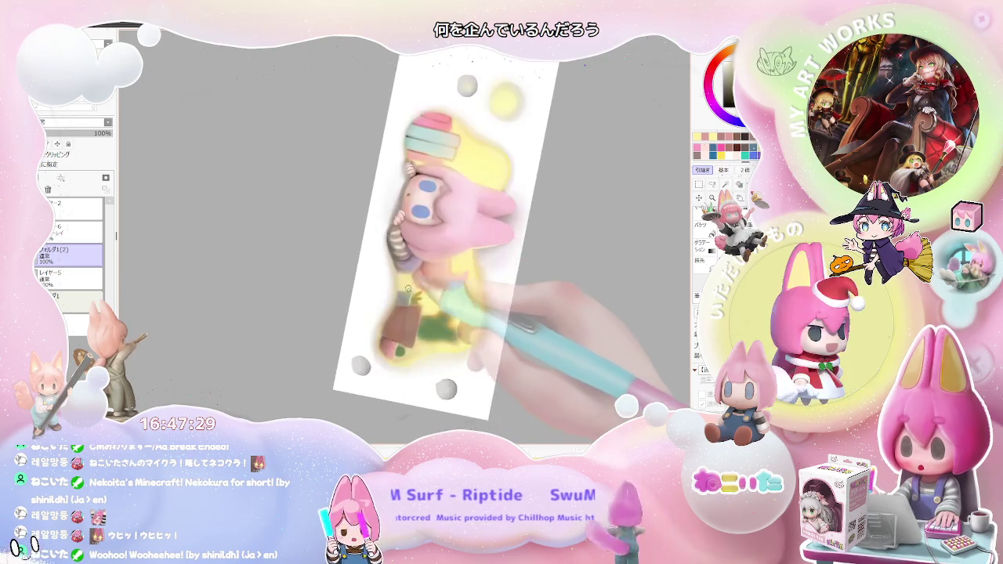
pyautogui.scroll(2, 400, 306)
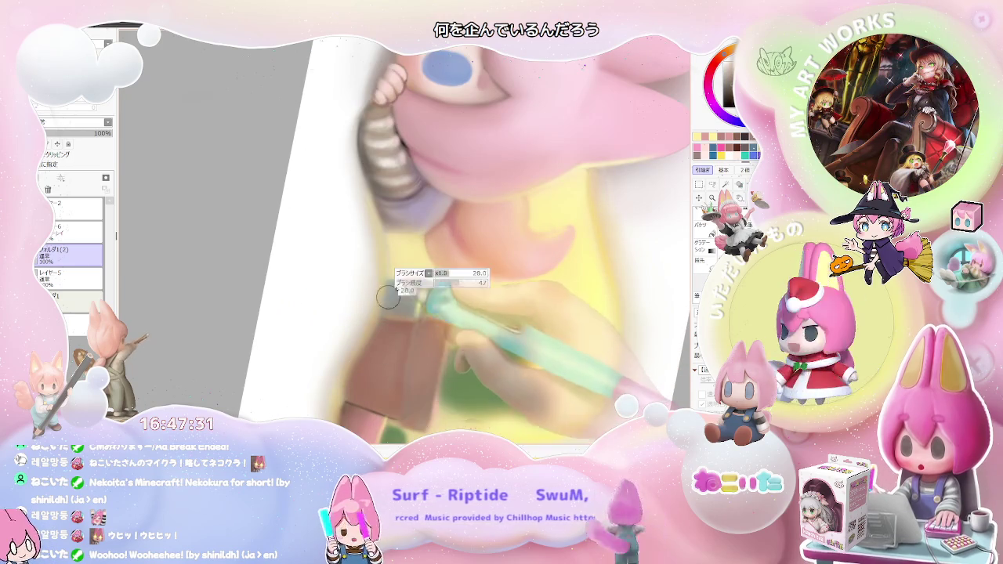
# Step: Enlarge the brush to 28.0 and tilt the canvas view to a steep diagonal
pyautogui.press(']')
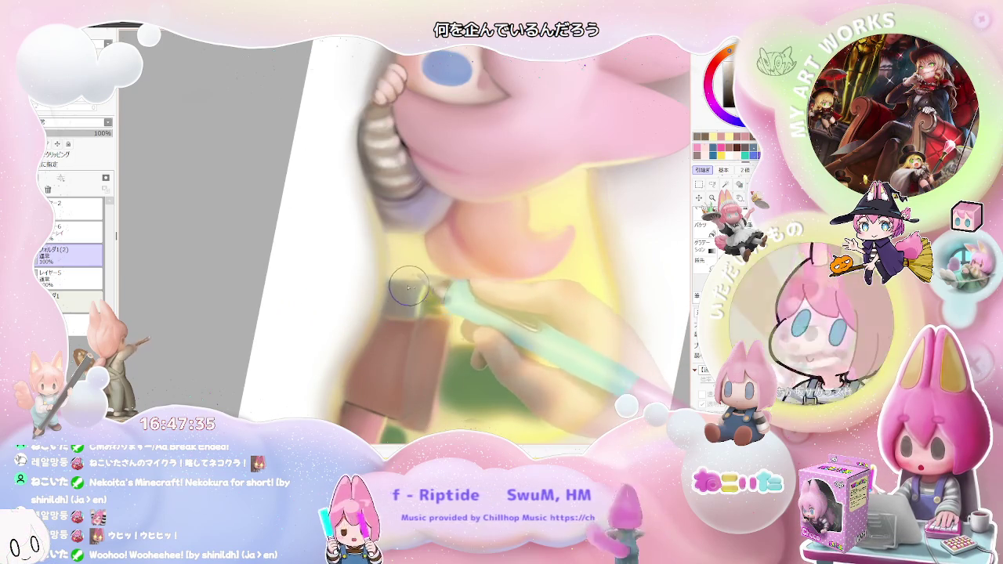
pyautogui.scroll(-4, 525, 354)
pyautogui.moveTo(524, 355); pyautogui.dragTo(366, 330)
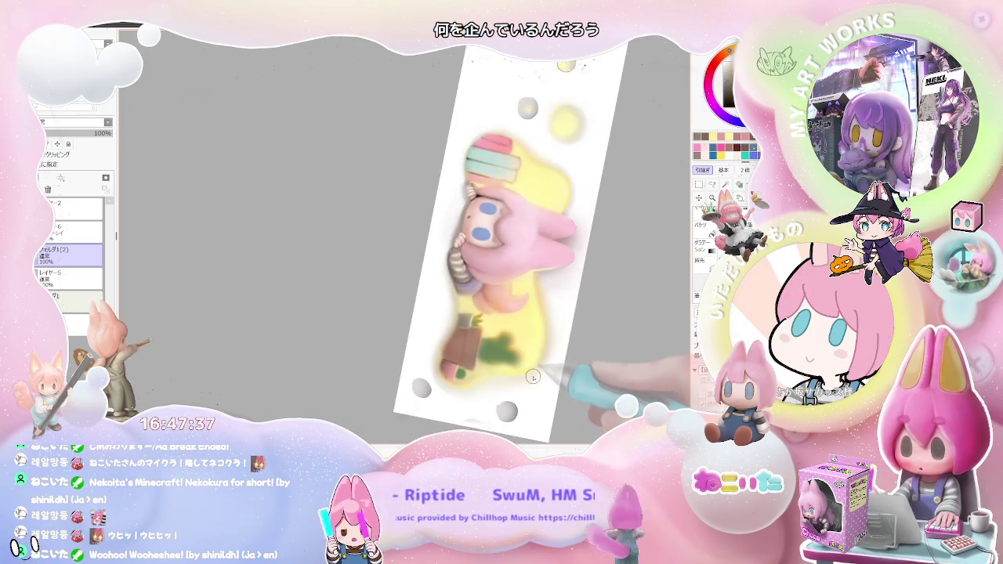
# Step: Zoom out and rotate the canvas back upright so the full banner is visible
pyautogui.scroll(3, 366, 330)
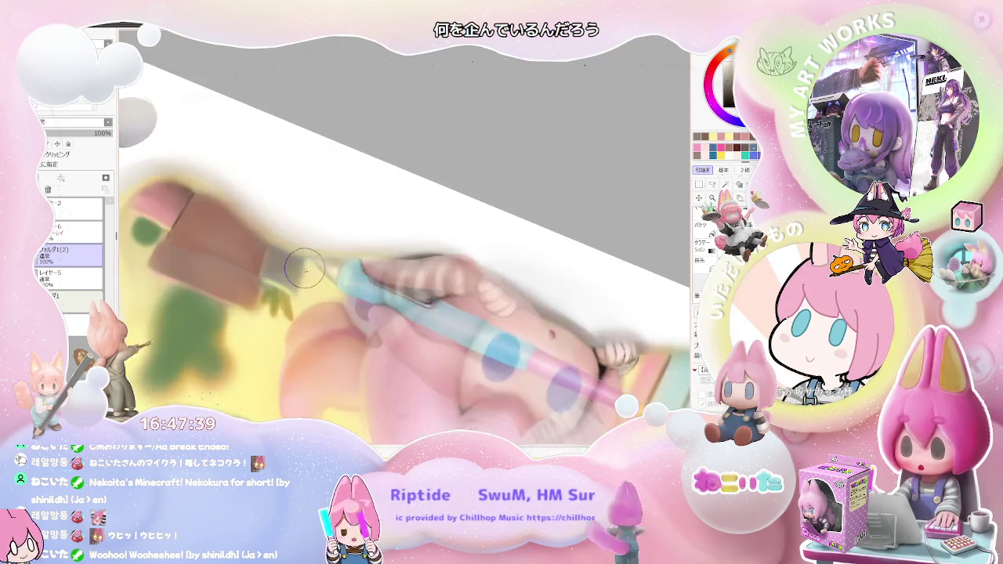
pyautogui.scroll(2, 366, 331)
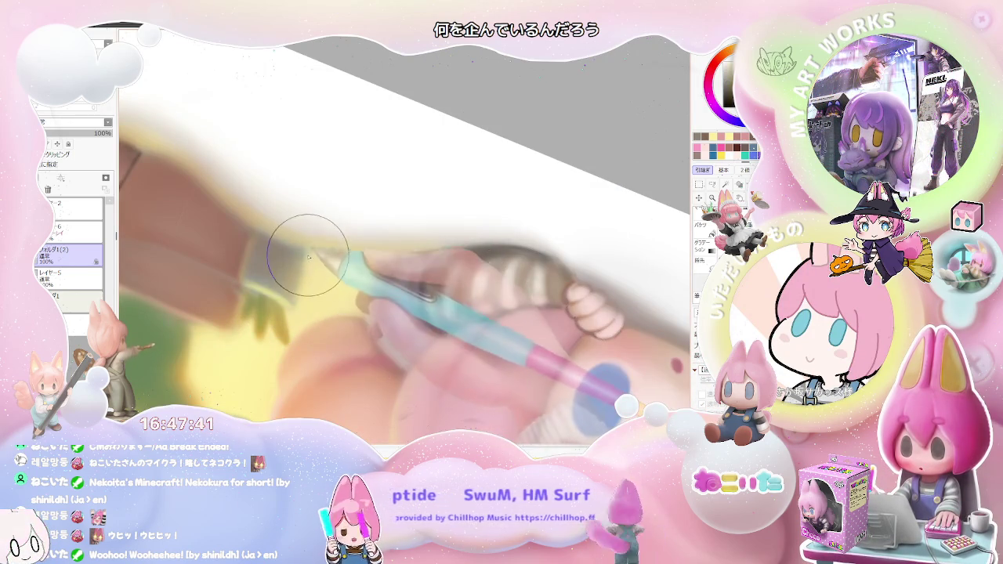
pyautogui.scroll(-2, 311, 302)
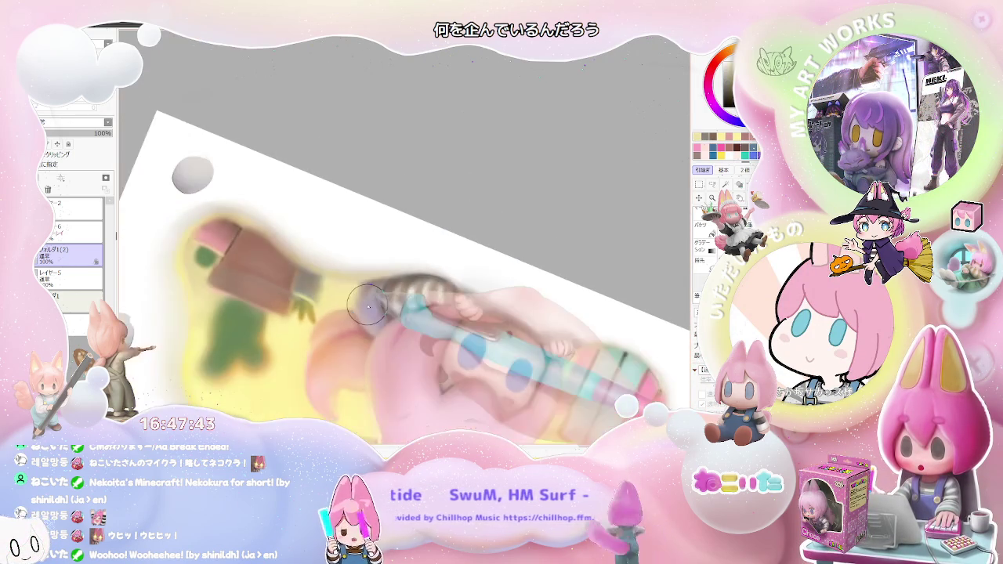
pyautogui.scroll(-2, 329, 304)
pyautogui.scroll(-1, 353, 305)
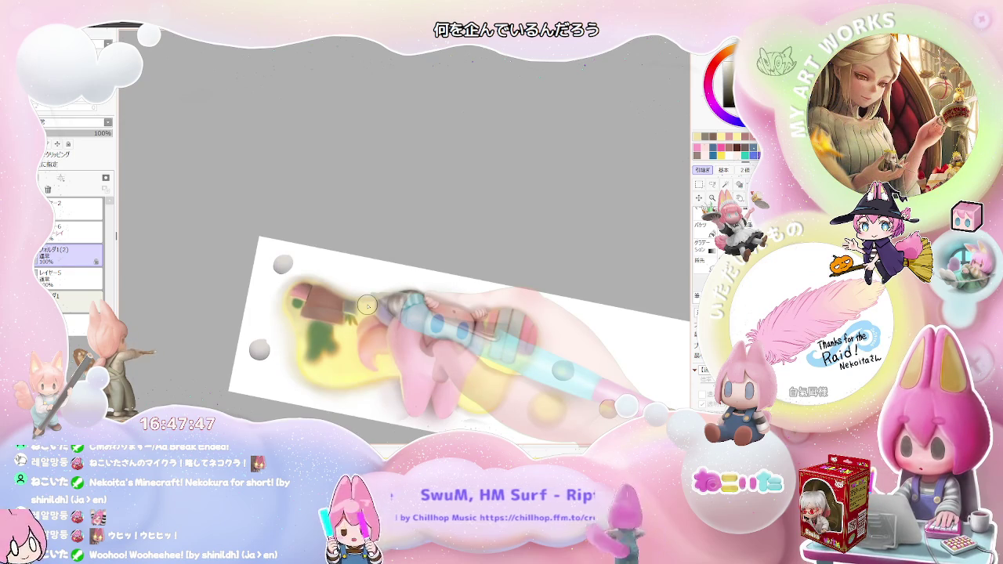
pyautogui.scroll(2, 337, 317)
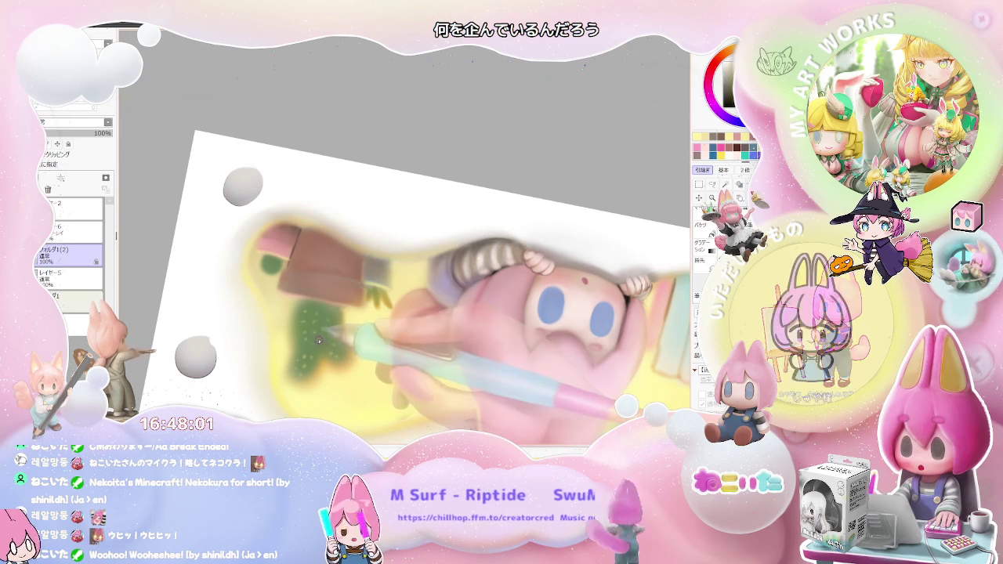
pyautogui.press('pagedown')
pyautogui.press('Delete')
pyautogui.press('Delete')
pyautogui.press('Delete')
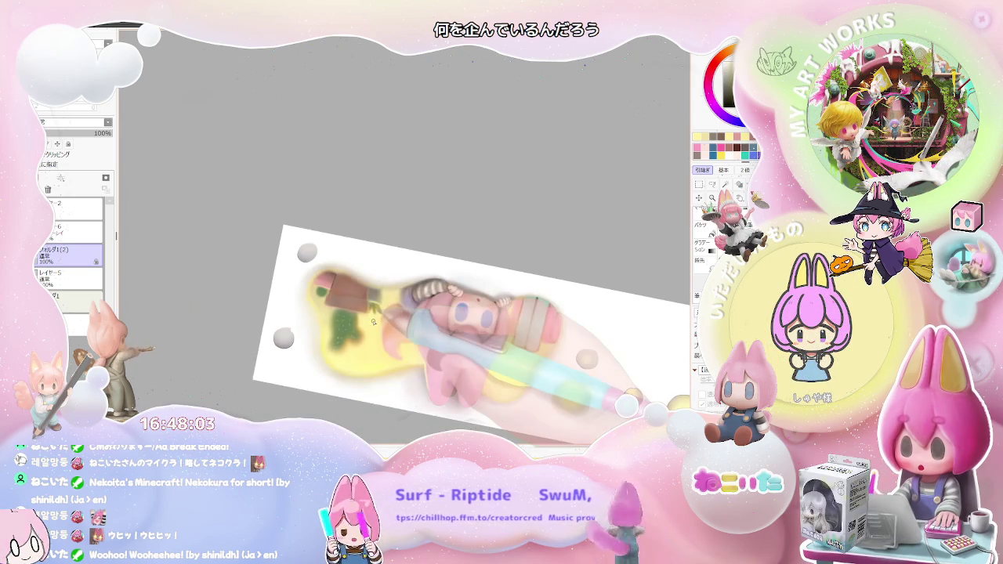
pyautogui.press('Delete')
pyautogui.press('Delete')
pyautogui.press('Delete')
pyautogui.press('Delete')
pyautogui.press('Delete')
pyautogui.press('Delete')
pyautogui.press('Delete')
pyautogui.press('Delete')
pyautogui.press('Delete')
pyautogui.press('Delete')
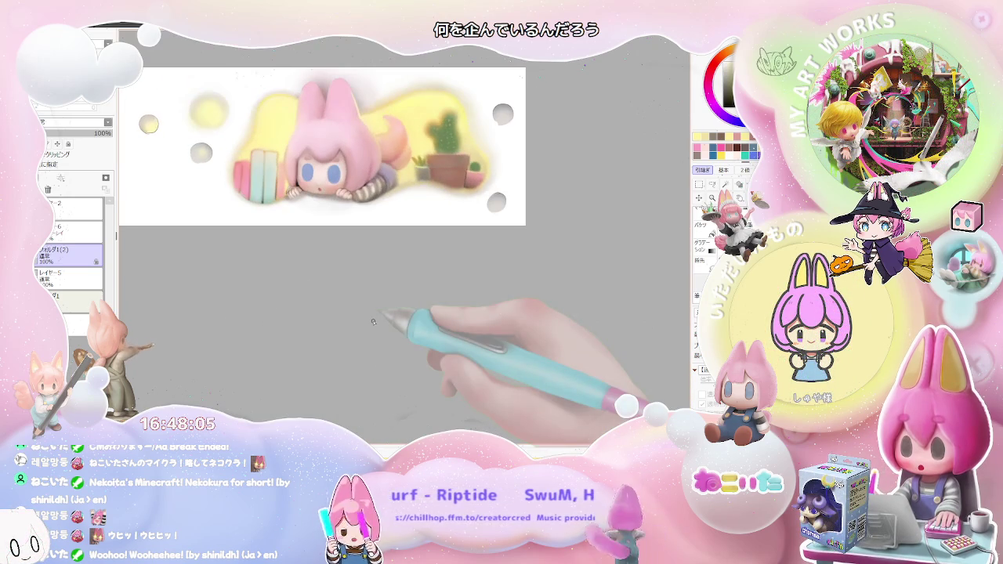
pyautogui.press('pageup')
pyautogui.press('pageup')
pyautogui.press('pageup')
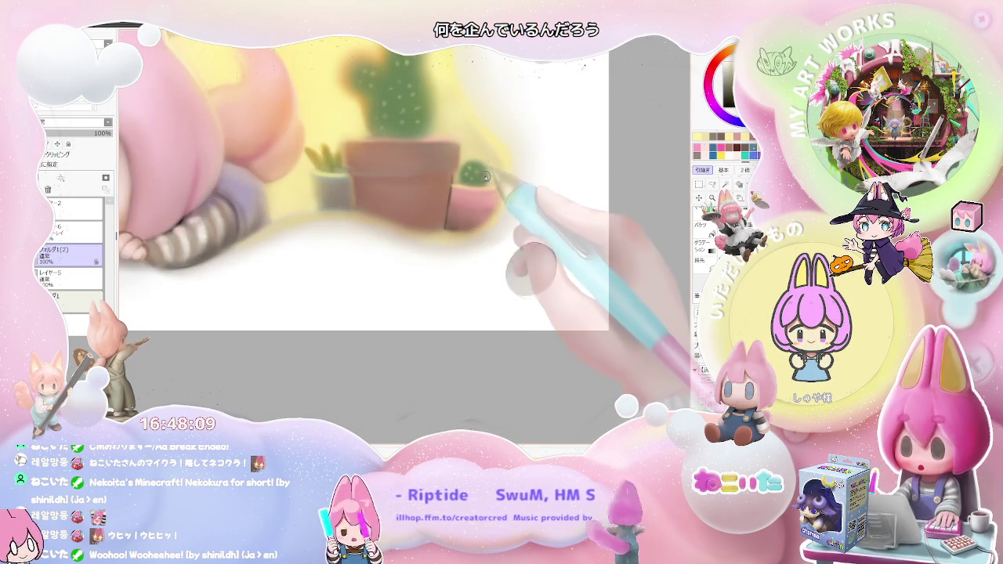
pyautogui.press('pagedown')
pyautogui.press('pagedown')
pyautogui.press('pagedown')
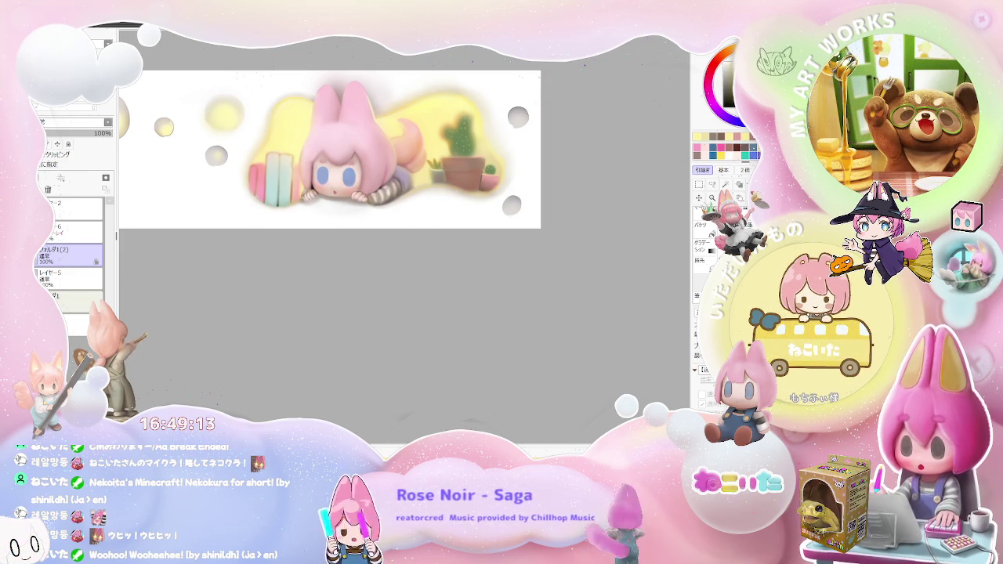
pyautogui.hotkey('ctrl', '-')
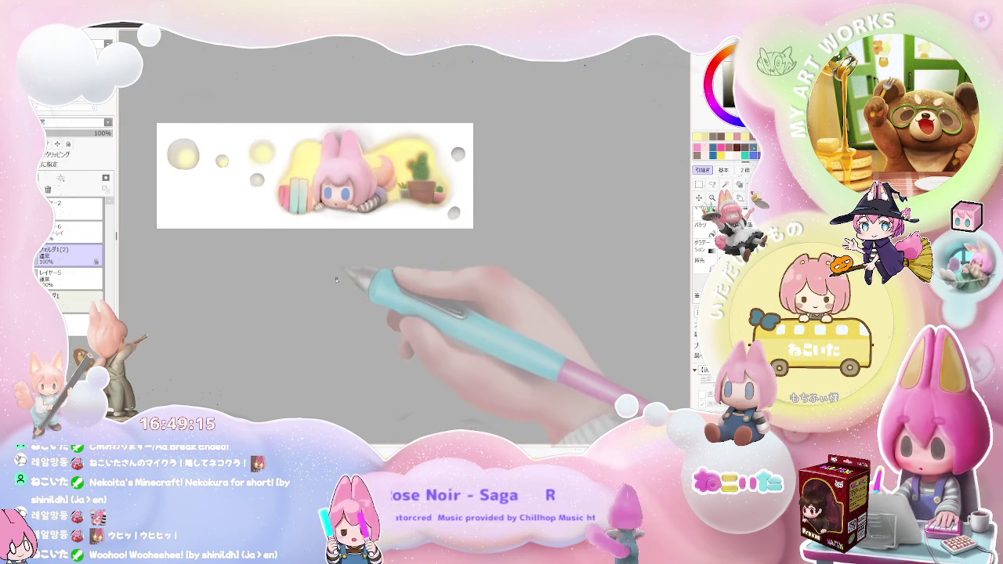
pyautogui.press('End')
pyautogui.press('End')
pyautogui.press('End')
pyautogui.scroll(5, 321, 196)
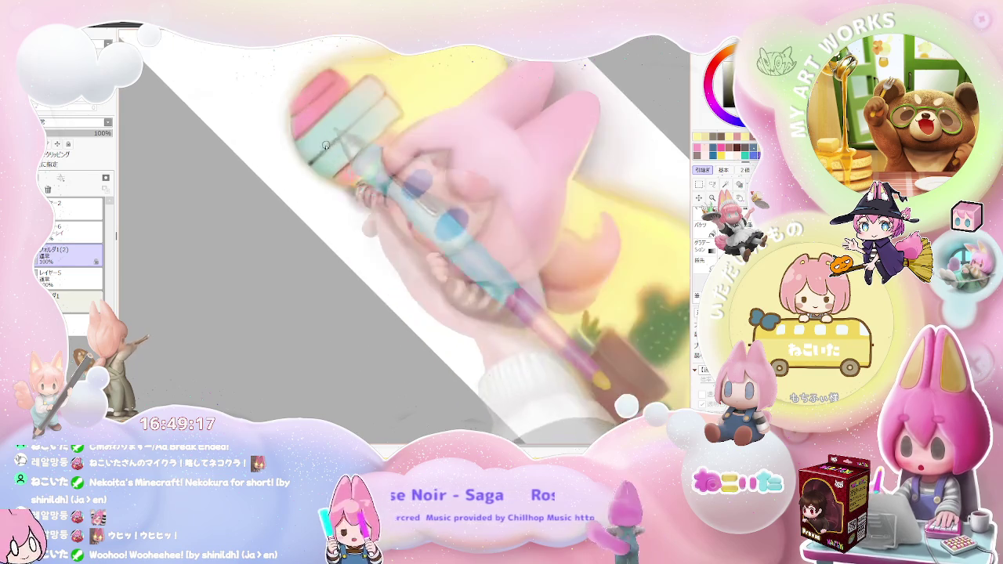
pyautogui.scroll(3, 237, 239)
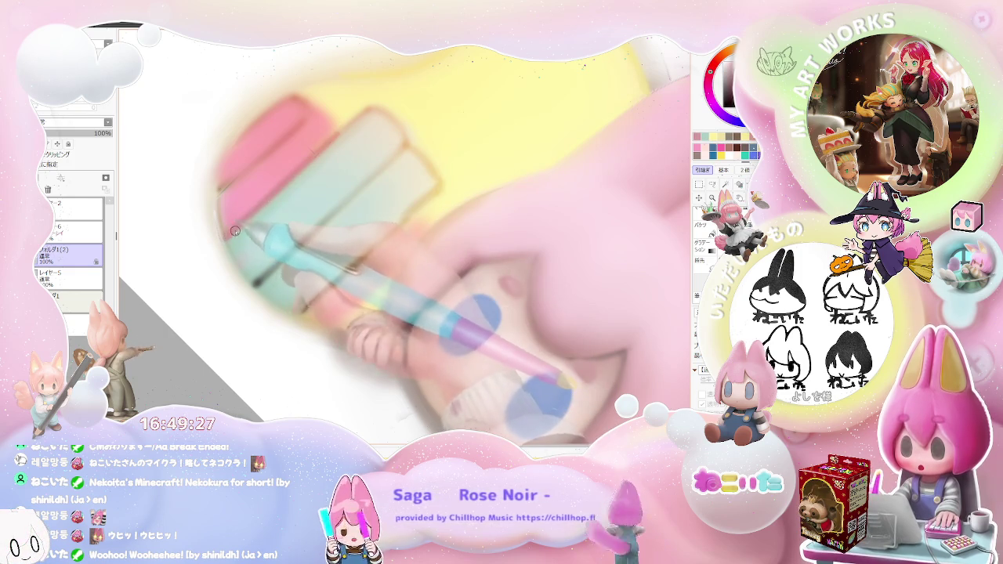
pyautogui.moveTo(277, 188)
pyautogui.mouseDown()
pyautogui.moveTo(394, 105)
pyautogui.moveTo(253, 247)
pyautogui.moveTo(337, 163)
pyautogui.moveTo(294, 230)
pyautogui.mouseUp()
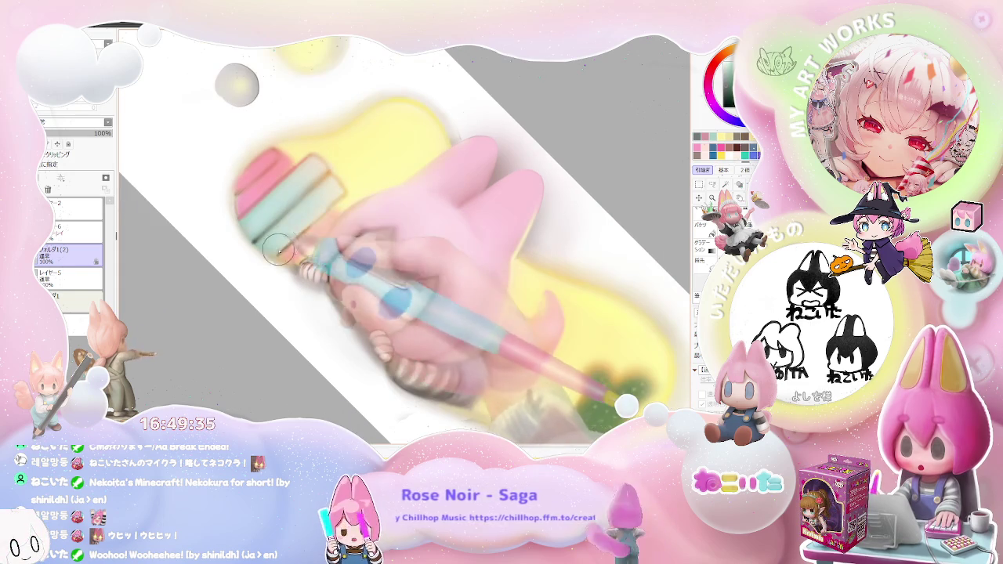
pyautogui.scroll(-2, 345, 196)
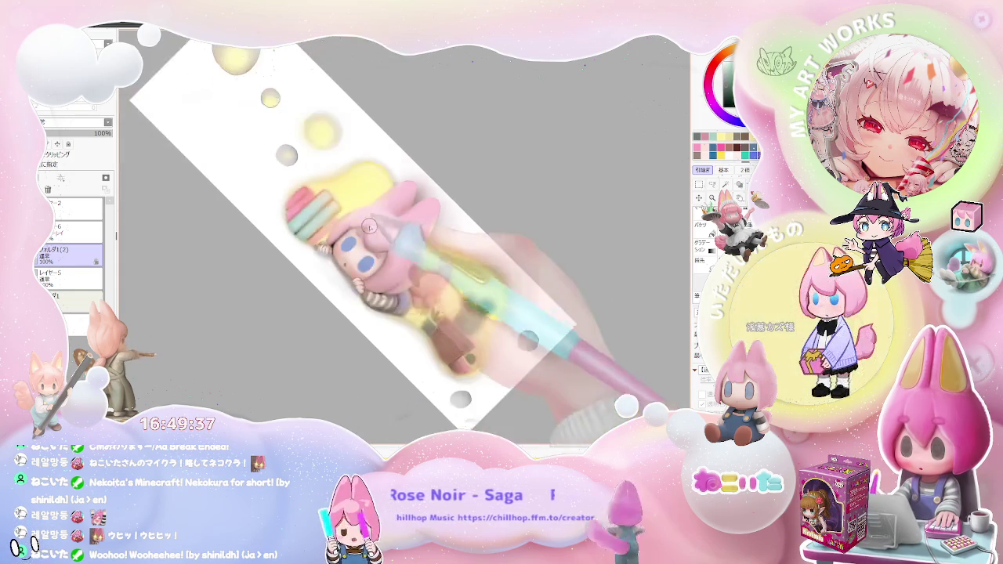
pyautogui.scroll(-2, 369, 215)
pyautogui.scroll(2, 378, 226)
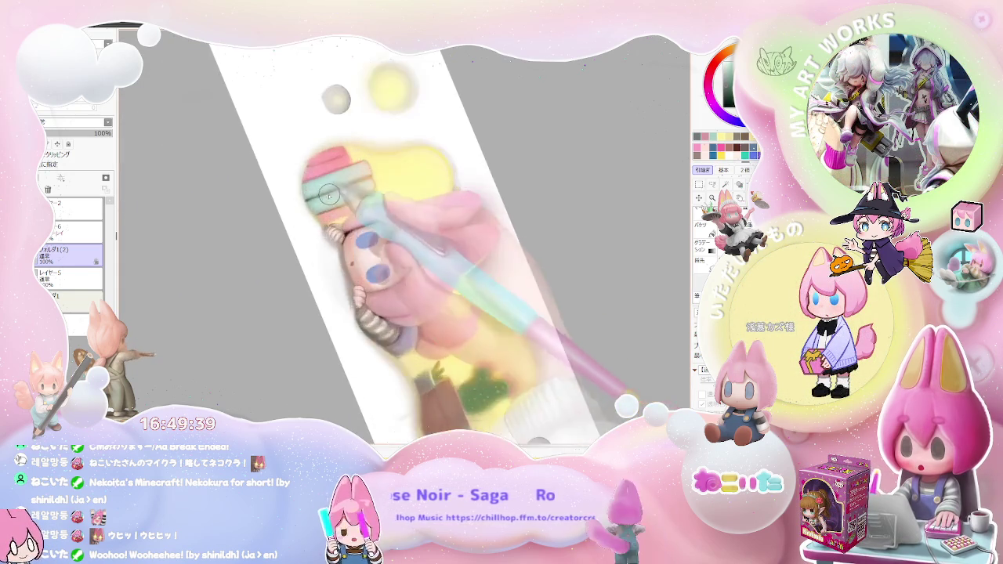
pyautogui.scroll(2, 316, 218)
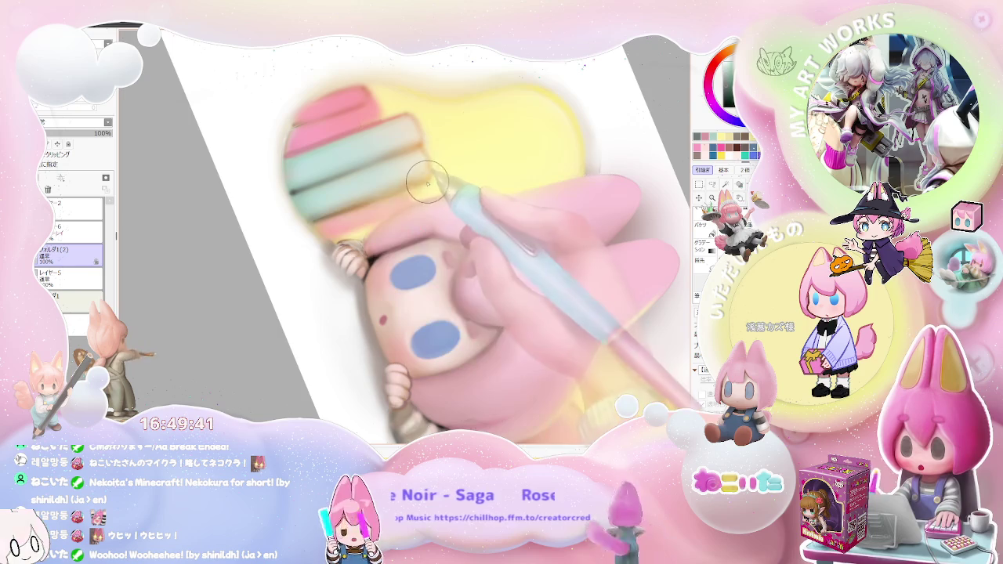
pyautogui.scroll(-2, 430, 181)
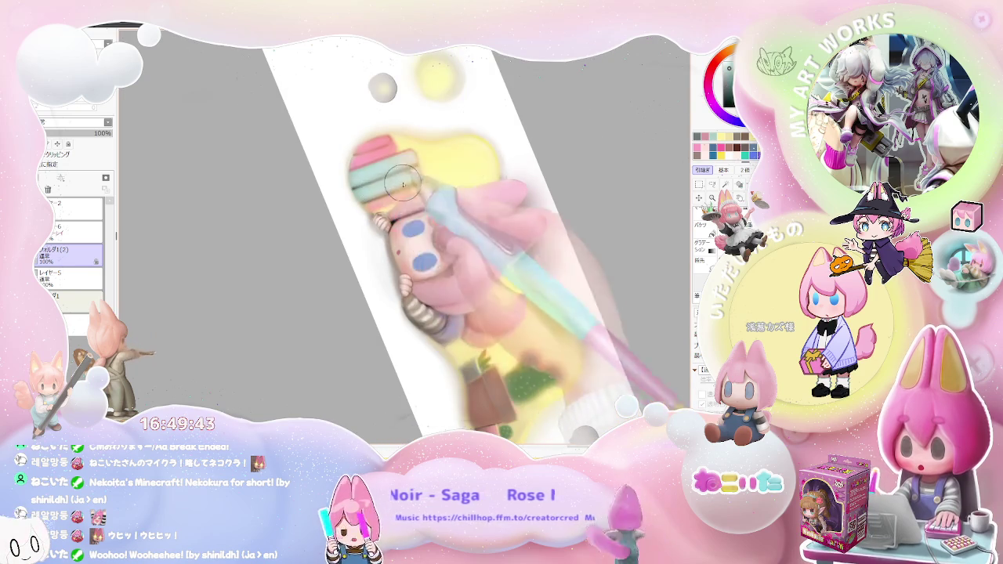
pyautogui.scroll(1, 425, 173)
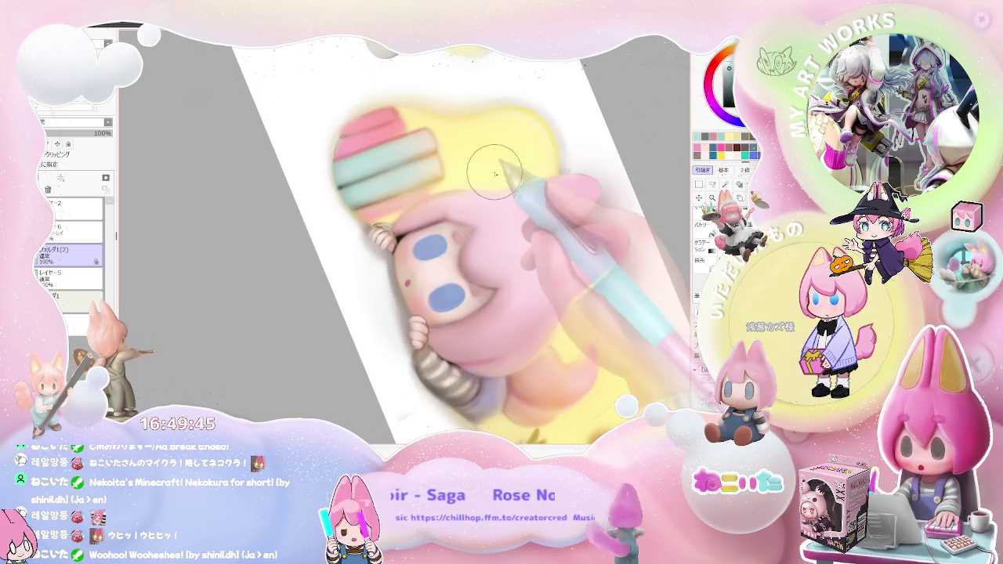
pyautogui.scroll(1, 427, 181)
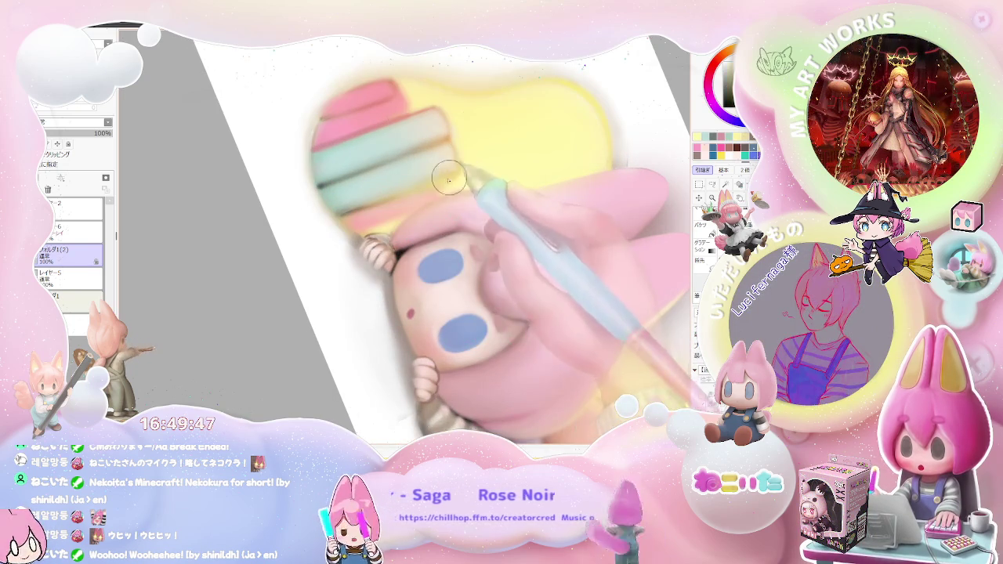
pyautogui.scroll(-1, 425, 186)
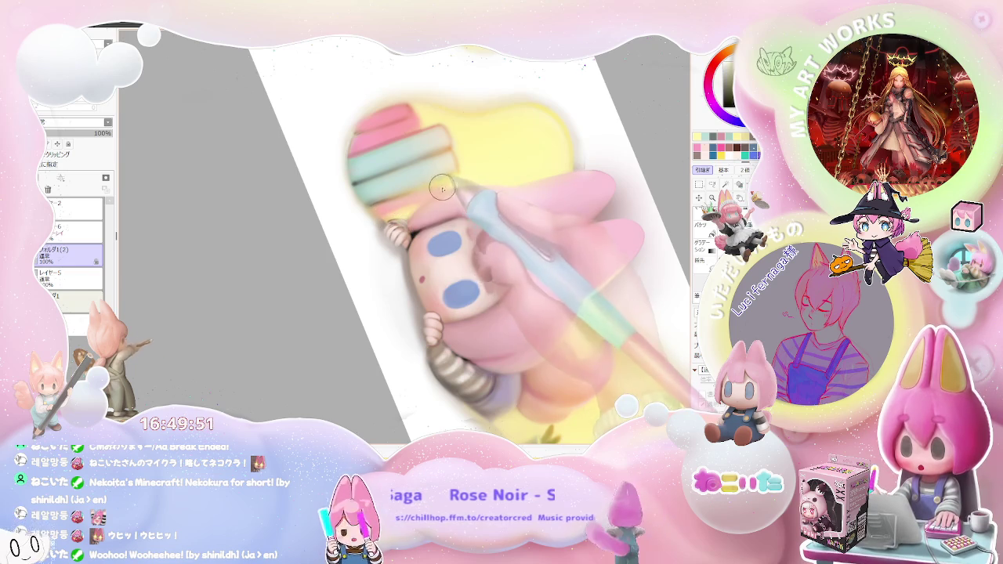
pyautogui.scroll(-1, 455, 220)
pyautogui.scroll(-1, 502, 239)
pyautogui.scroll(-1, 548, 262)
pyautogui.scroll(1, 502, 258)
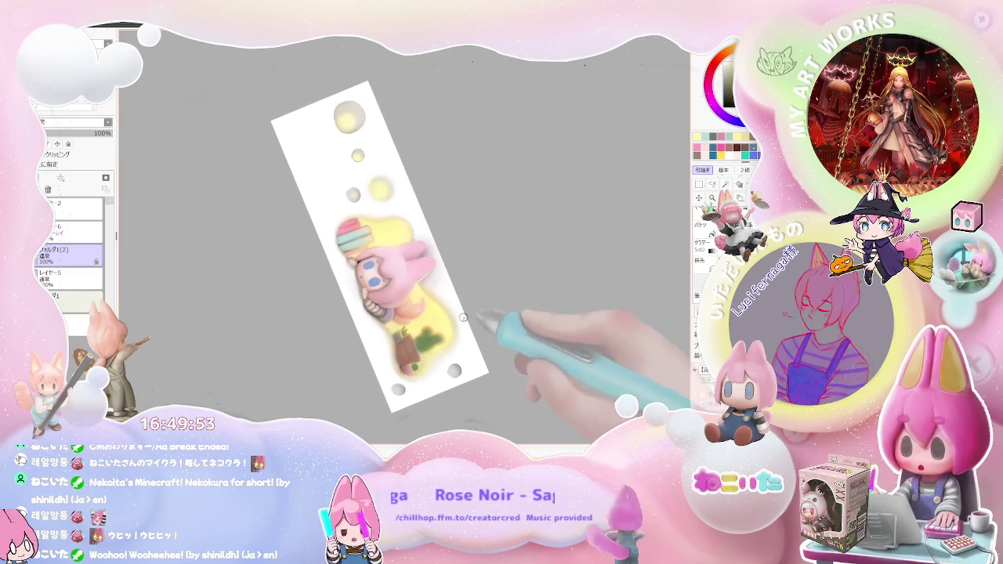
pyautogui.scroll(1, 392, 251)
pyautogui.scroll(1, 329, 243)
pyautogui.scroll(1, 286, 235)
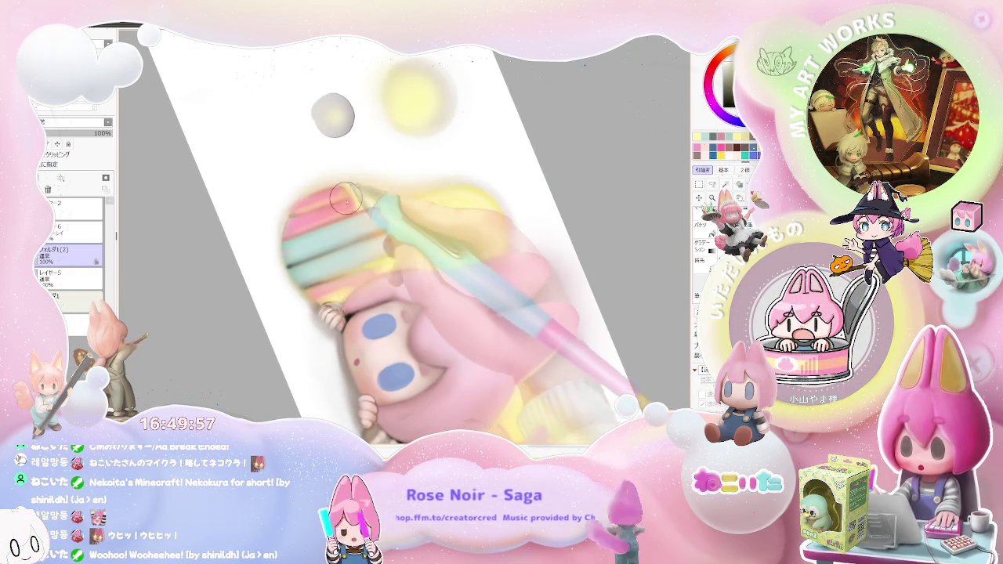
pyautogui.scroll(-2, 359, 214)
pyautogui.scroll(-2, 400, 226)
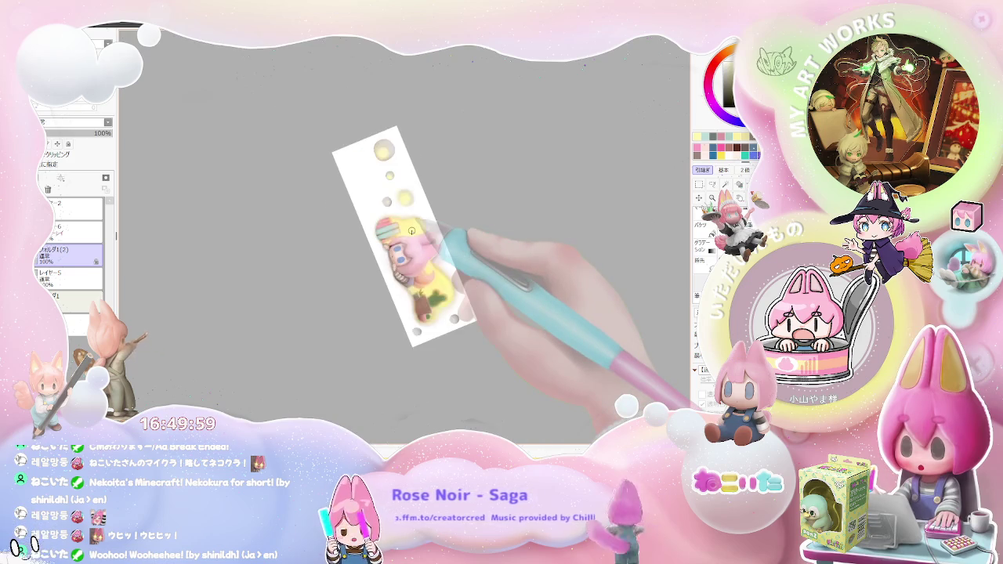
pyautogui.press('Home')
pyautogui.scroll(3, 392, 227)
pyautogui.scroll(3, 360, 225)
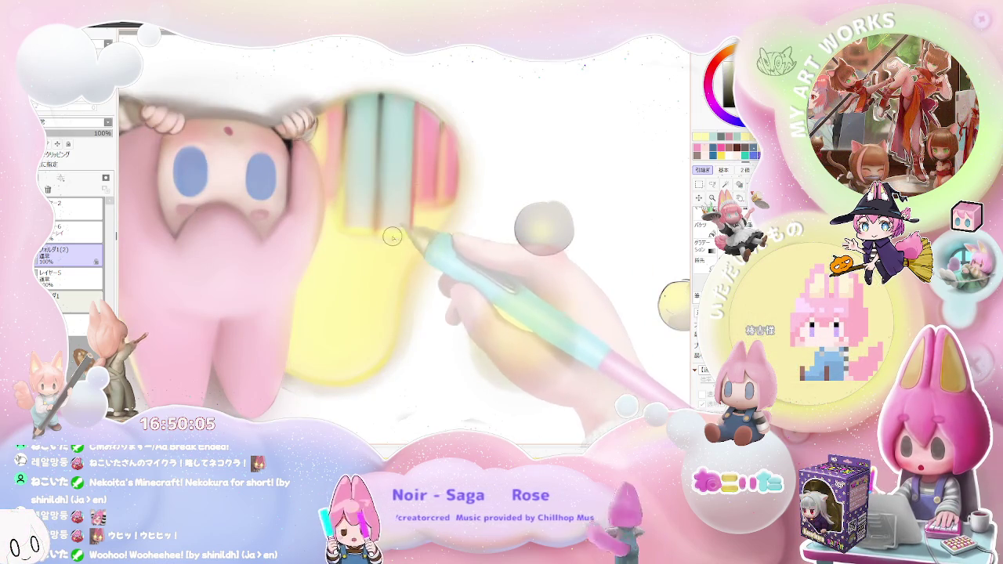
pyautogui.scroll(-2, 397, 236)
pyautogui.scroll(-2, 408, 232)
pyautogui.scroll(1, 397, 235)
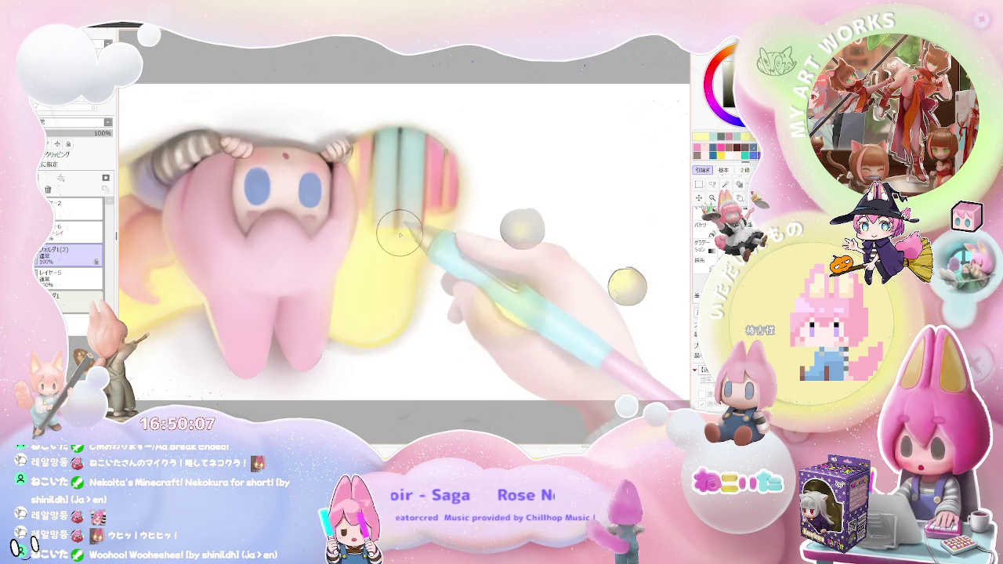
pyautogui.scroll(-3, 426, 234)
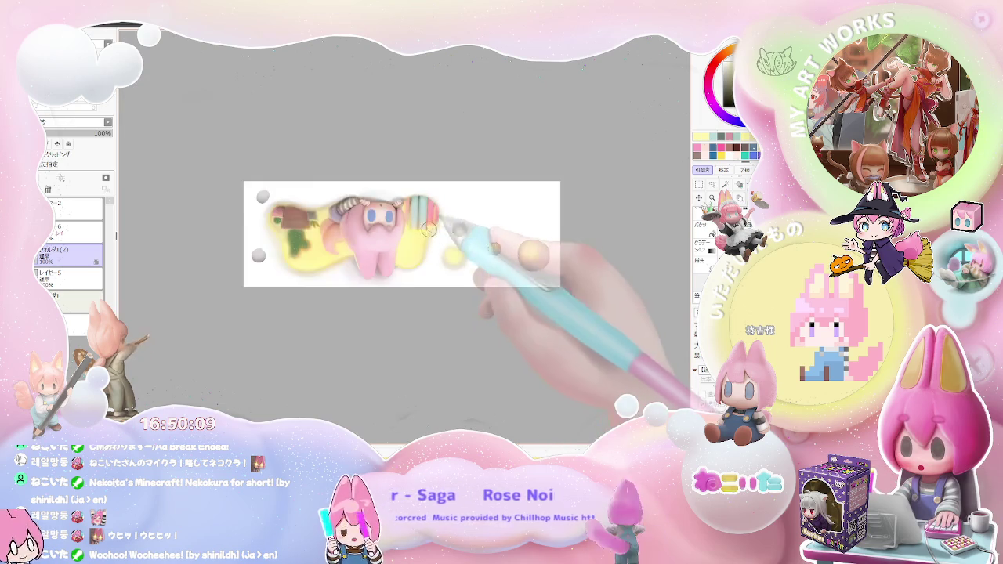
pyautogui.moveTo(427, 235); pyautogui.dragTo(445, 246)
pyautogui.scroll(3, 445, 247)
pyautogui.scroll(2, 445, 246)
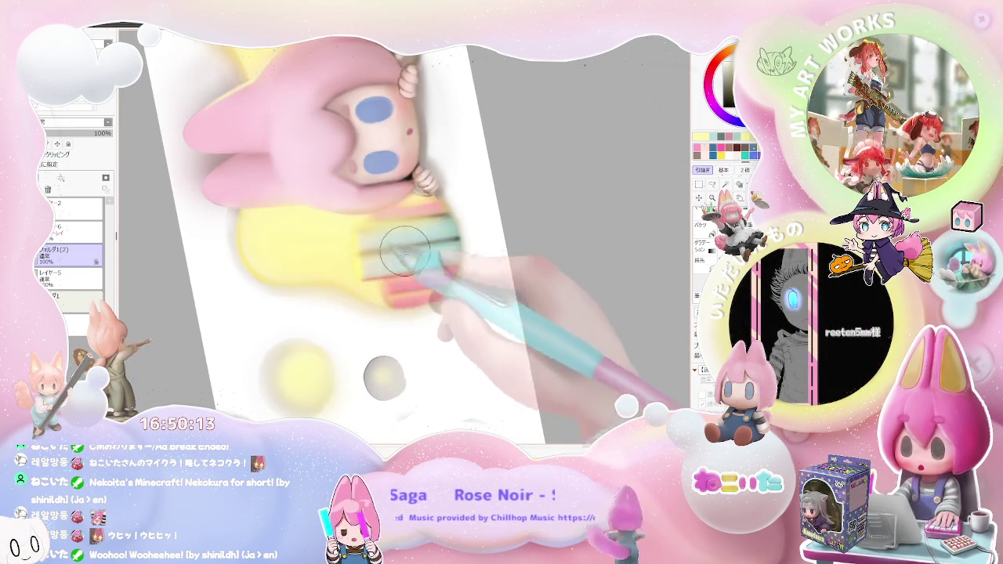
pyautogui.scroll(-1, 439, 251)
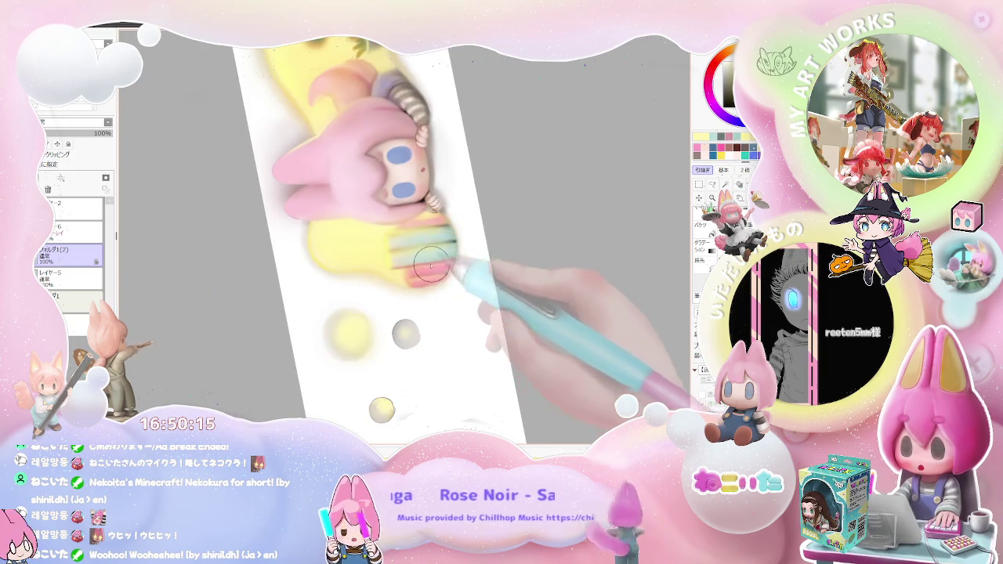
pyautogui.scroll(1, 433, 267)
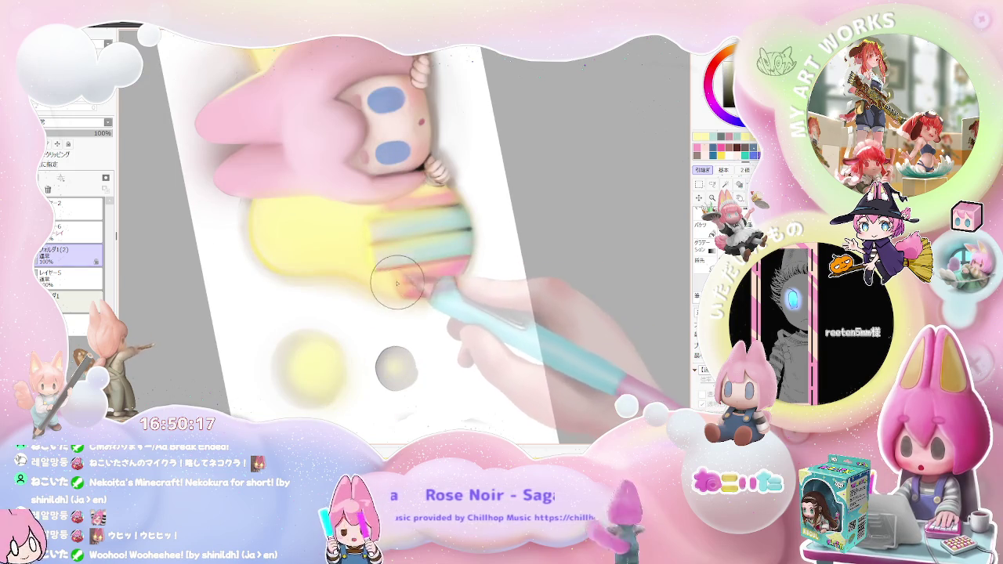
pyautogui.scroll(-1, 400, 286)
pyautogui.scroll(-1, 428, 284)
pyautogui.scroll(-1, 450, 284)
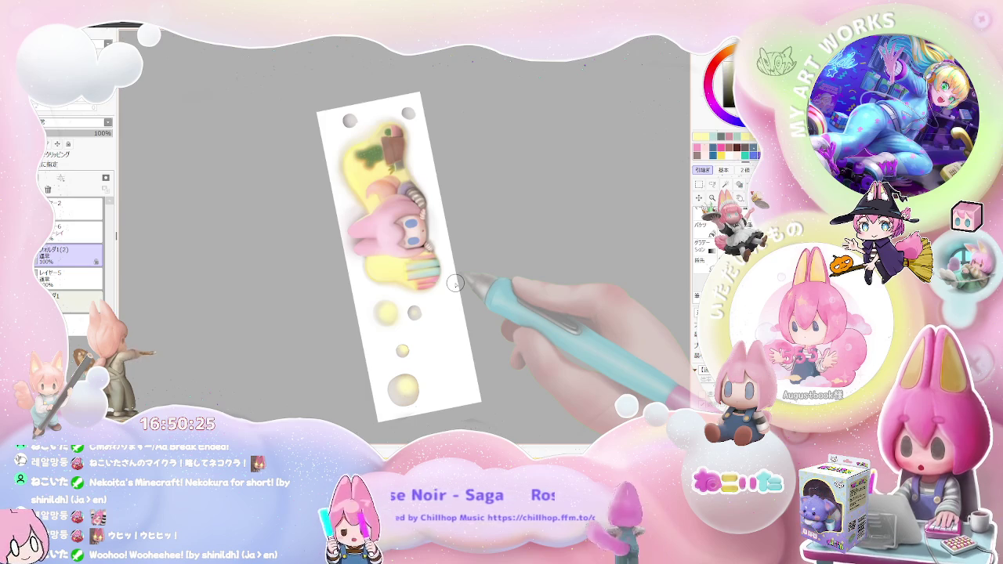
pyautogui.scroll(2, 399, 186)
pyautogui.scroll(2, 394, 181)
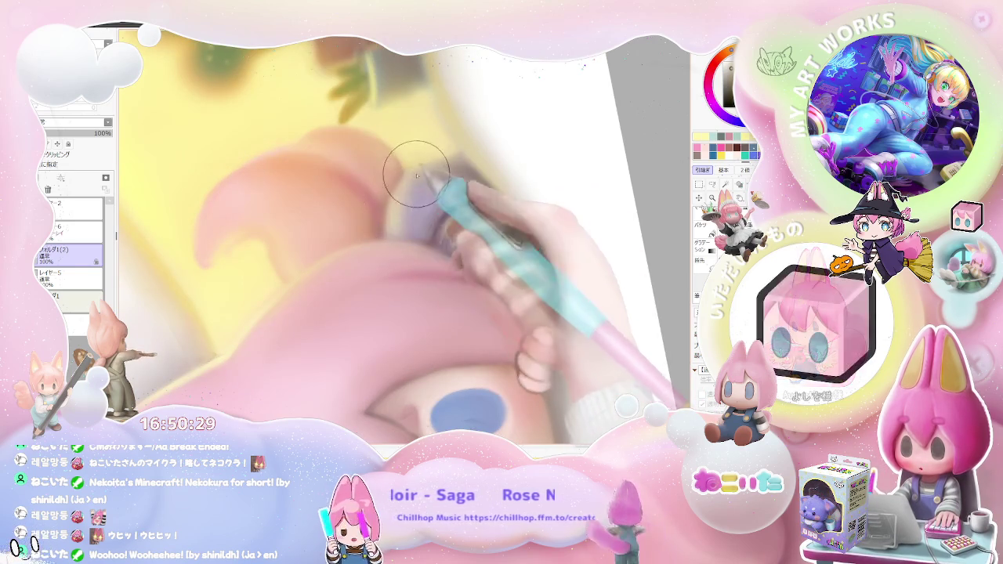
pyautogui.scroll(-2, 413, 227)
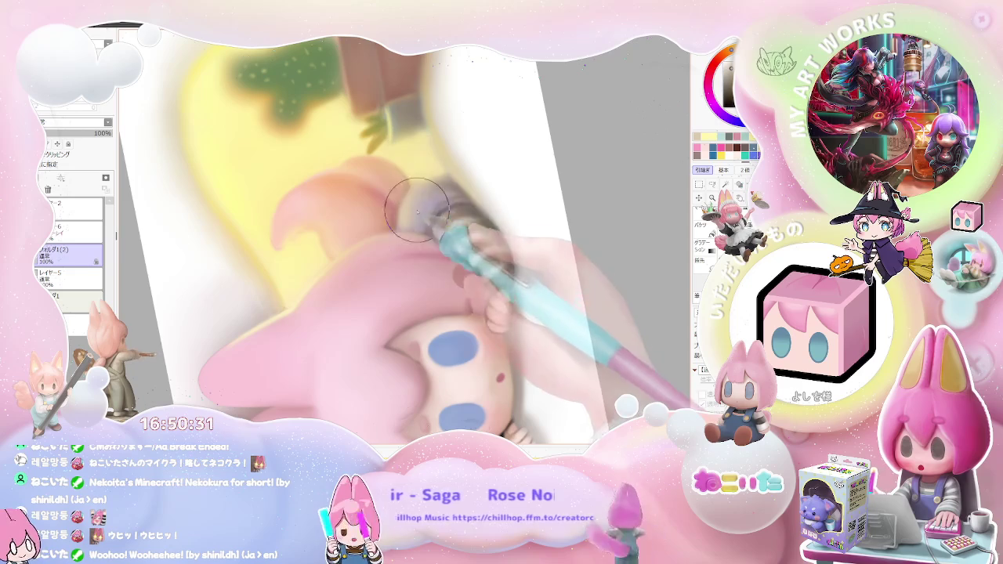
pyautogui.scroll(-3, 451, 211)
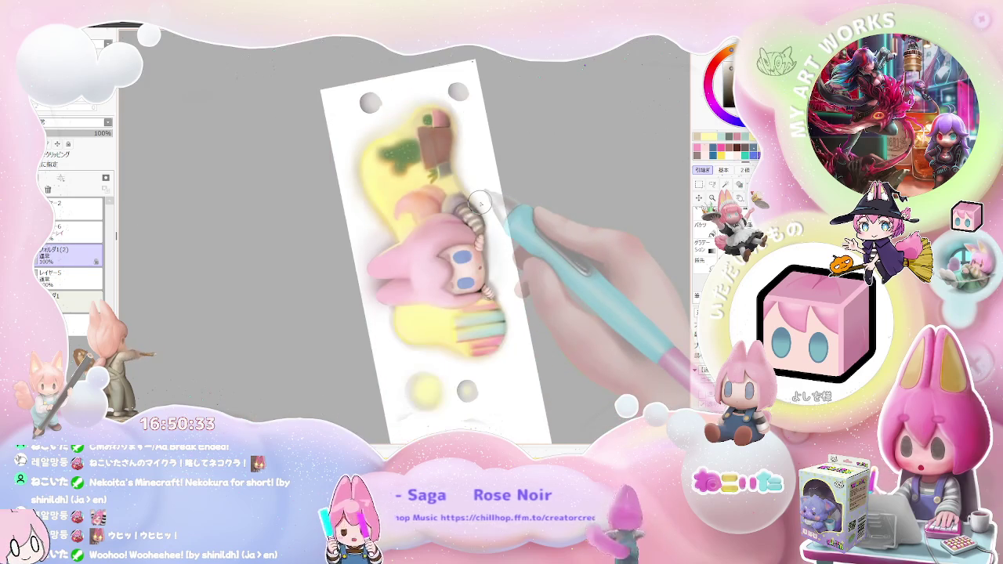
pyautogui.press('Delete')
pyautogui.press('Delete')
pyautogui.press('Delete')
pyautogui.press('Delete')
pyautogui.press('Delete')
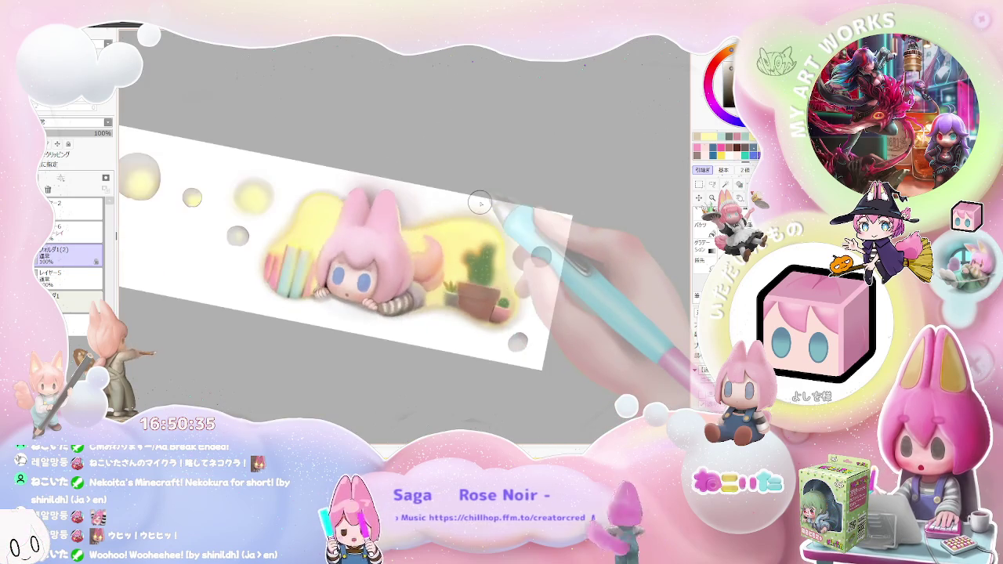
# Step: Tilt the banner the other way, then select layer レイヤー6 with a smaller brush
pyautogui.press('End')
pyautogui.press('End')
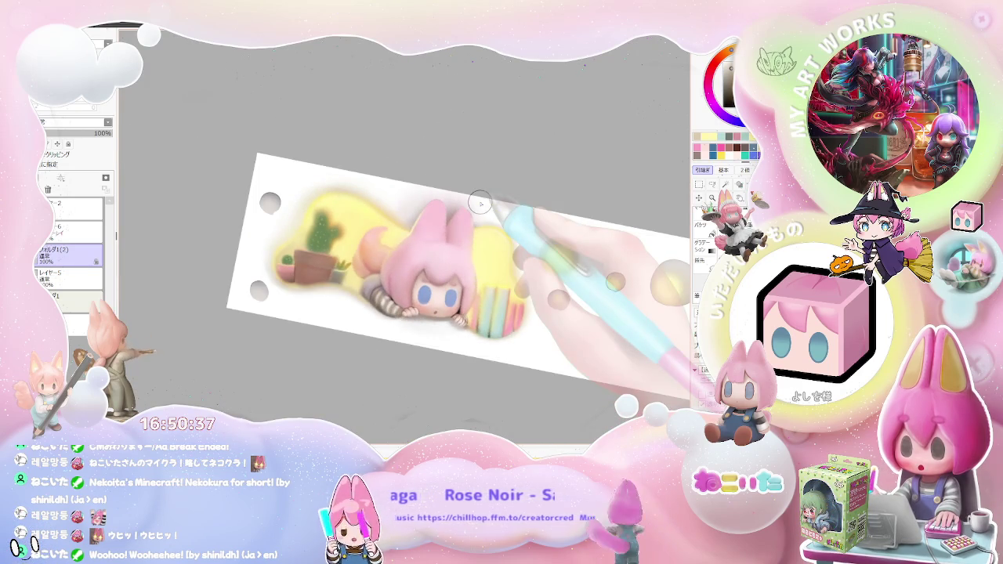
pyautogui.scroll(3, 480, 204)
pyautogui.scroll(-2, 321, 312)
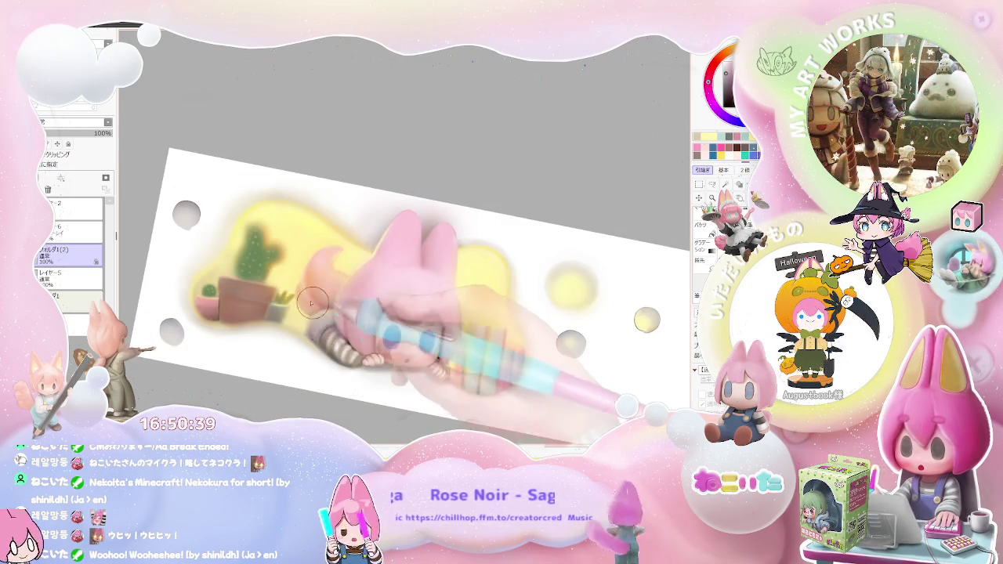
pyautogui.click(71, 232)
pyautogui.press('[')
pyautogui.press('[')
pyautogui.press('[')
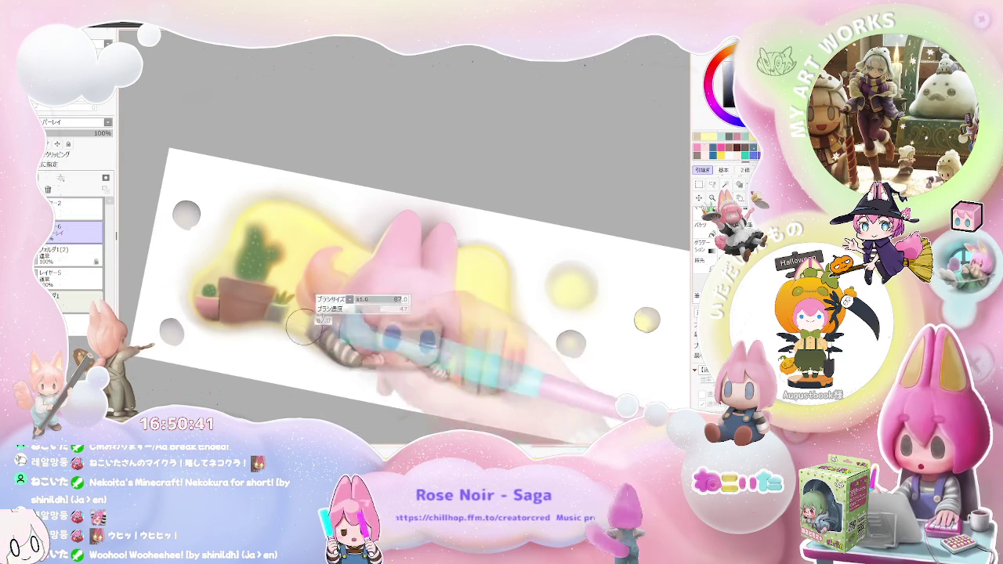
# Step: Zoom around the striped sleeve, then reselect the フォルダ1(2) layer folder
pyautogui.scroll(2, 291, 335)
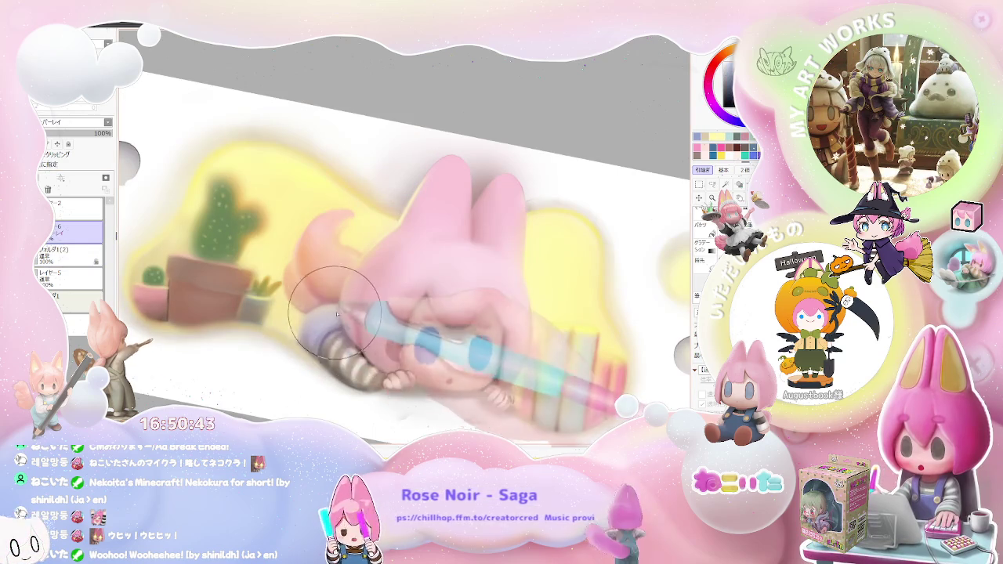
pyautogui.scroll(-1, 333, 316)
pyautogui.scroll(2, 336, 336)
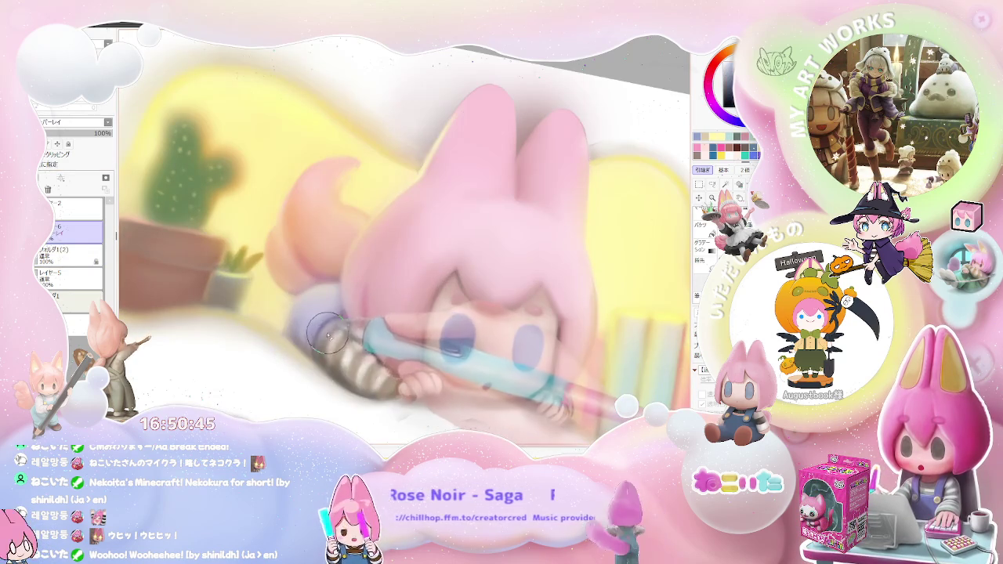
pyautogui.scroll(-3, 363, 367)
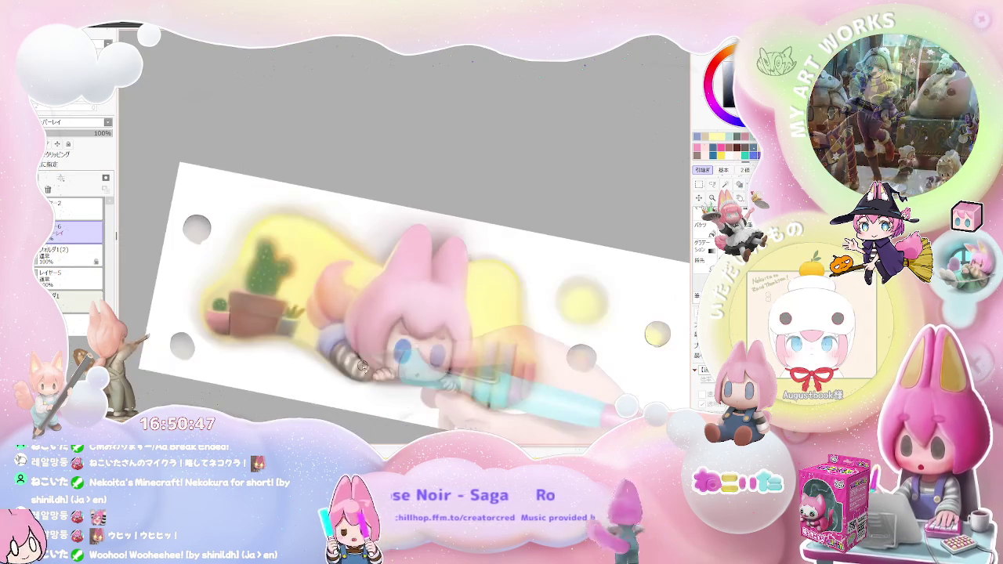
pyautogui.scroll(-1, 362, 367)
pyautogui.scroll(-2, 362, 367)
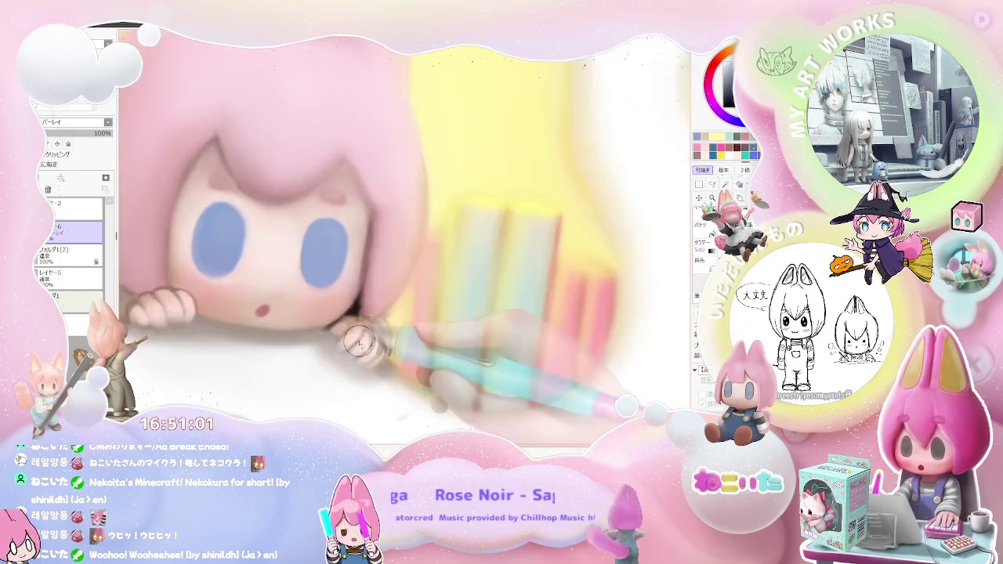
pyautogui.click(70, 251)
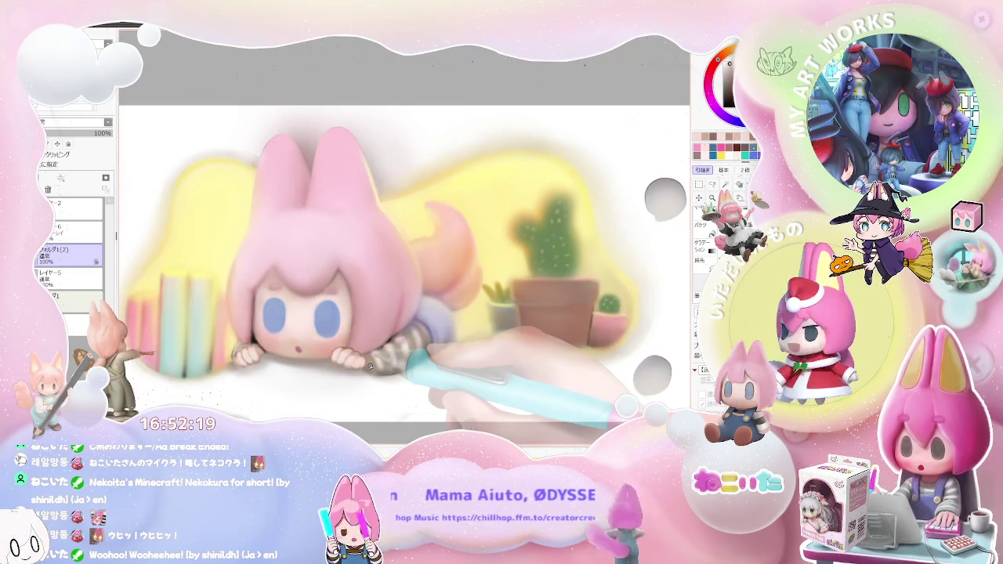
# Step: Tilt the canvas to a comfortable painting angle for working in フォルダ1(2)
pyautogui.press('End')
pyautogui.press('End')
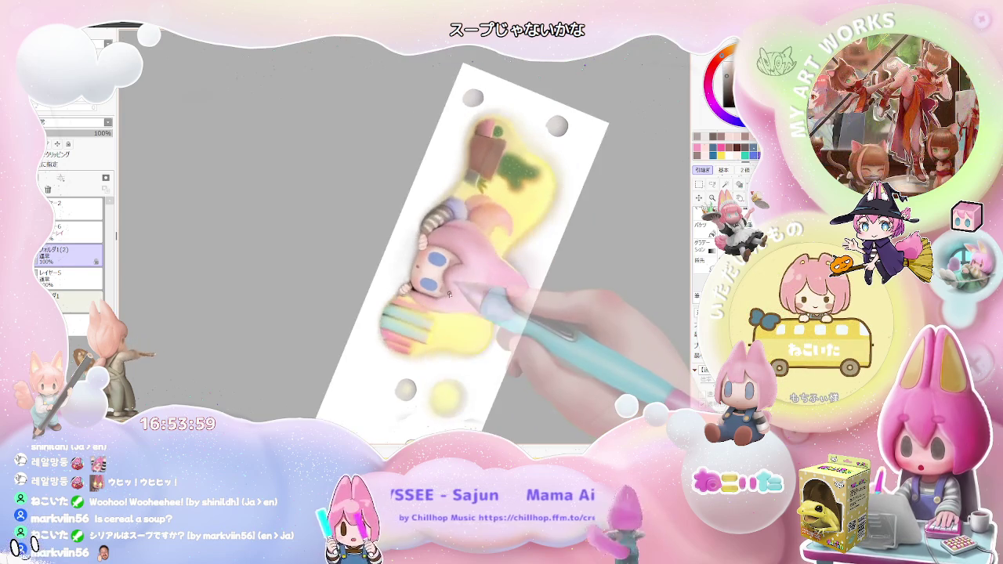
# Step: Set the brush size to 15.0 and turn the artwork sideways toward the face
pyautogui.moveTo(449, 296); pyautogui.dragTo(374, 250)
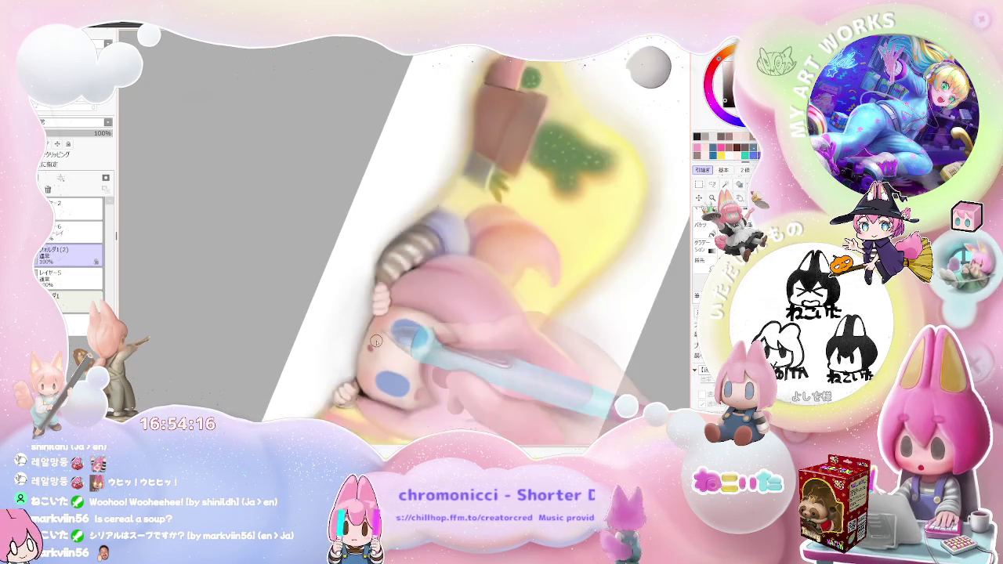
pyautogui.scroll(-3, 481, 345)
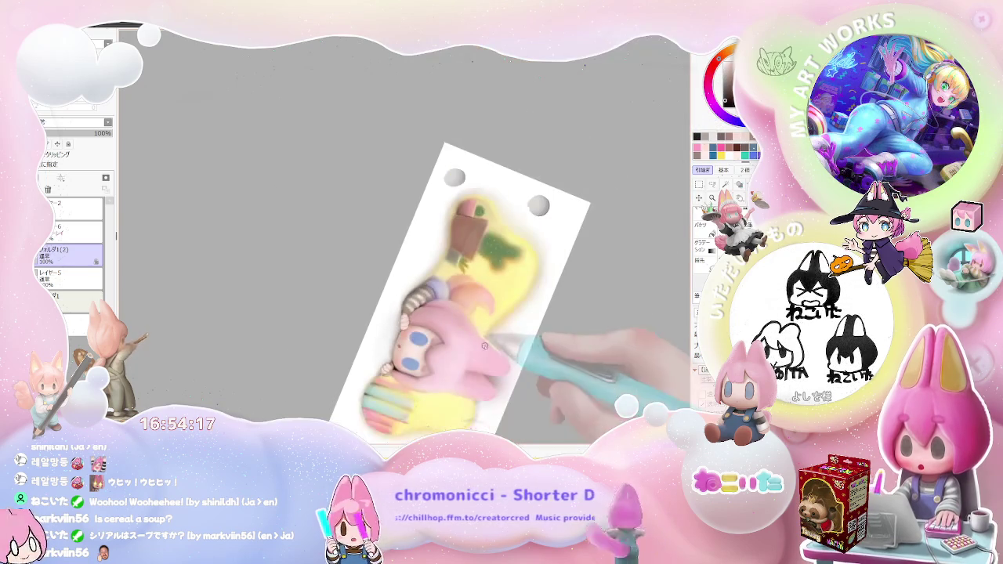
pyautogui.press('End')
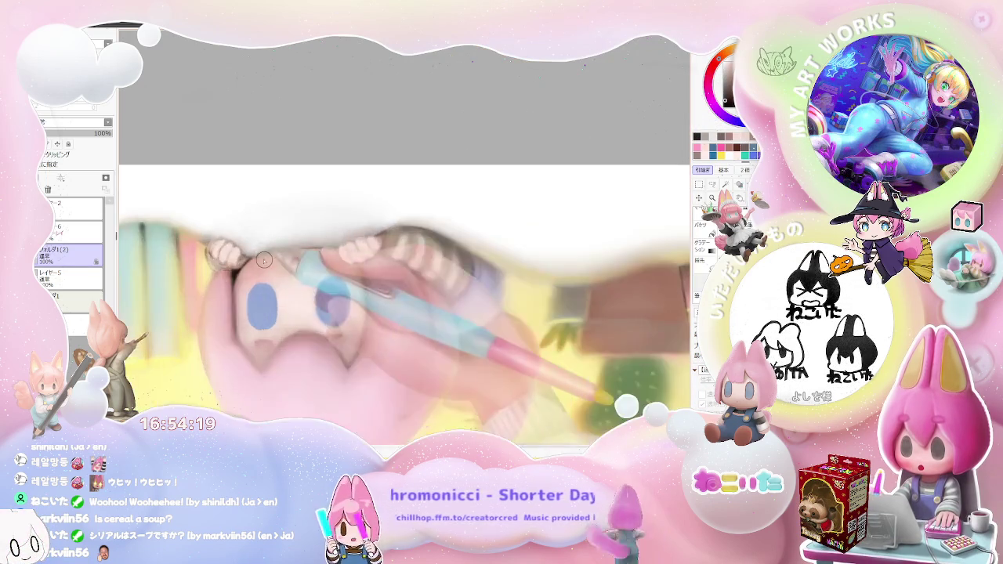
pyautogui.scroll(5, 248, 261)
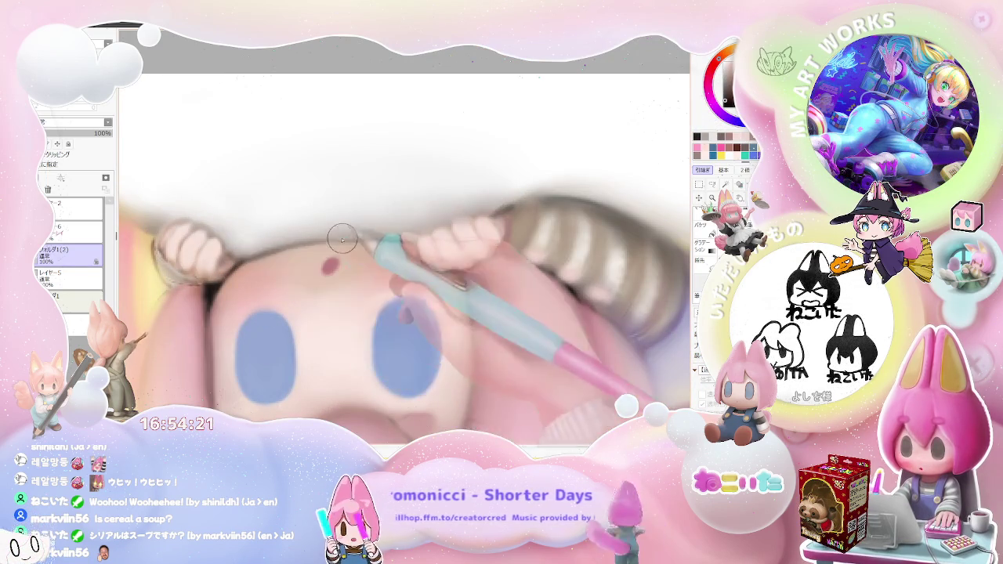
pyautogui.scroll(-2, 385, 239)
pyautogui.scroll(-3, 385, 238)
pyautogui.scroll(-1, 443, 248)
pyautogui.scroll(-1, 443, 248)
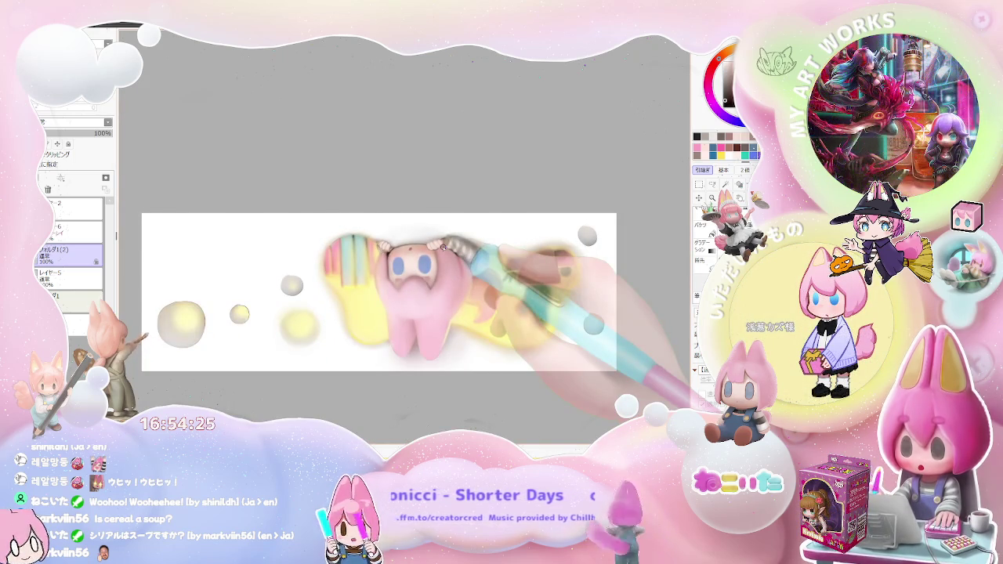
# Step: Tilt the artwork back counterclockwise and zoom in on the sleeve and hand
pyautogui.press('Delete')
pyautogui.press('Delete')
pyautogui.scroll(1, 444, 248)
pyautogui.scroll(2, 444, 248)
pyautogui.scroll(1, 407, 235)
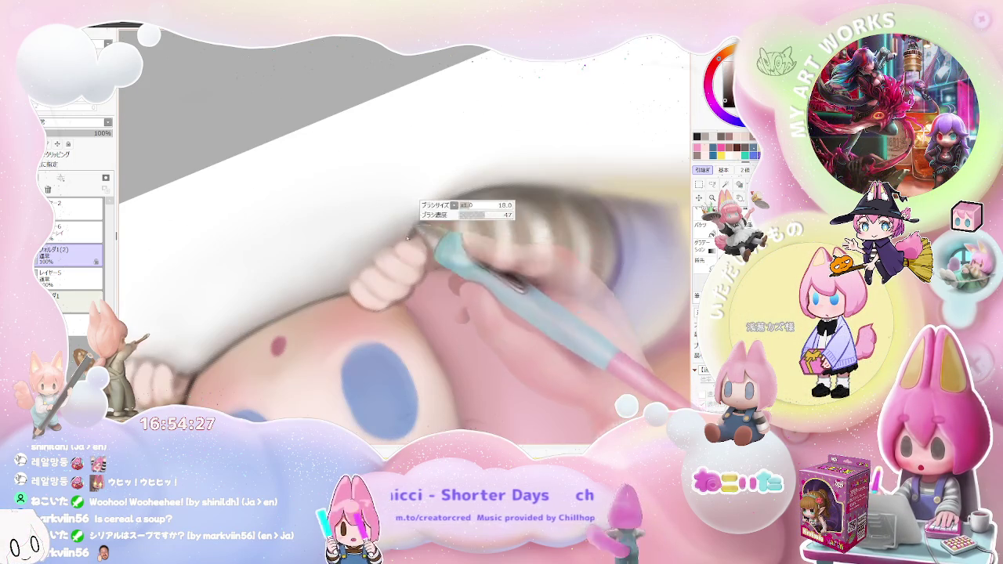
pyautogui.scroll(-1, 434, 207)
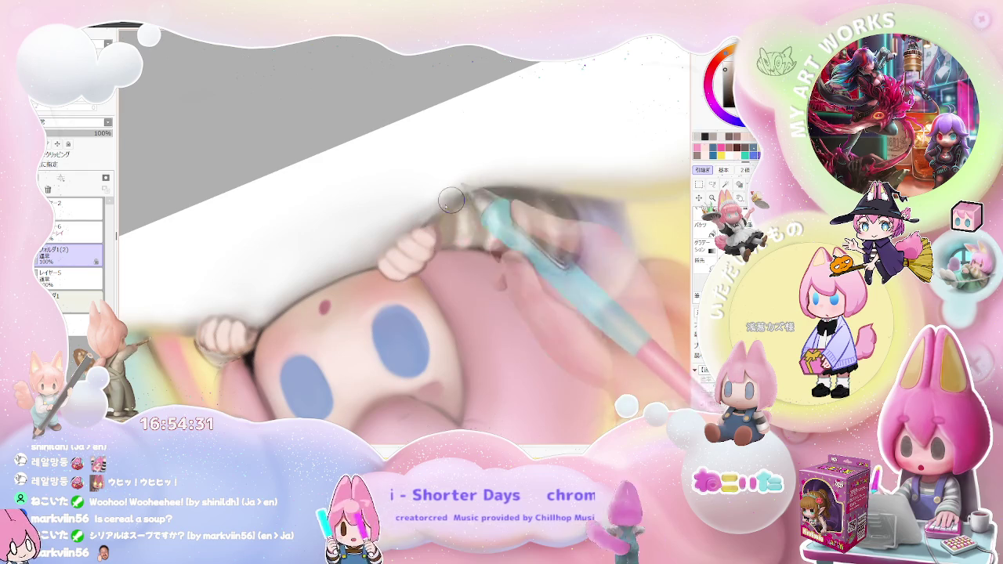
pyautogui.scroll(-1, 451, 202)
pyautogui.scroll(-1, 469, 191)
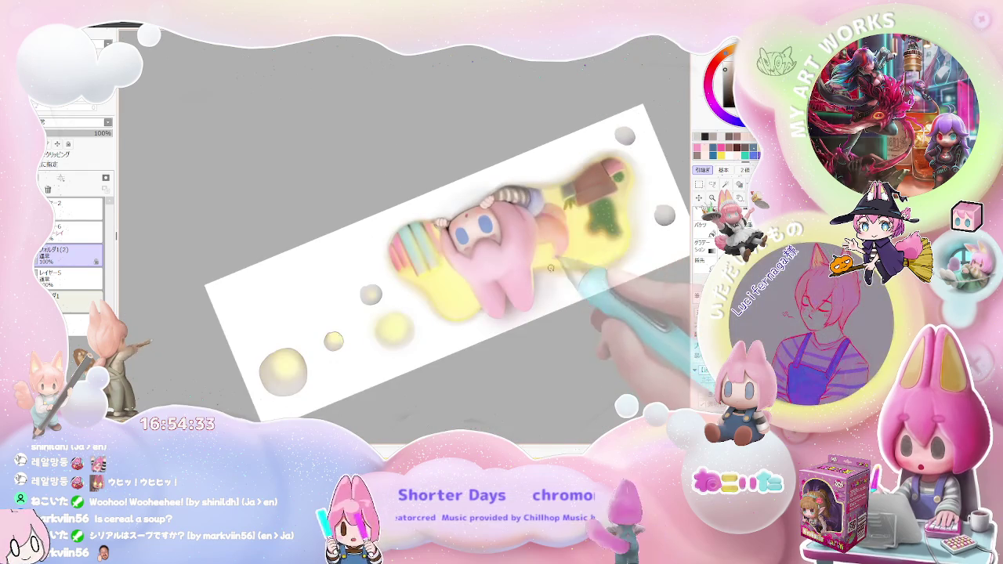
pyautogui.scroll(1, 460, 321)
pyautogui.scroll(1, 391, 283)
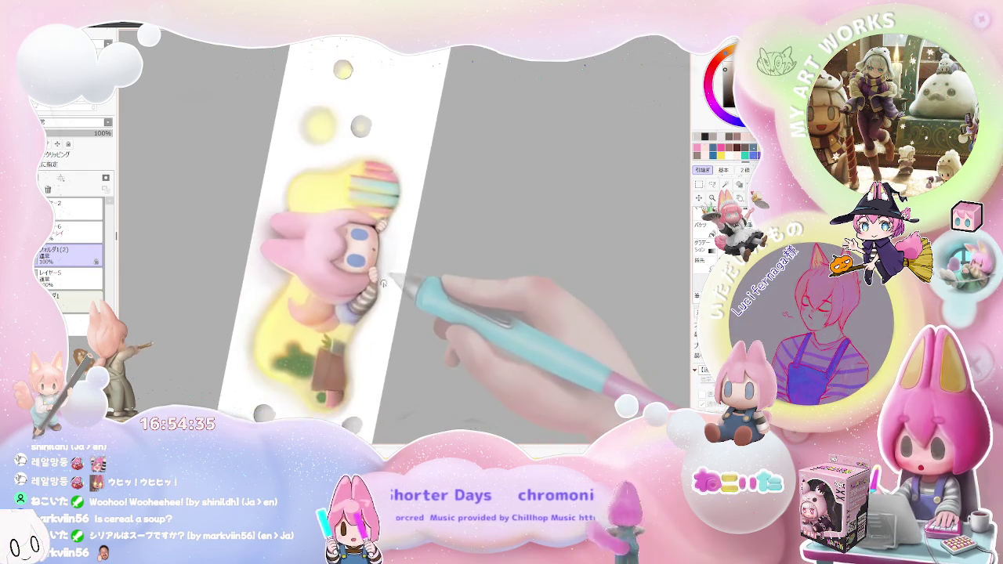
pyautogui.scroll(1, 381, 271)
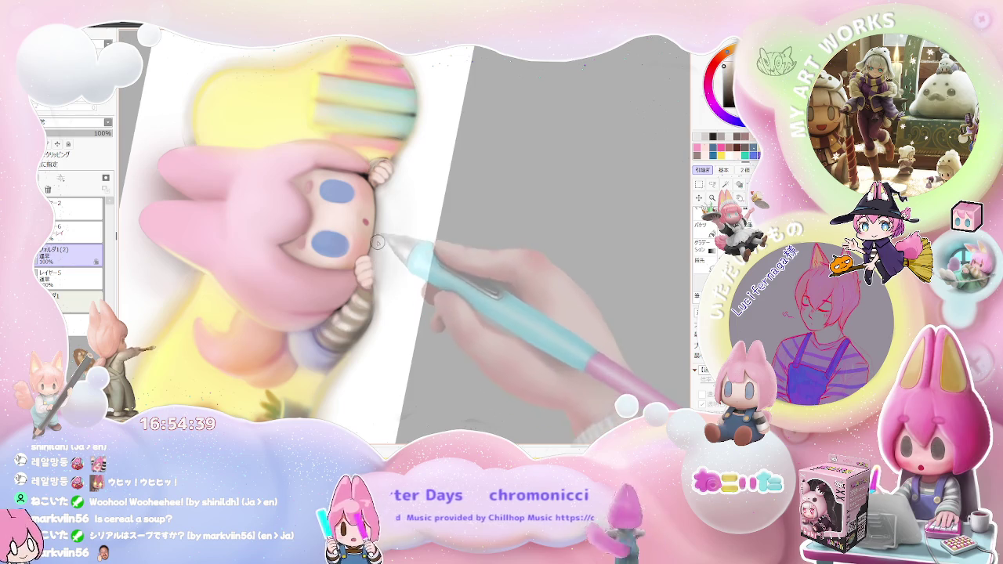
pyautogui.scroll(1, 370, 248)
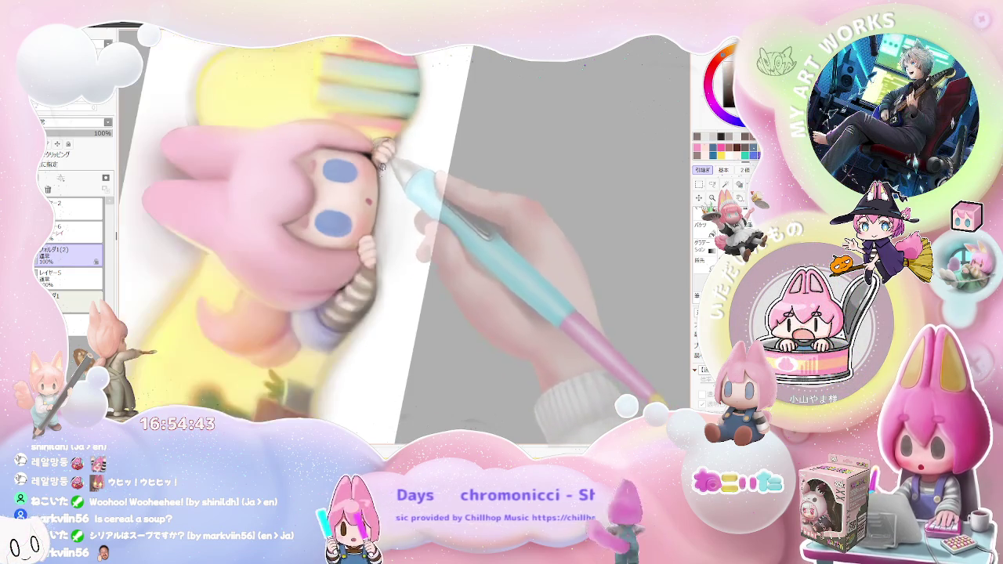
pyautogui.scroll(-2, 392, 208)
pyautogui.scroll(-2, 403, 274)
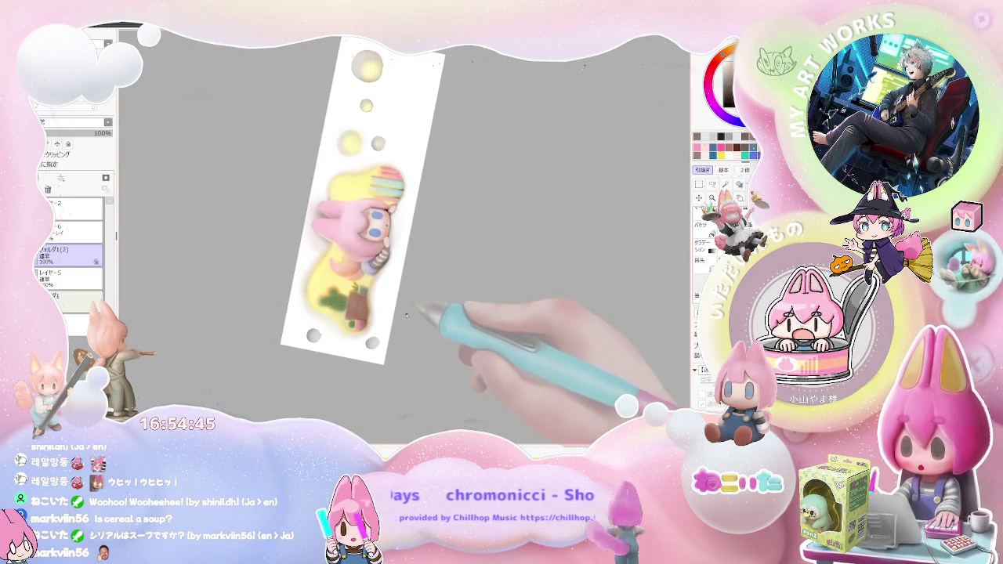
pyautogui.scroll(2, 404, 290)
pyautogui.scroll(2, 392, 227)
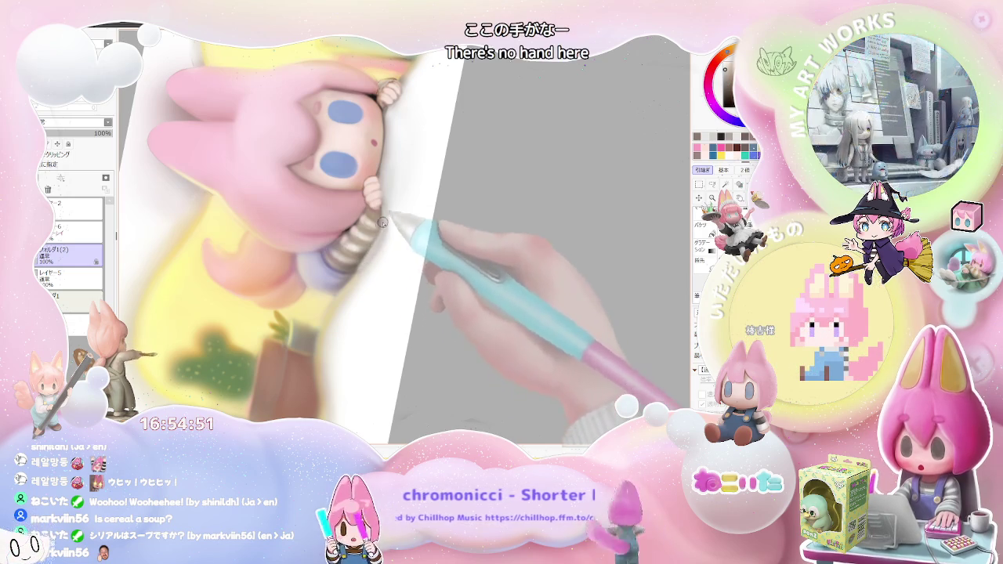
pyautogui.scroll(-1, 378, 228)
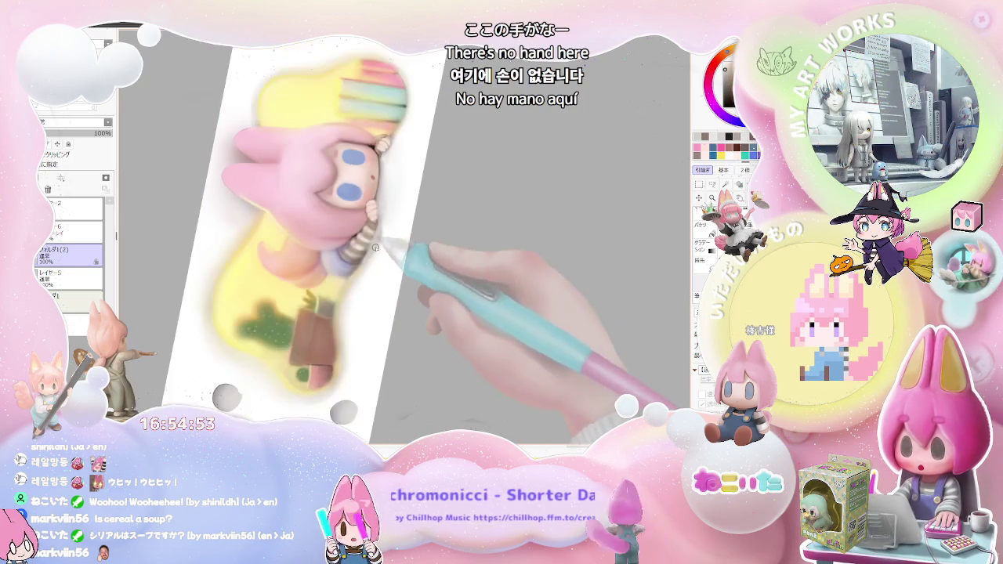
pyautogui.scroll(-1, 382, 236)
pyautogui.scroll(-1, 386, 245)
pyautogui.scroll(1, 375, 238)
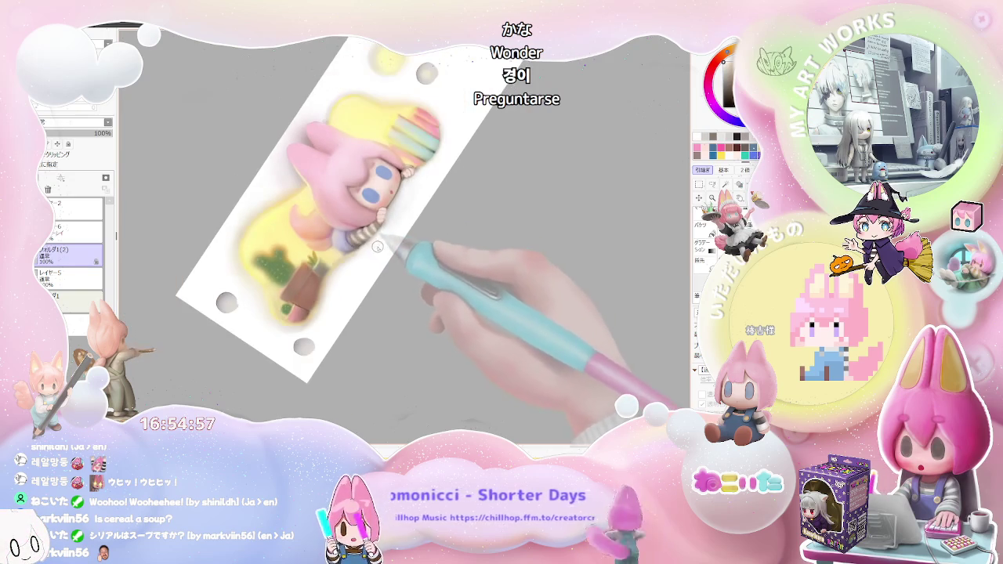
# Step: Angle the view along the sleeve, then reset the canvas rotation upright
pyautogui.moveTo(384, 225); pyautogui.dragTo(392, 248)
pyautogui.scroll(1, 391, 248)
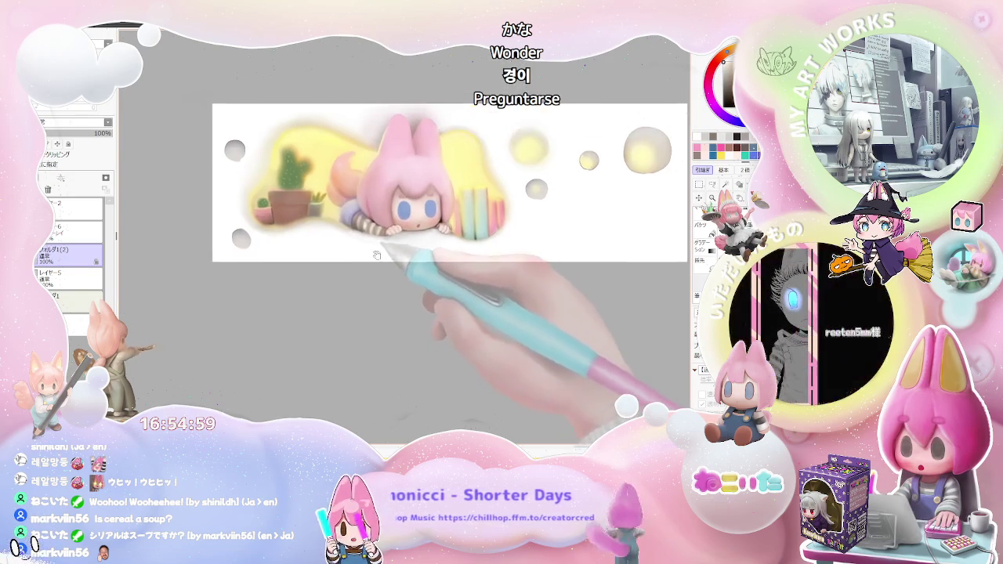
pyautogui.scroll(1, 380, 227)
pyautogui.scroll(2, 368, 209)
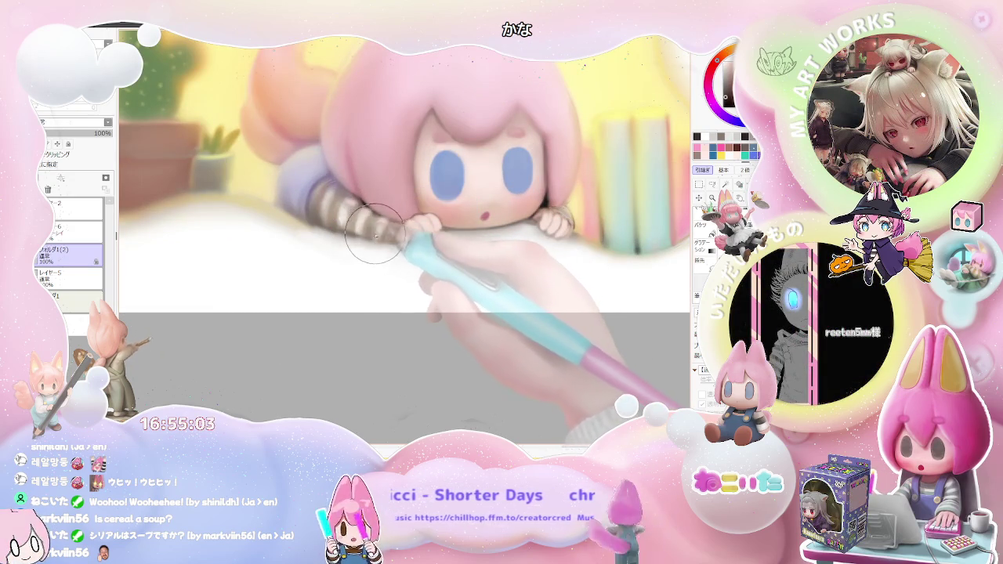
pyautogui.scroll(-3, 403, 240)
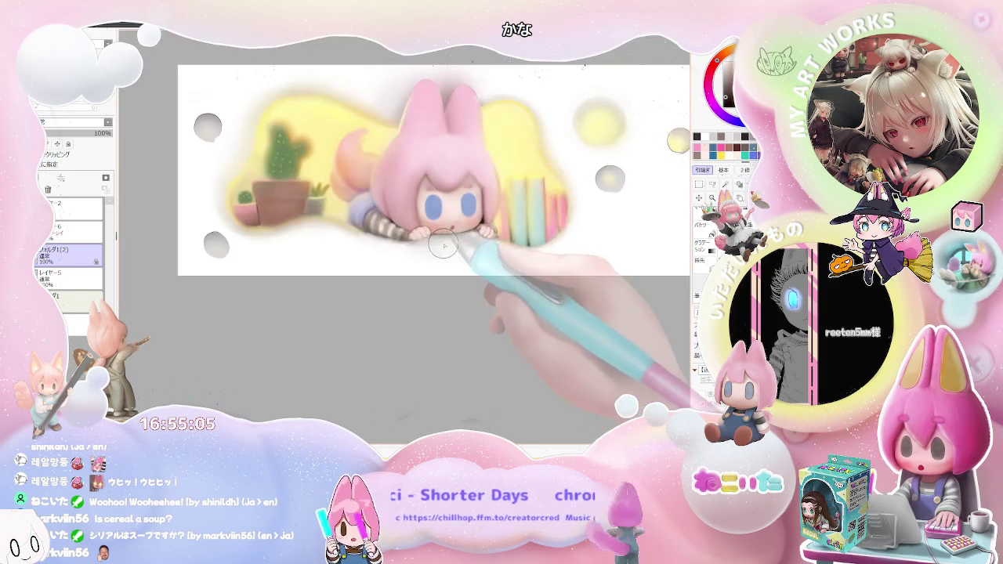
pyautogui.moveTo(460, 249); pyautogui.dragTo(424, 235)
pyautogui.scroll(2, 423, 236)
pyautogui.scroll(1, 392, 224)
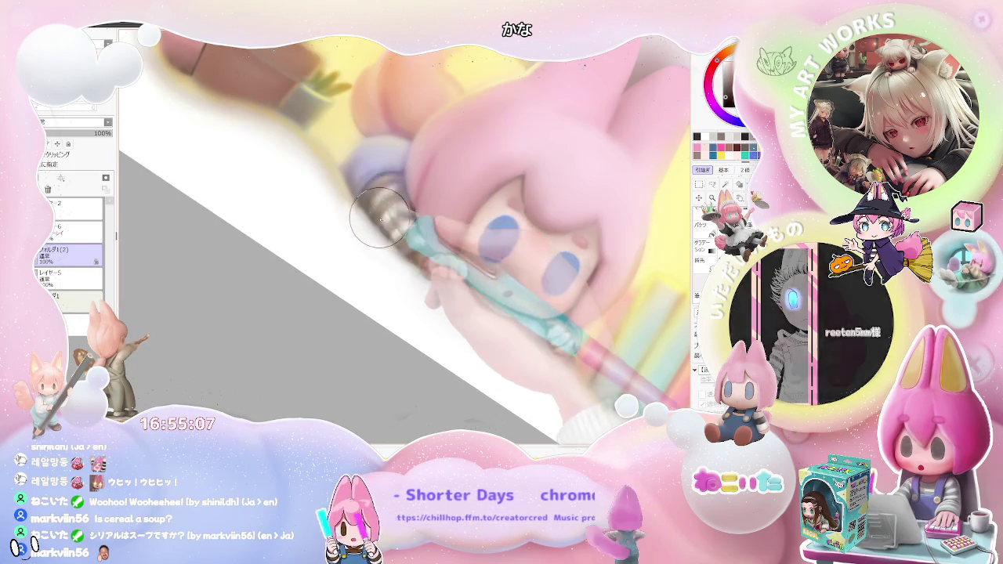
pyautogui.scroll(-2, 407, 235)
pyautogui.scroll(-1, 463, 263)
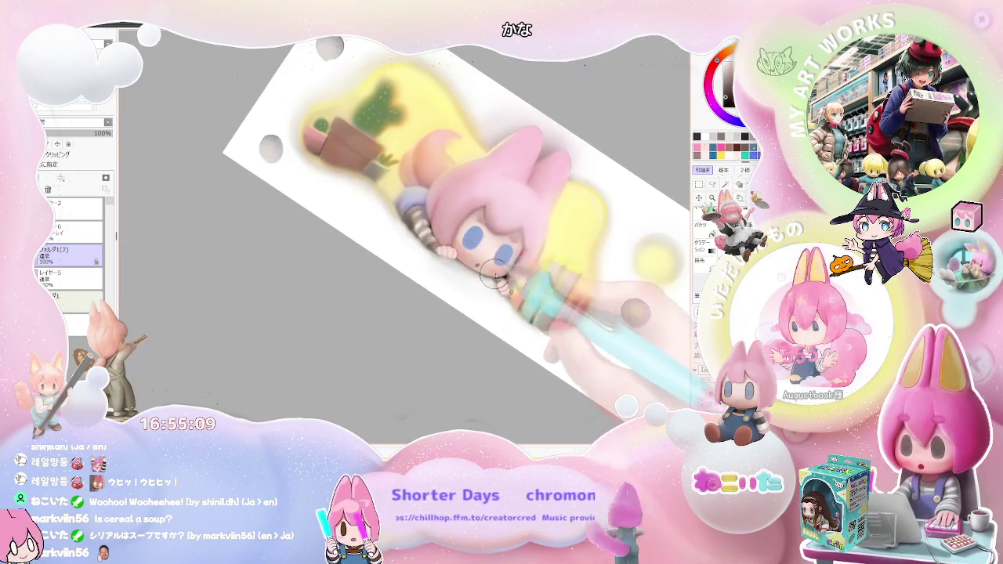
pyautogui.press('Home')
pyautogui.scroll(2, 462, 251)
pyautogui.scroll(1, 404, 203)
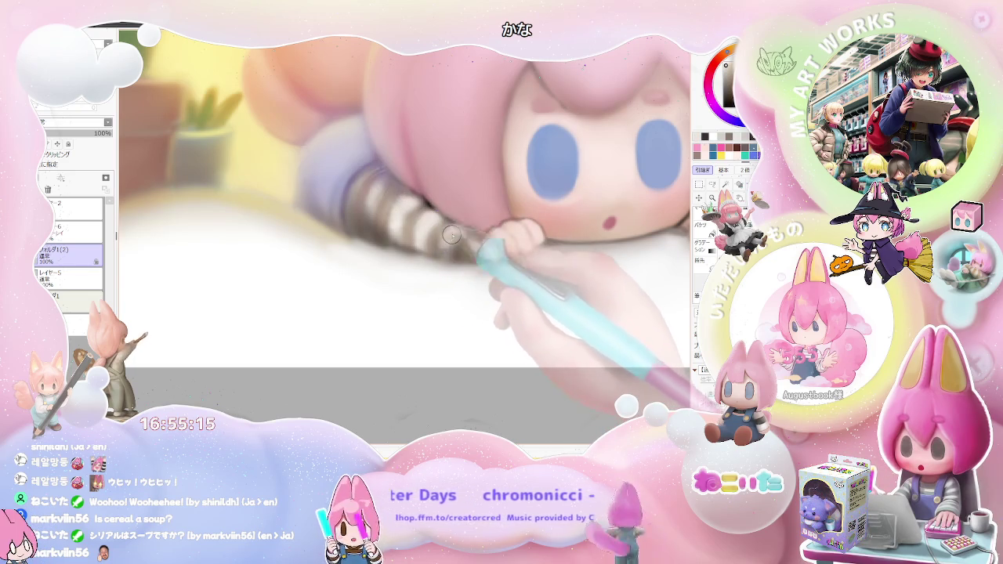
pyautogui.scroll(-1, 455, 241)
pyautogui.scroll(-1, 463, 236)
pyautogui.scroll(-2, 475, 234)
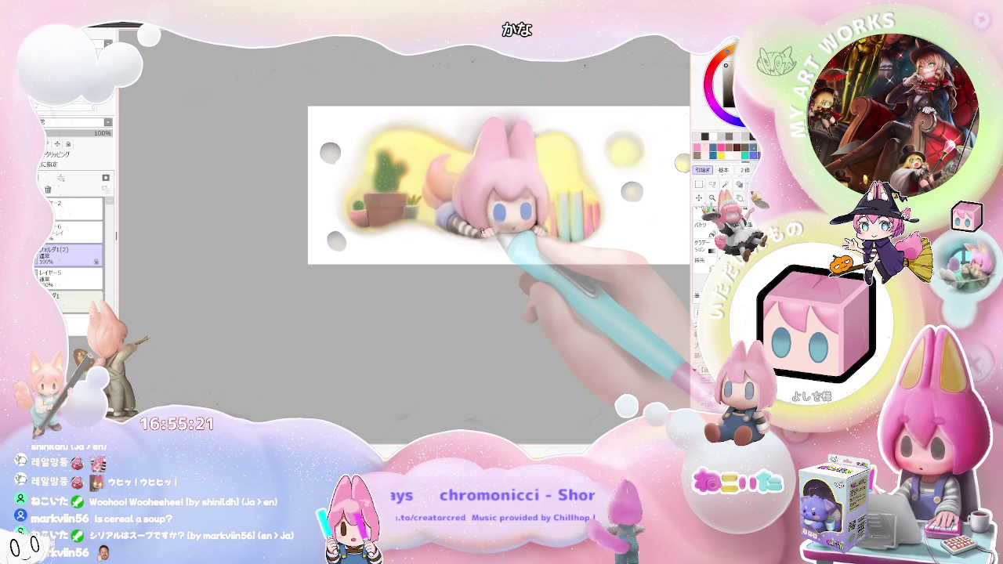
pyautogui.scroll(1, 484, 232)
pyautogui.scroll(1, 455, 231)
pyautogui.scroll(1, 415, 230)
pyautogui.scroll(1, 384, 228)
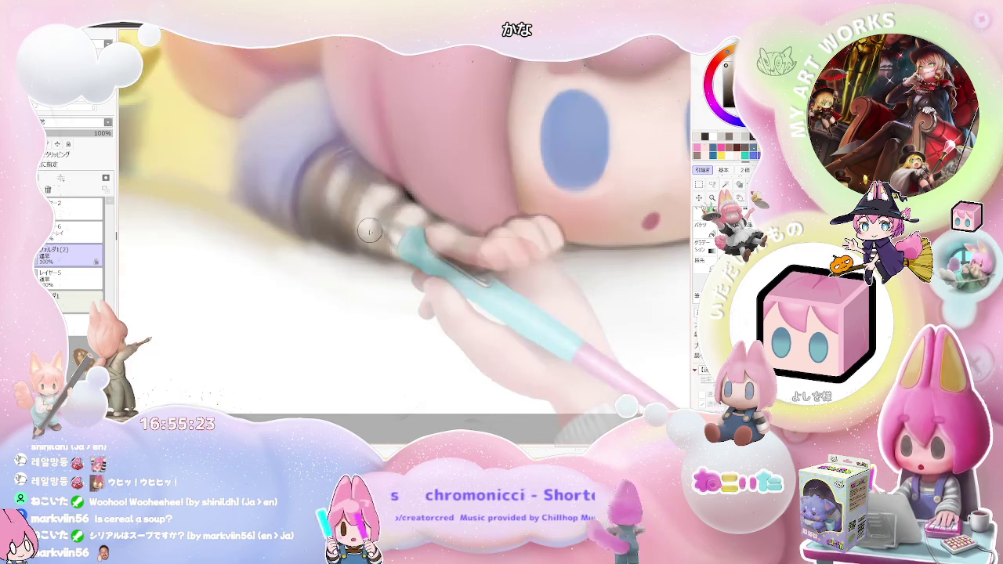
# Step: Paint over the striped sleeve near the hand and reduce the brush size for detail
pyautogui.moveTo(371, 228); pyautogui.dragTo(392, 246)
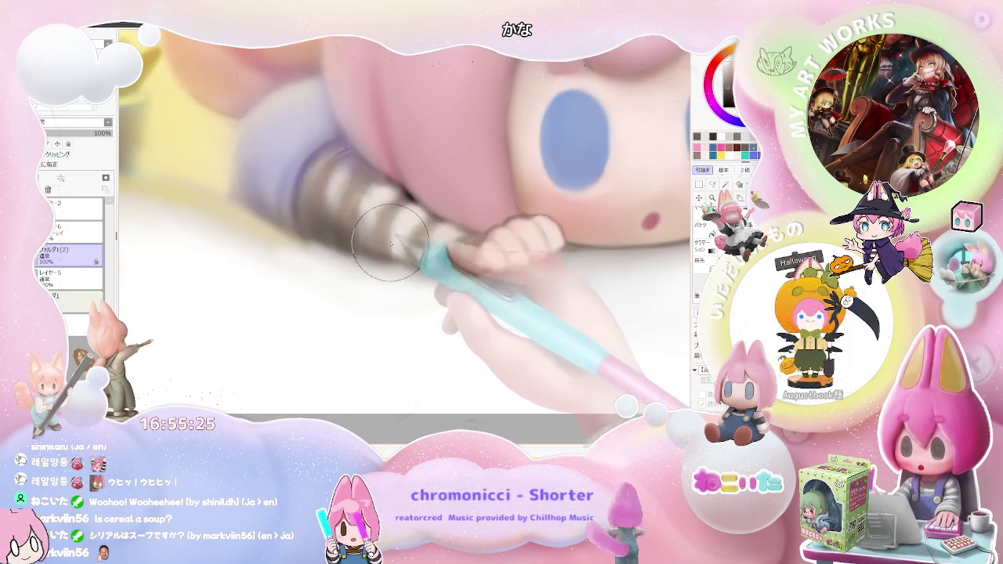
pyautogui.scroll(-1, 408, 231)
pyautogui.scroll(-2, 432, 209)
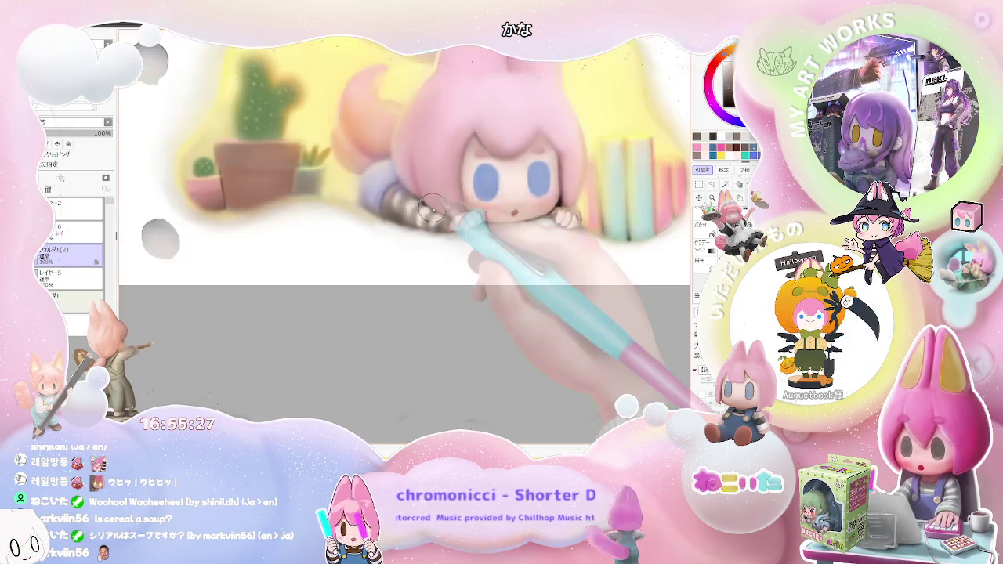
pyautogui.scroll(-1, 432, 208)
pyautogui.scroll(-1, 432, 209)
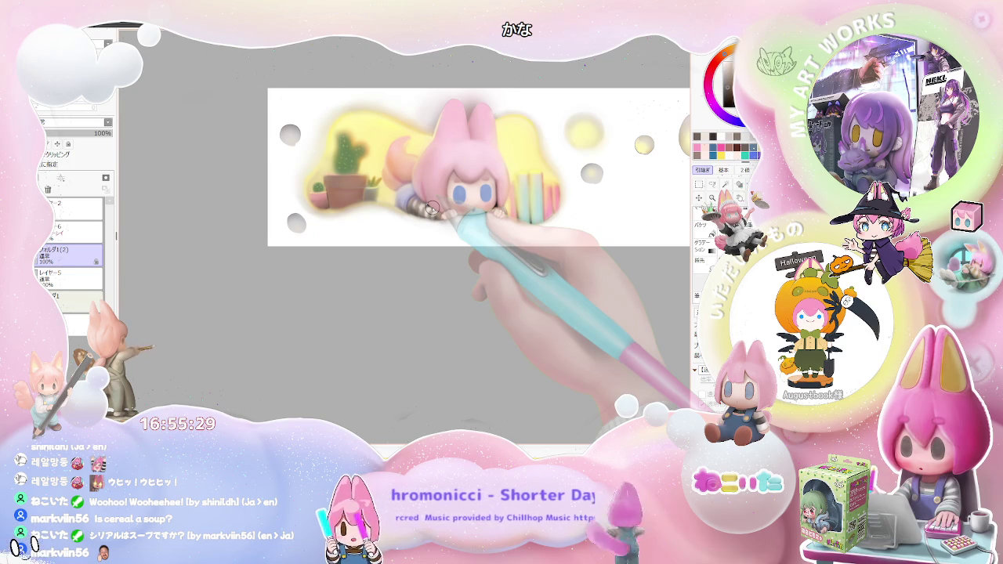
pyautogui.scroll(3, 433, 208)
pyautogui.scroll(1, 392, 227)
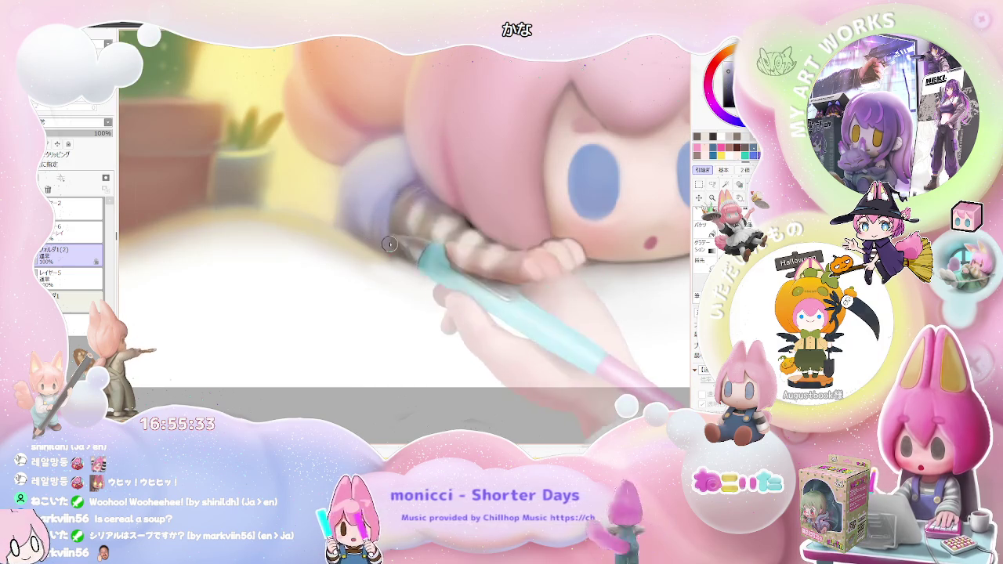
pyautogui.press('[')
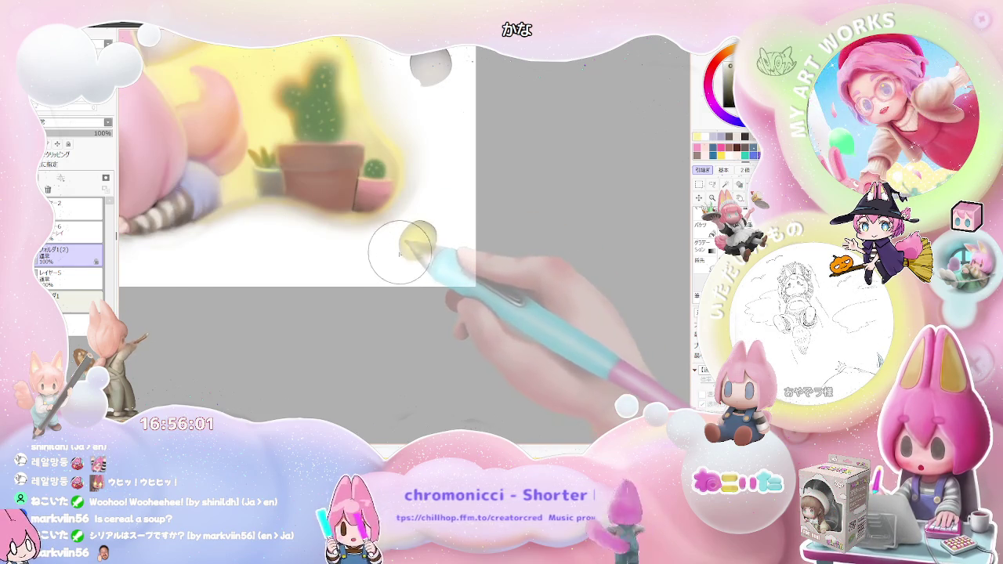
pyautogui.moveTo(419, 237); pyautogui.dragTo(403, 232)
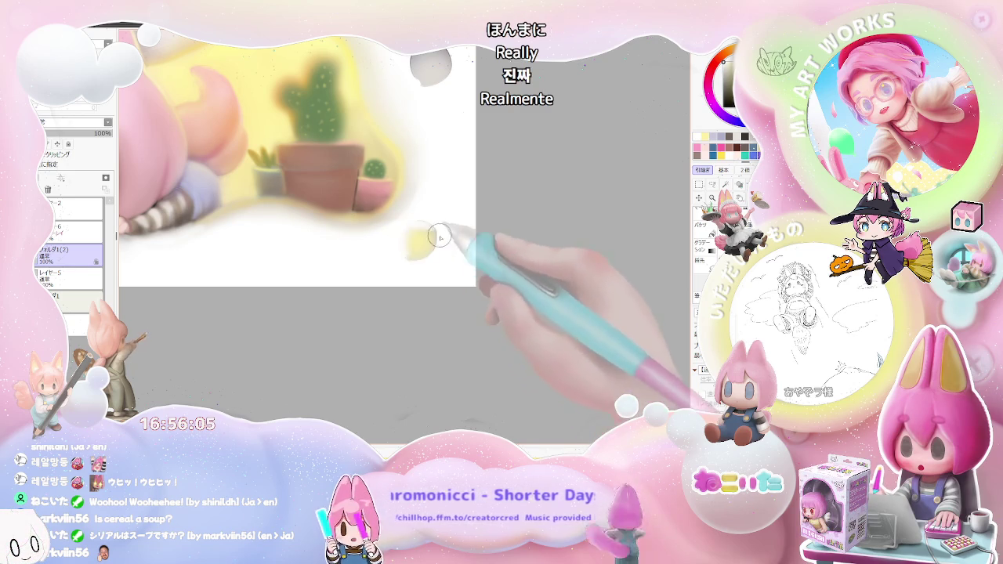
pyautogui.scroll(-3, 424, 231)
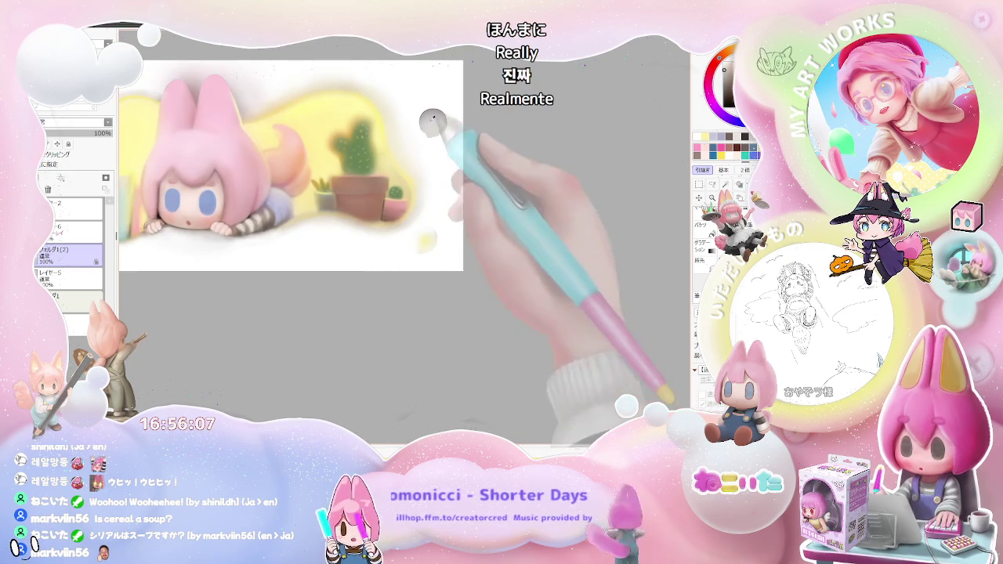
pyautogui.scroll(3, 411, 259)
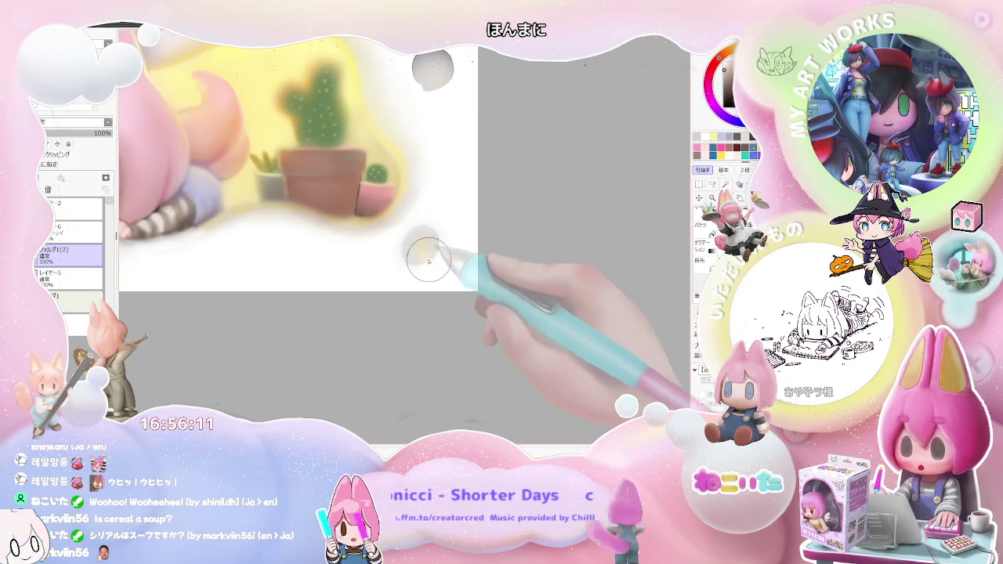
pyautogui.scroll(-3, 407, 261)
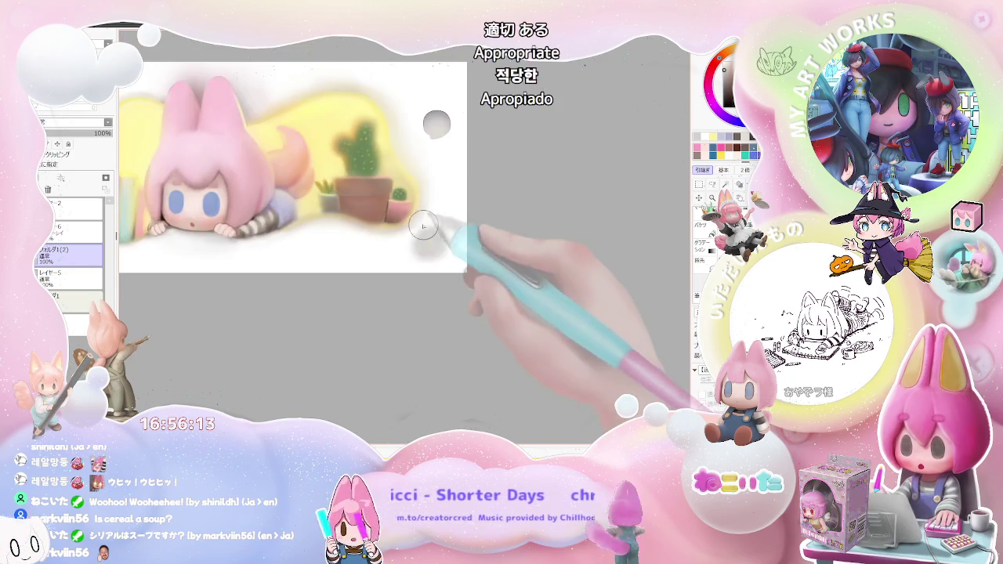
pyautogui.scroll(3, 426, 250)
pyautogui.press('[')
pyautogui.press('[')
pyautogui.press('[')
pyautogui.press(']')
pyautogui.press(']')
pyautogui.press(']')
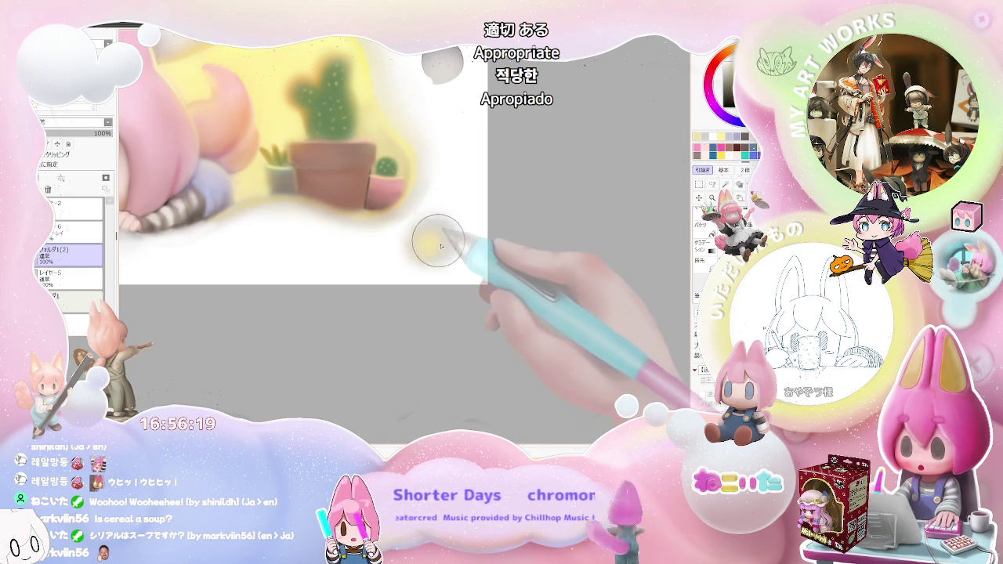
pyautogui.scroll(-1, 440, 244)
pyautogui.scroll(-1, 440, 245)
pyautogui.scroll(-1, 423, 228)
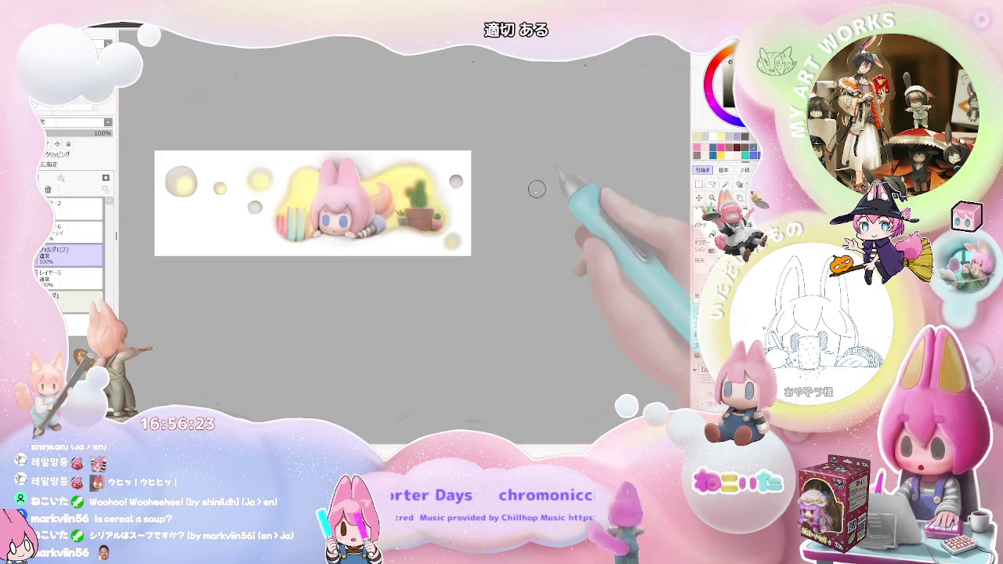
pyautogui.scroll(2, 459, 230)
pyautogui.scroll(2, 431, 235)
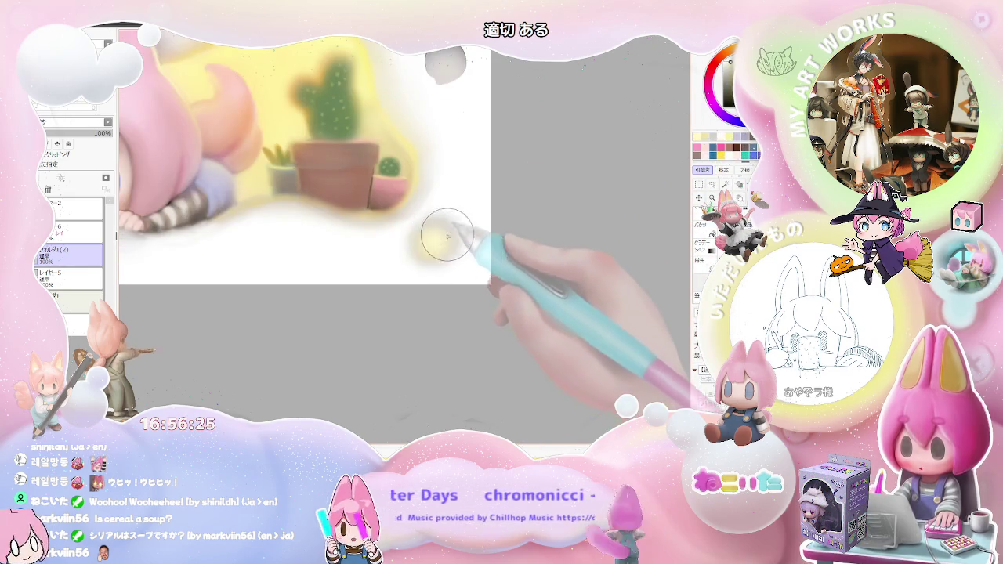
pyautogui.scroll(-2, 449, 235)
pyautogui.scroll(-1, 478, 228)
pyautogui.scroll(-1, 407, 264)
pyautogui.scroll(3, 406, 264)
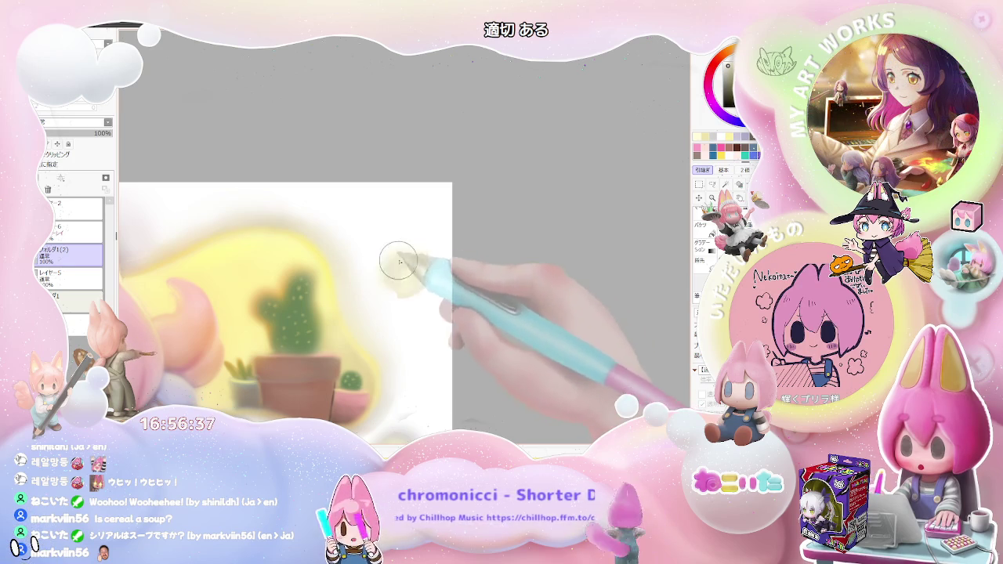
pyautogui.rightClick(424, 272)
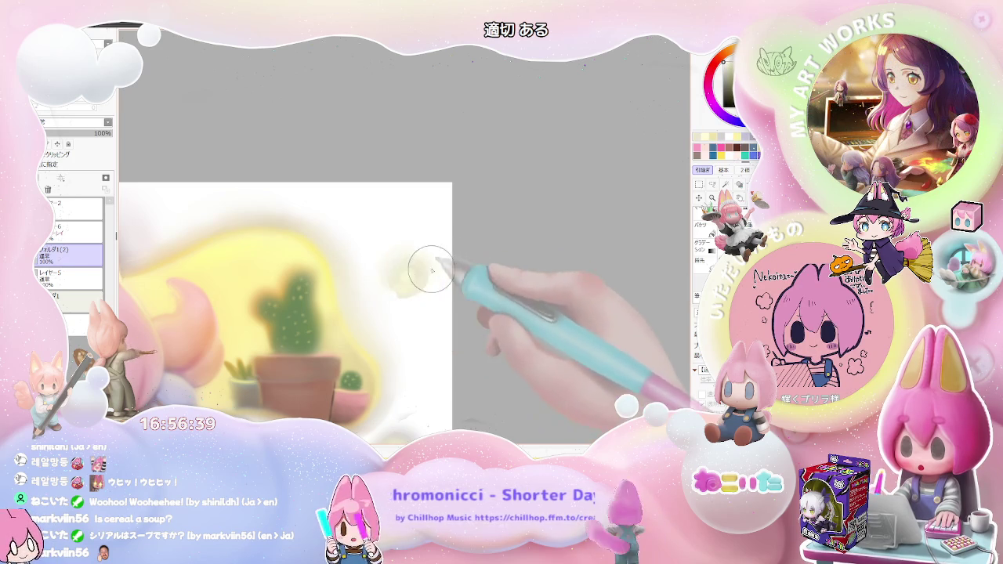
pyautogui.scroll(-1, 438, 266)
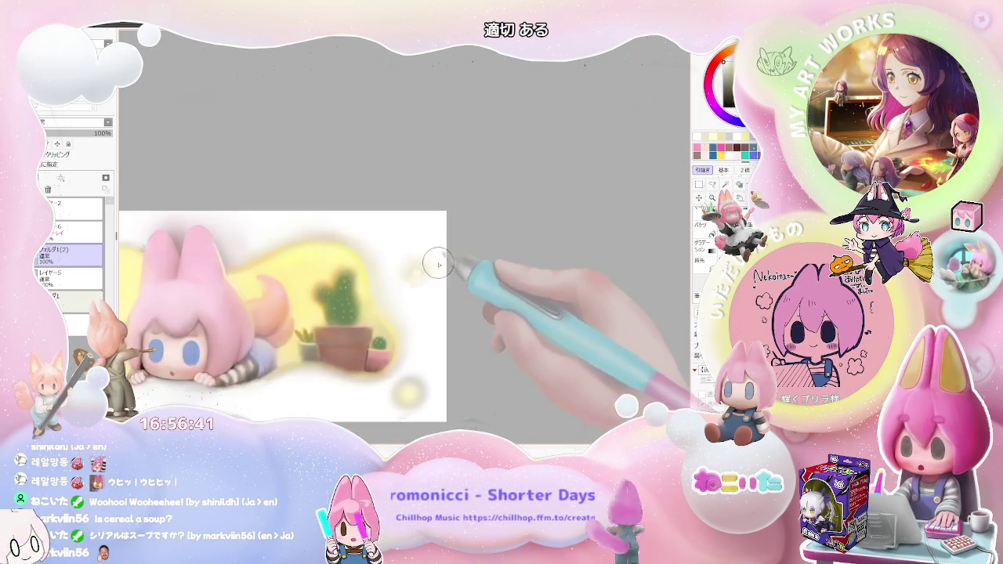
pyautogui.scroll(1, 414, 273)
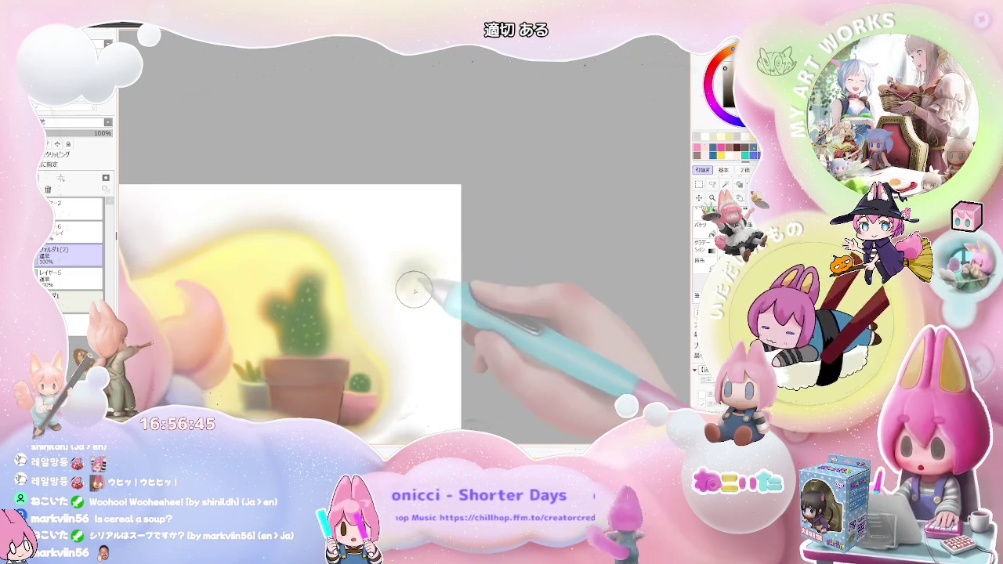
pyautogui.scroll(-1, 390, 308)
pyautogui.scroll(1, 415, 285)
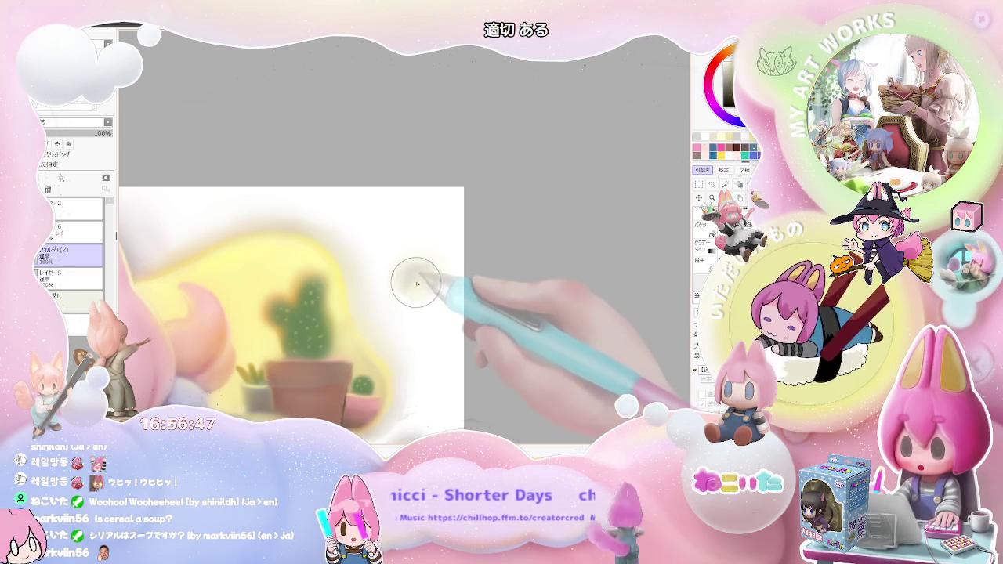
pyautogui.scroll(-1, 436, 281)
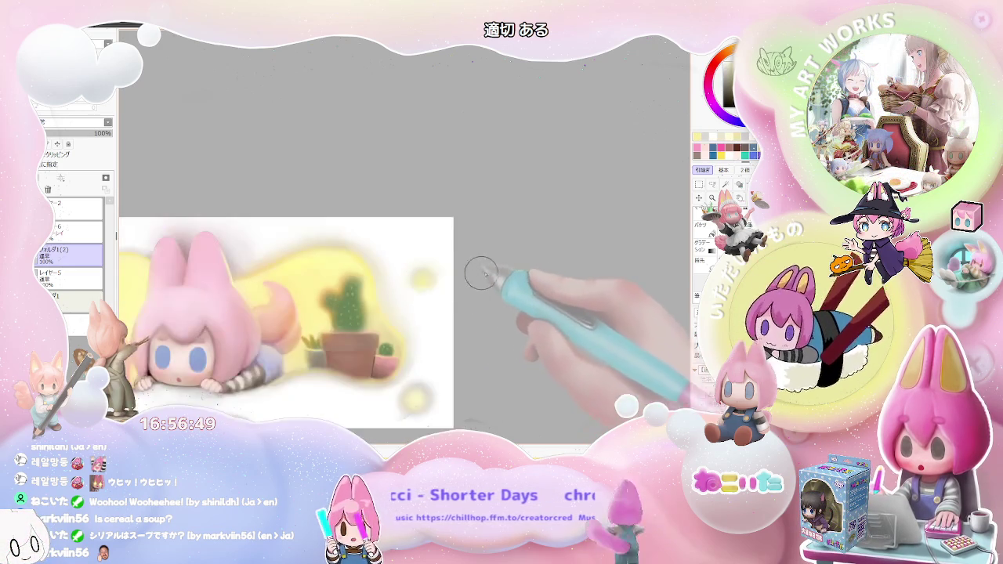
pyautogui.scroll(-1, 470, 274)
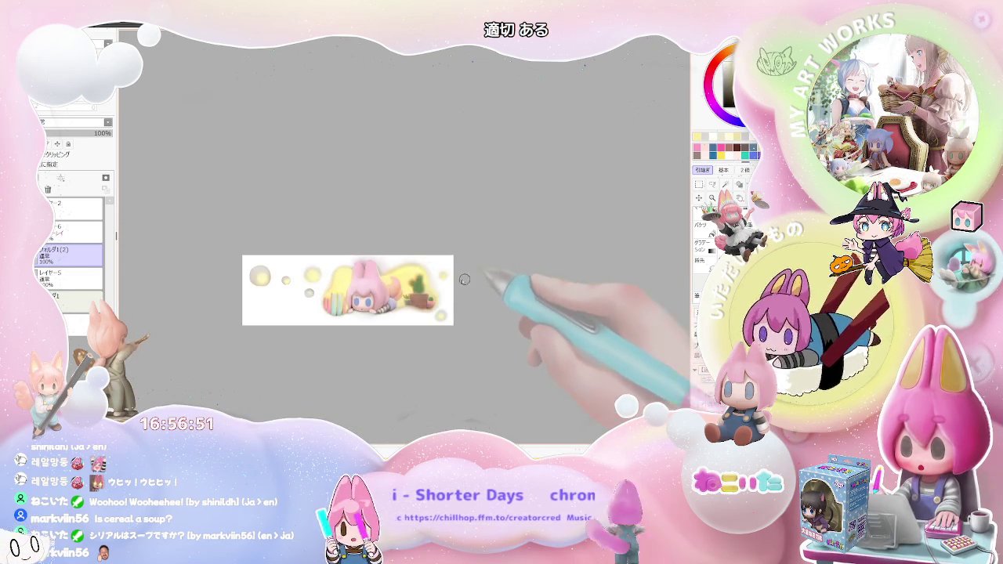
pyautogui.scroll(1, 259, 284)
pyautogui.scroll(1, 273, 290)
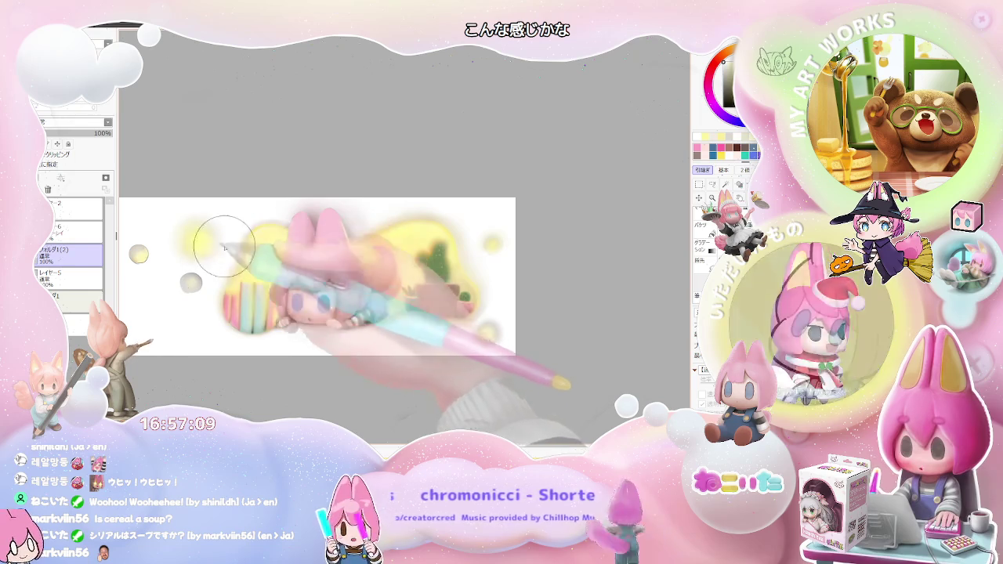
# Step: Zoom out, then back in on the girl and bubbles, and shrink the brush
pyautogui.press('-')
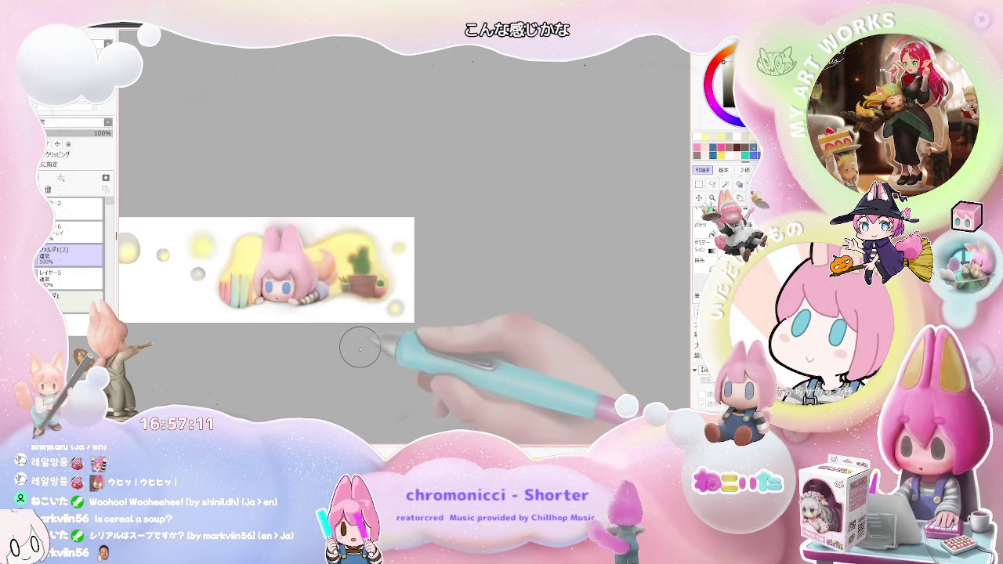
pyautogui.press('+')
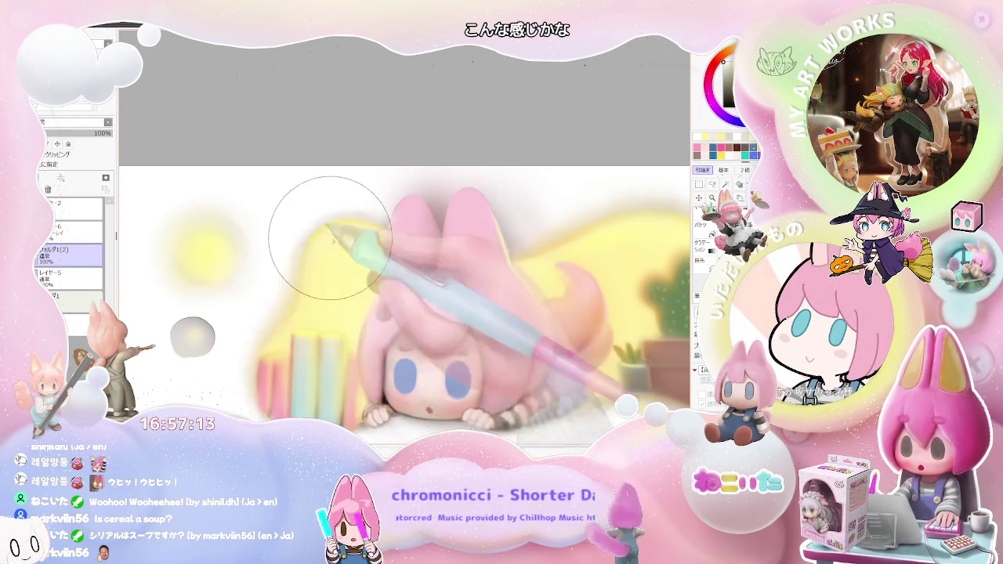
pyautogui.press('[')
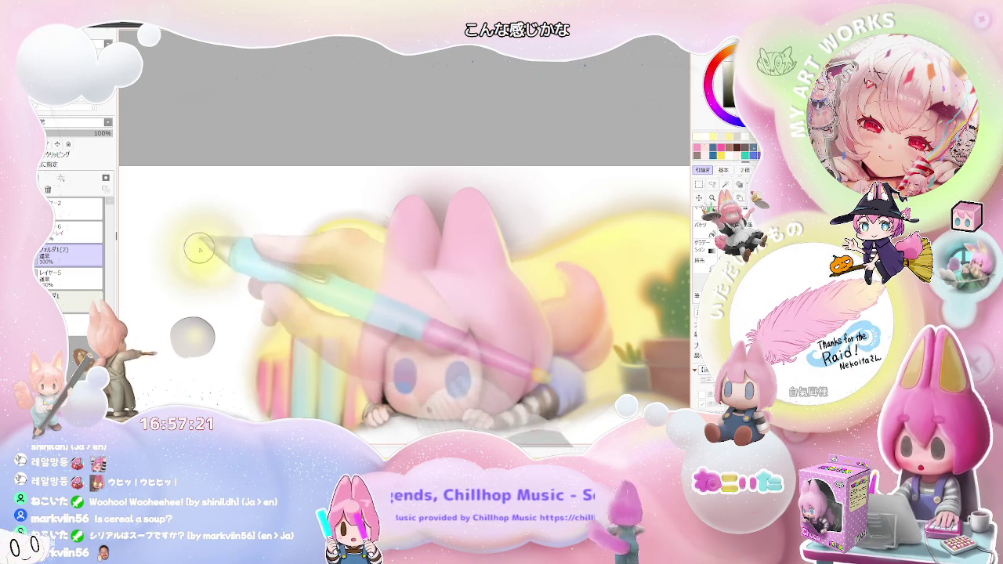
pyautogui.scroll(-2, 221, 257)
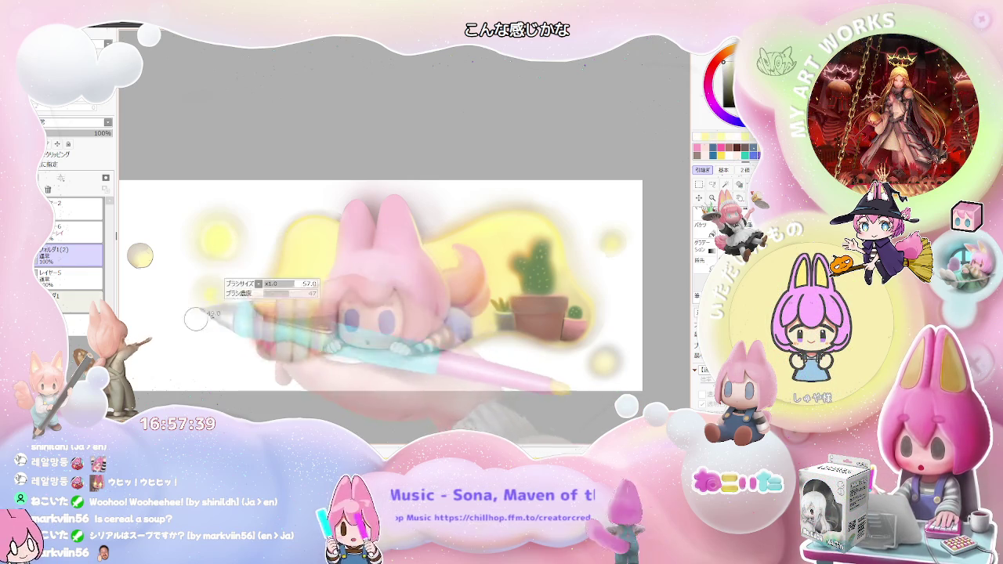
# Step: Enlarge the brush from 26 to 47 while zooming on the left-side bubbles
pyautogui.scroll(-3, 248, 290)
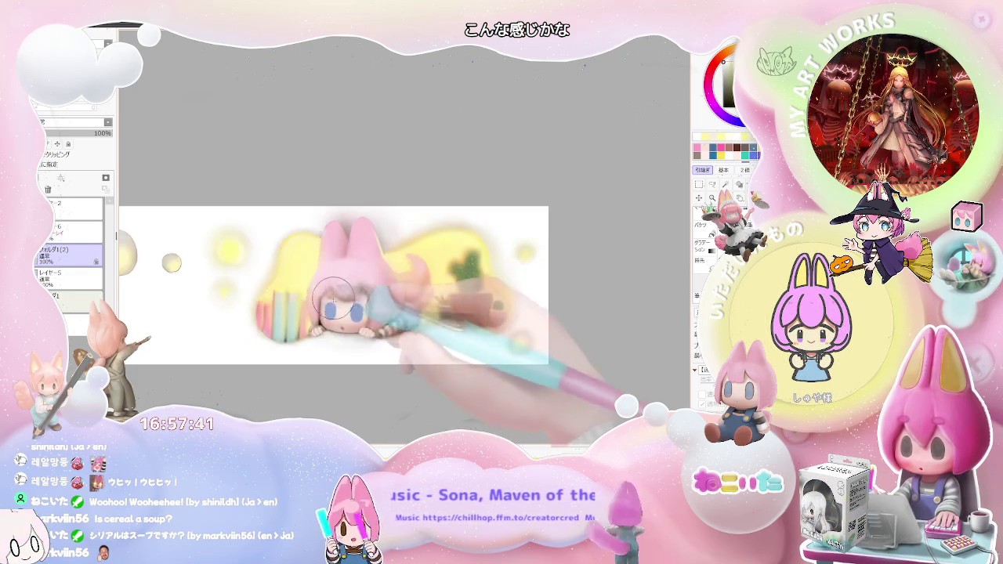
pyautogui.scroll(-2, 247, 291)
pyautogui.scroll(6, 286, 304)
pyautogui.scroll(2, 286, 304)
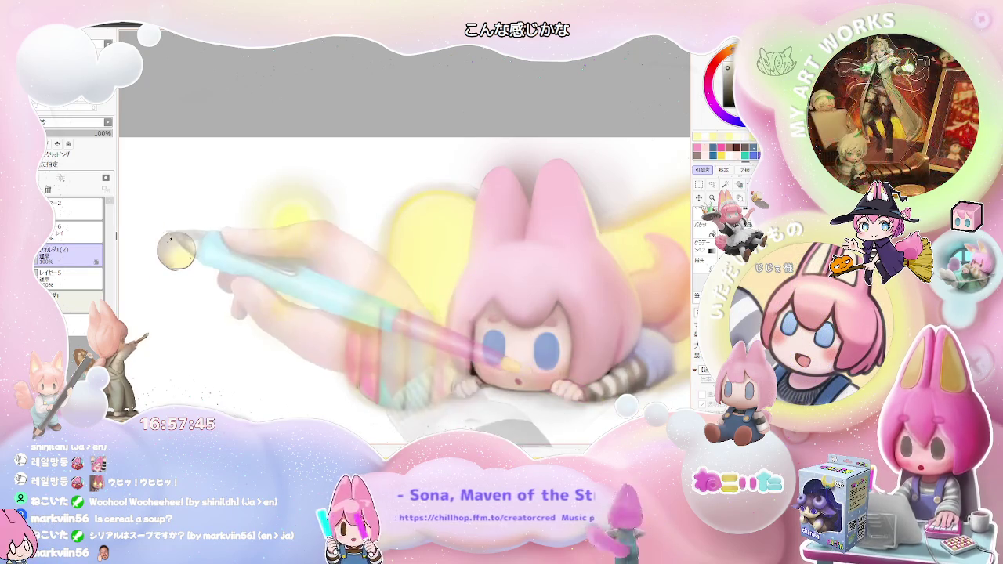
pyautogui.press(']')
pyautogui.press(']')
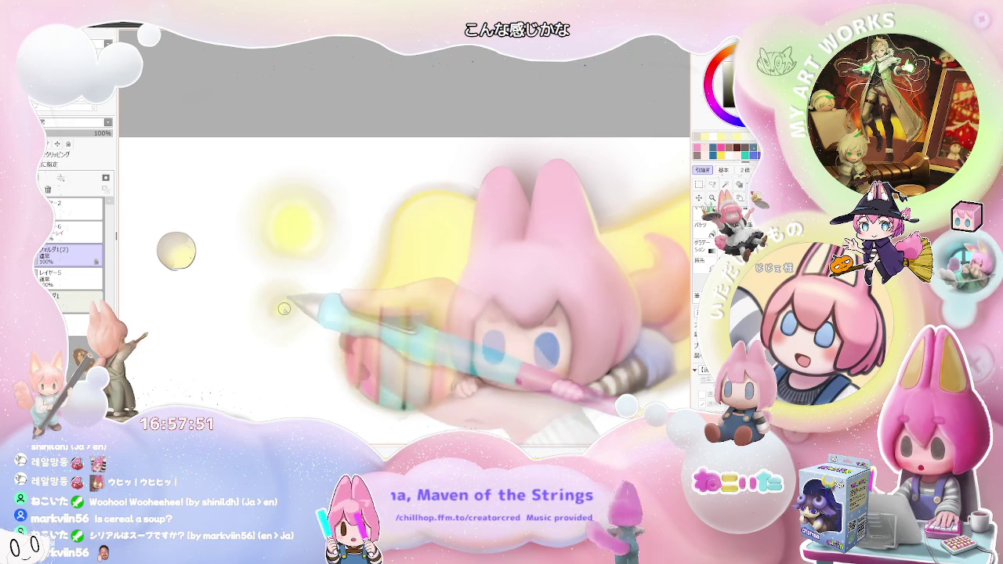
pyautogui.scroll(-1, 251, 291)
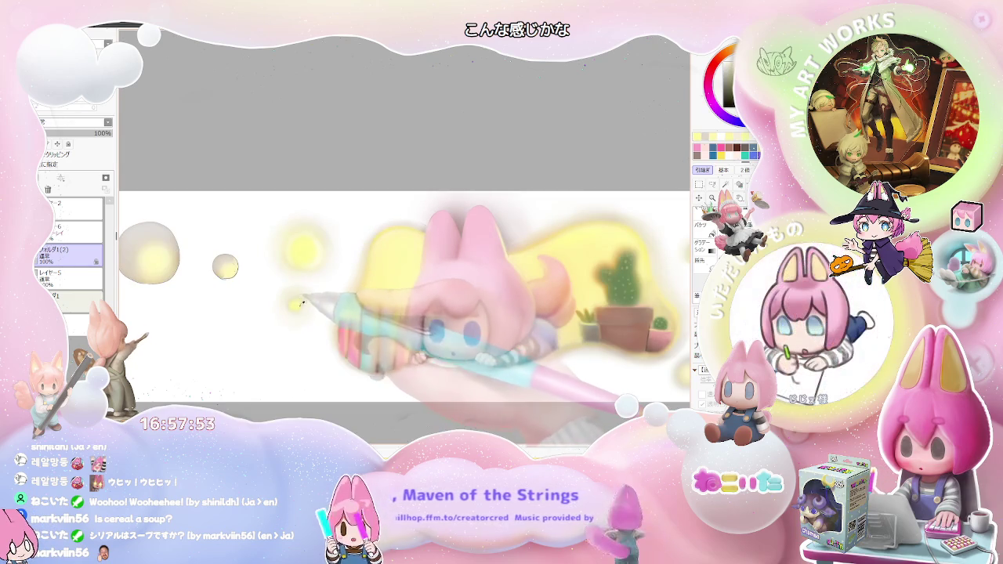
pyautogui.press(']')
pyautogui.scroll(1, 223, 269)
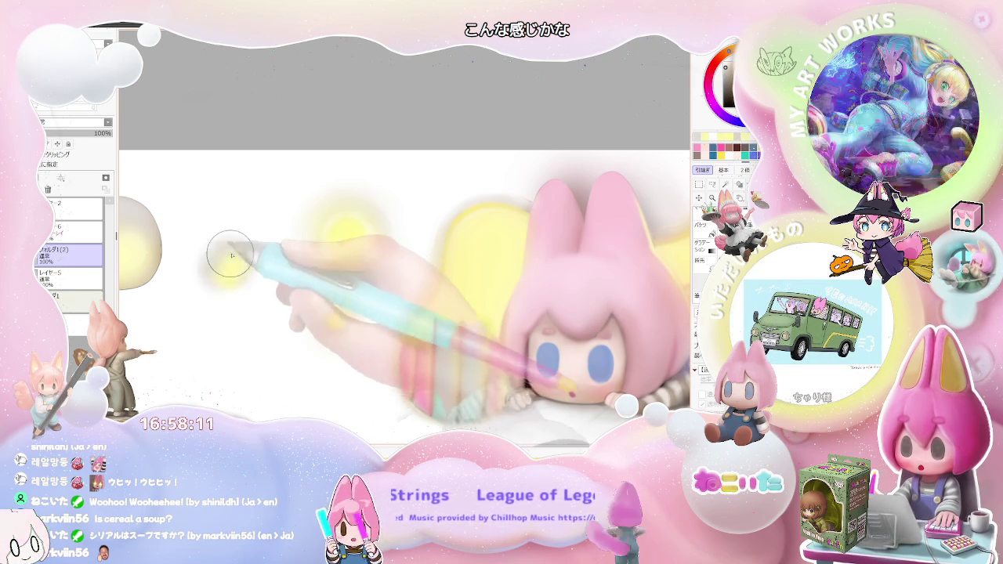
# Step: Make the brush much larger, then resize it to 26 and 31 for the bubble glows
pyautogui.scroll(-2, 242, 289)
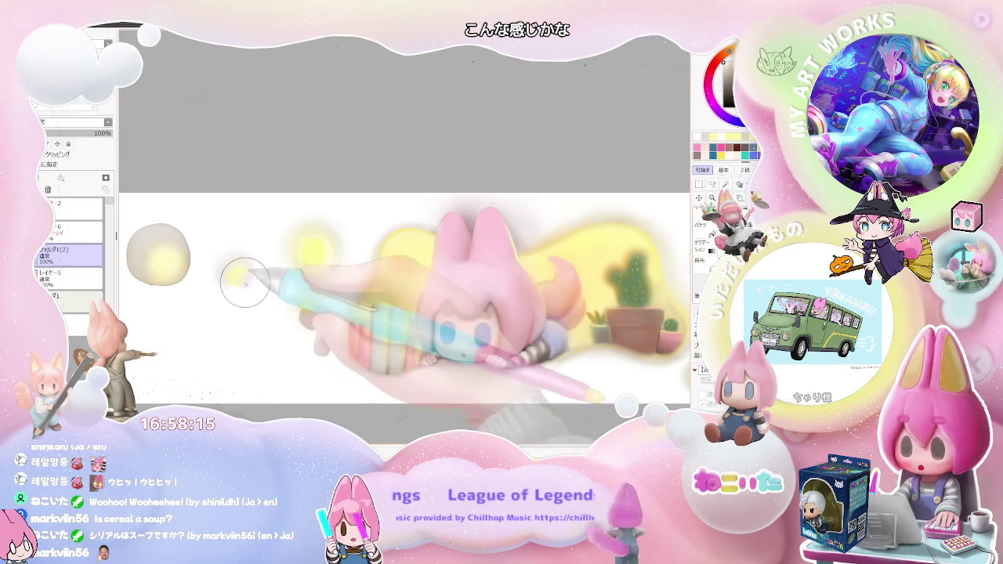
pyautogui.scroll(2, 216, 272)
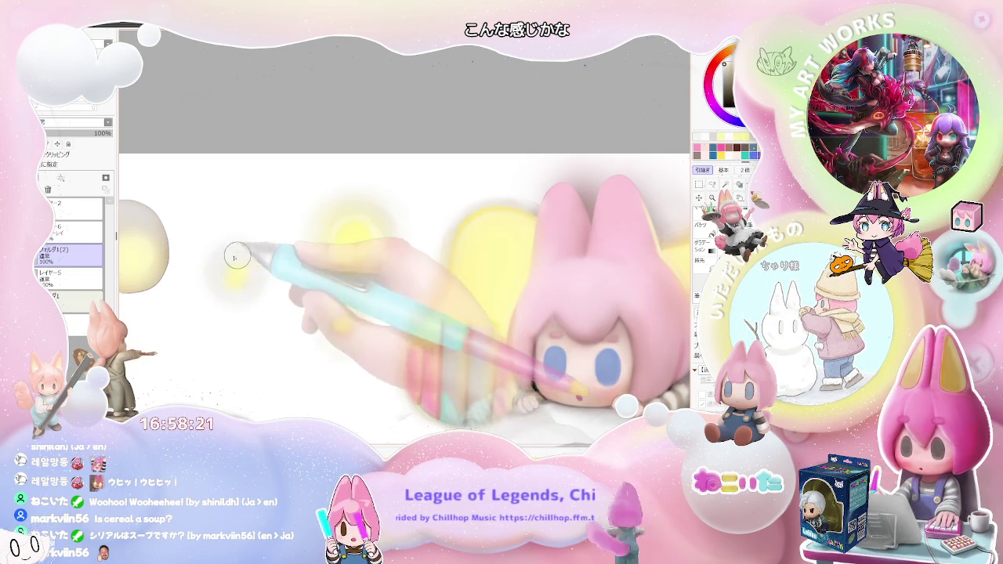
pyautogui.press(']')
pyautogui.press(']')
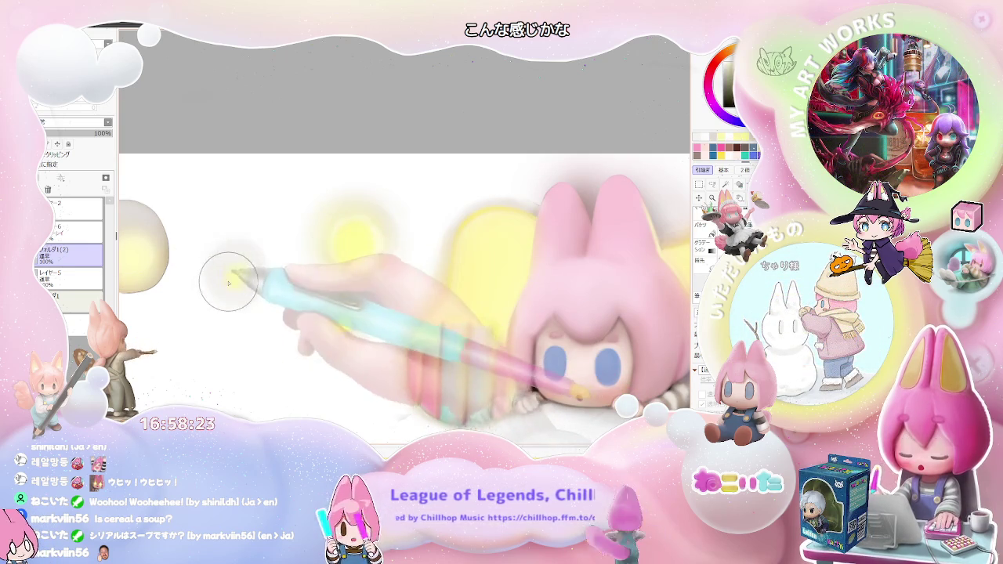
pyautogui.scroll(-1, 253, 266)
pyautogui.scroll(-1, 262, 253)
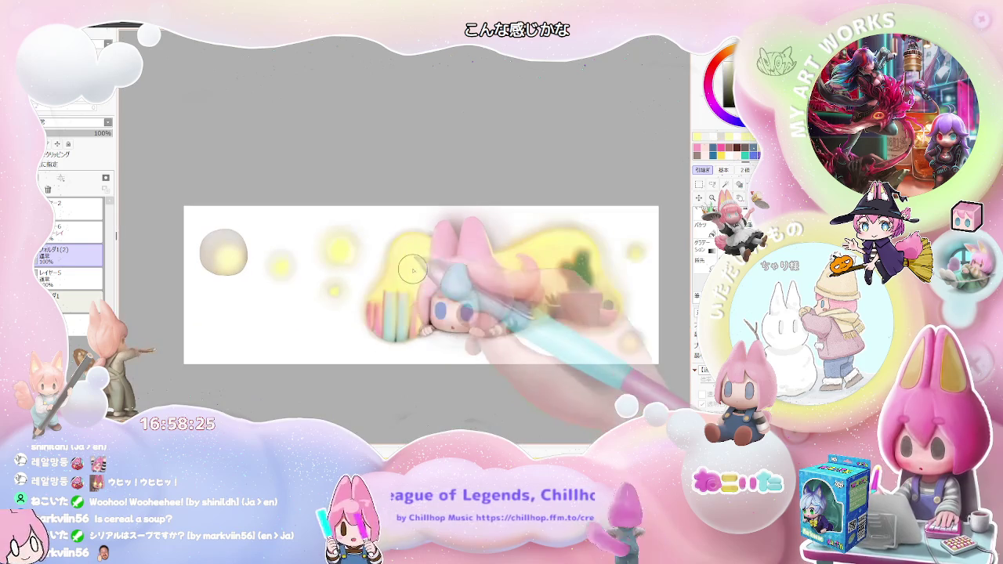
pyautogui.scroll(2, 269, 260)
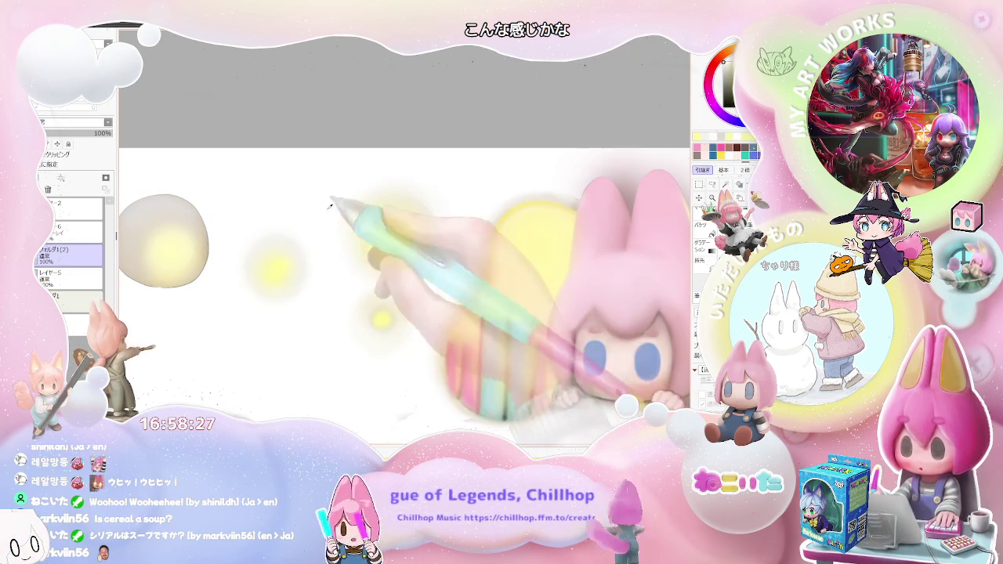
pyautogui.scroll(1, 267, 263)
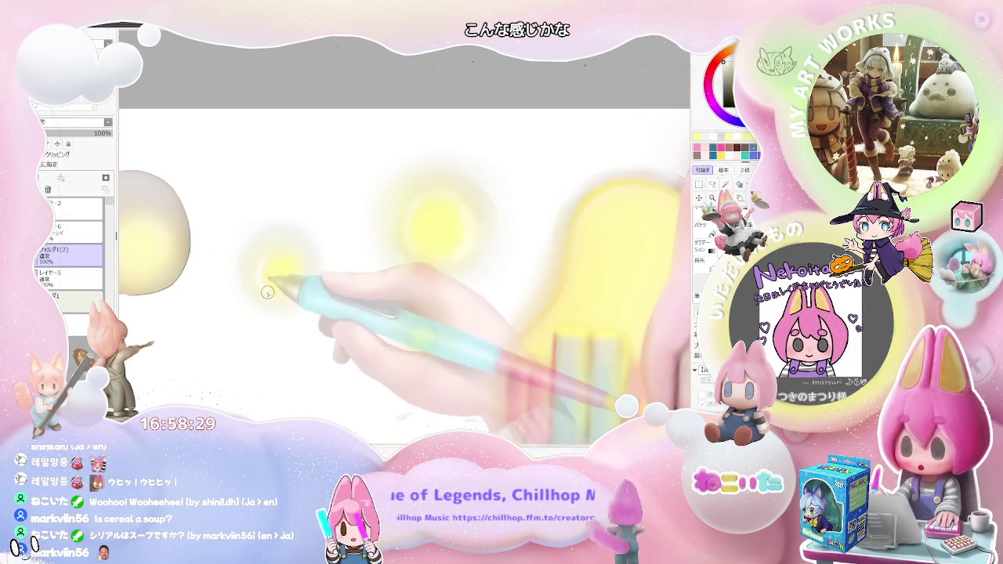
pyautogui.moveTo(303, 287); pyautogui.dragTo(290, 288)
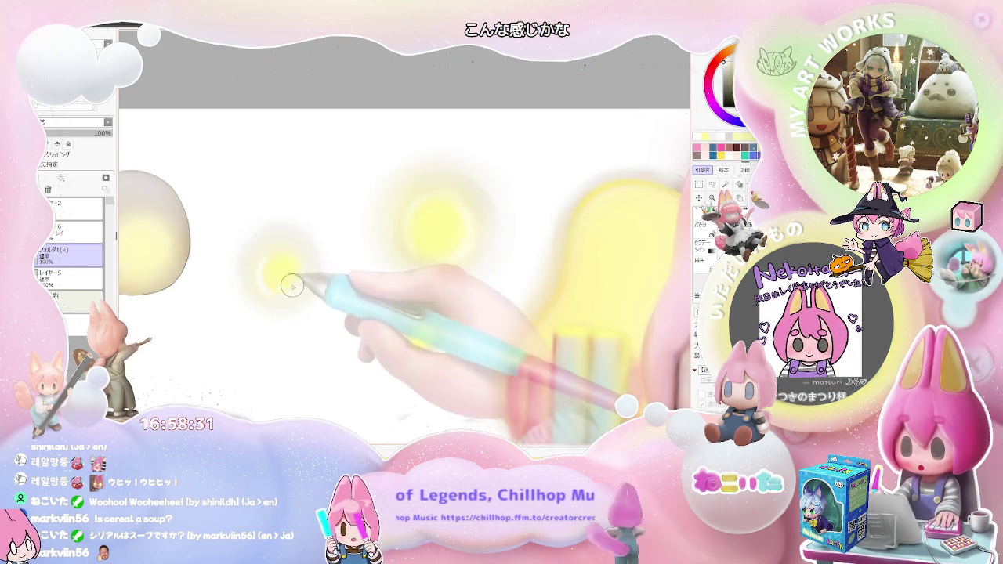
pyautogui.scroll(-1, 283, 278)
pyautogui.moveTo(291, 287); pyautogui.dragTo(283, 278)
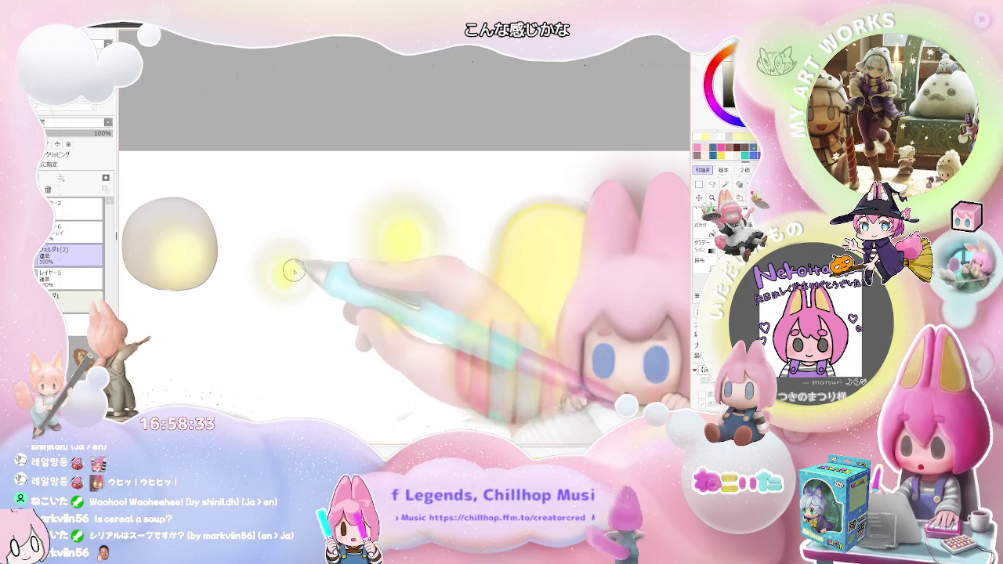
pyautogui.scroll(1, 276, 270)
pyautogui.scroll(-1, 294, 270)
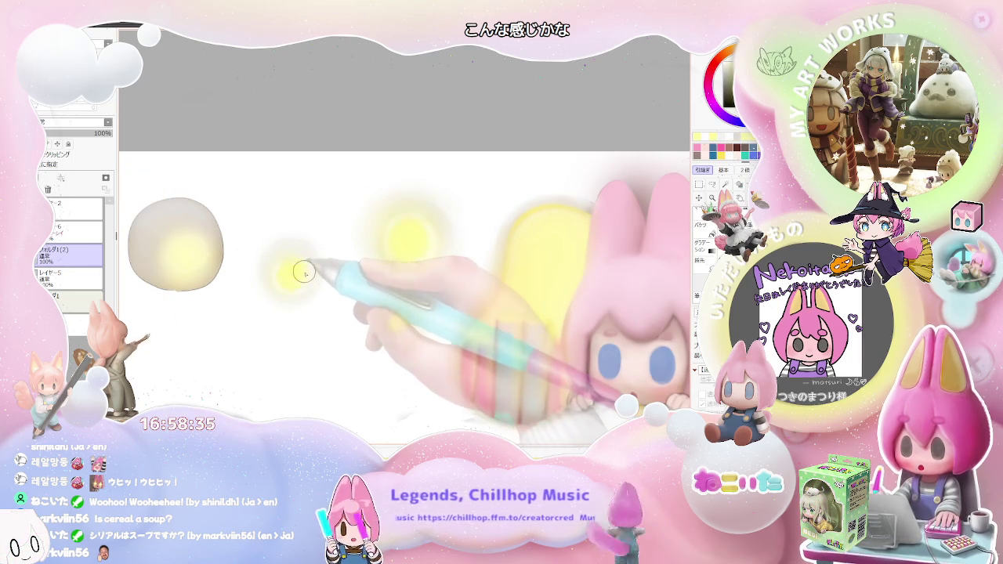
pyautogui.scroll(-1, 298, 278)
pyautogui.scroll(-1, 329, 265)
pyautogui.scroll(-1, 352, 266)
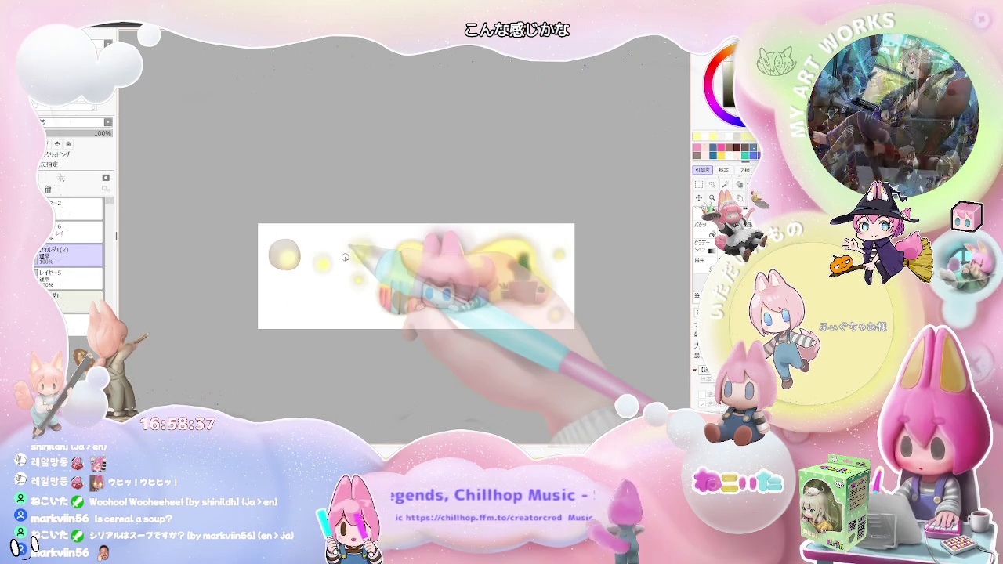
pyautogui.scroll(1, 329, 269)
pyautogui.scroll(1, 259, 274)
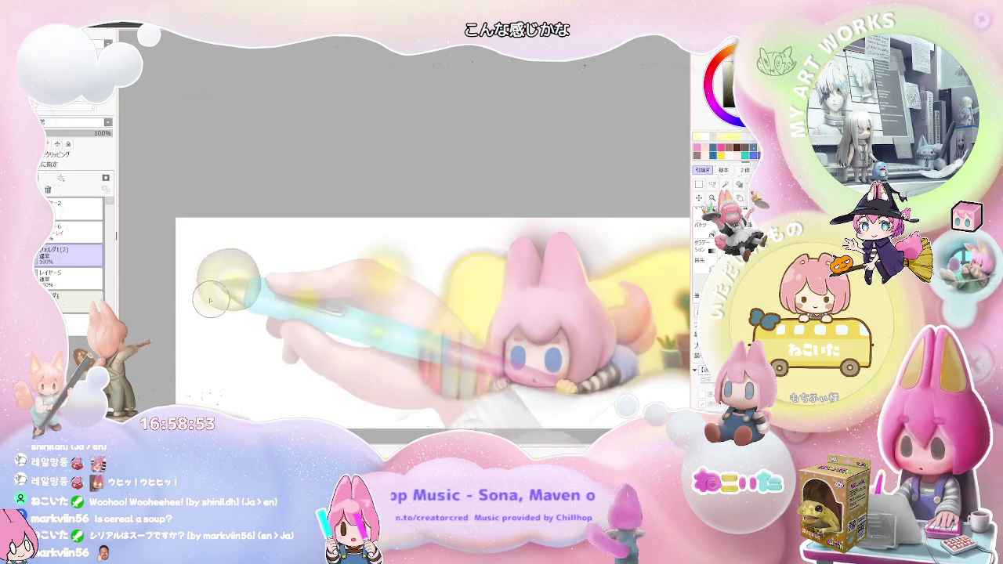
pyautogui.press('[')
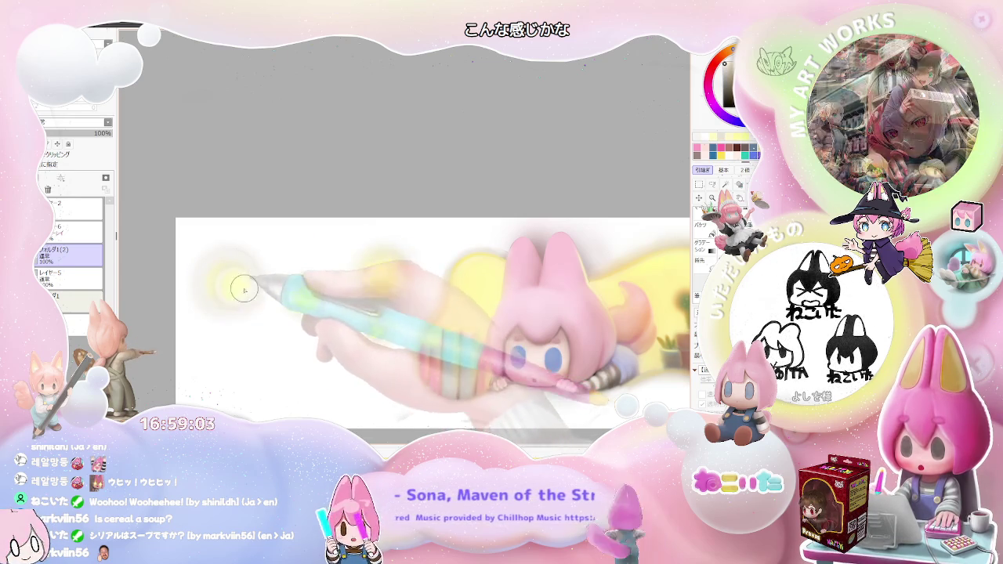
pyautogui.moveTo(235, 296); pyautogui.dragTo(221, 292)
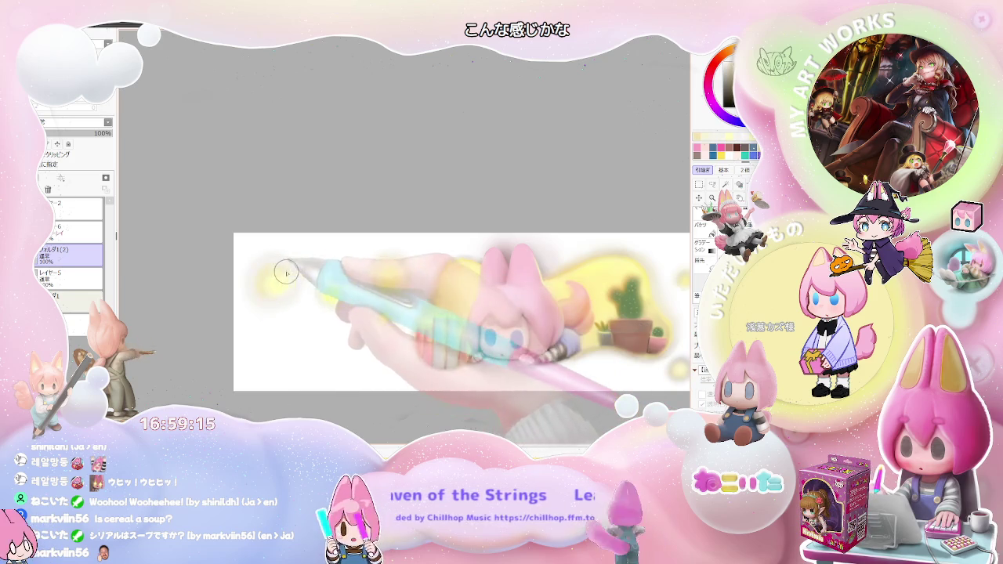
pyautogui.scroll(-3, 298, 288)
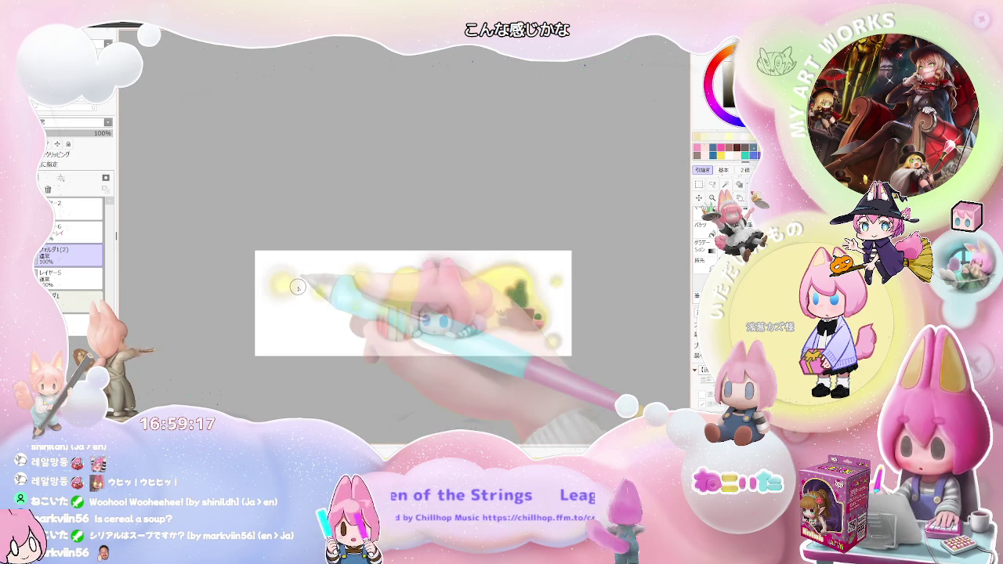
pyautogui.scroll(3, 298, 288)
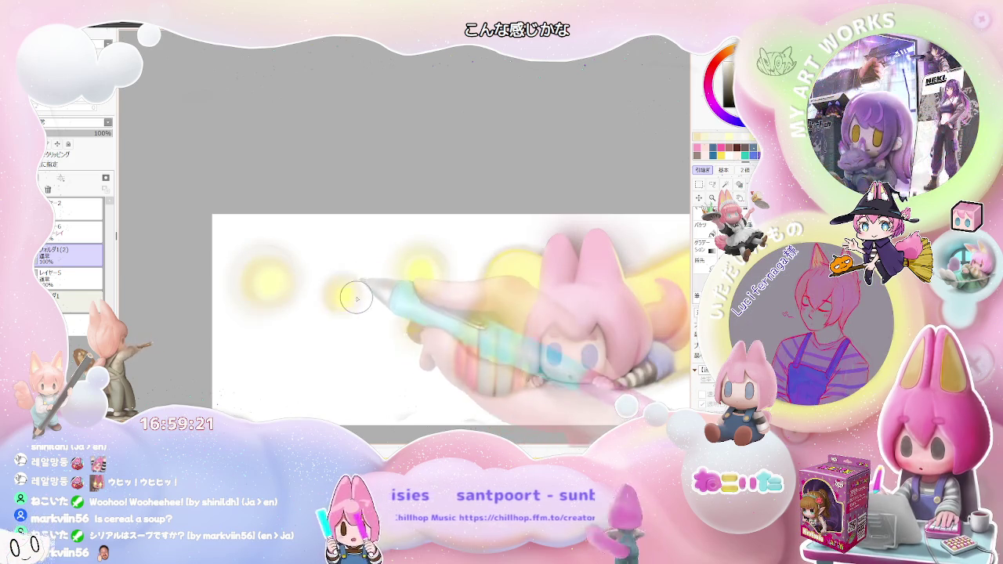
pyautogui.moveTo(374, 296); pyautogui.dragTo(259, 293)
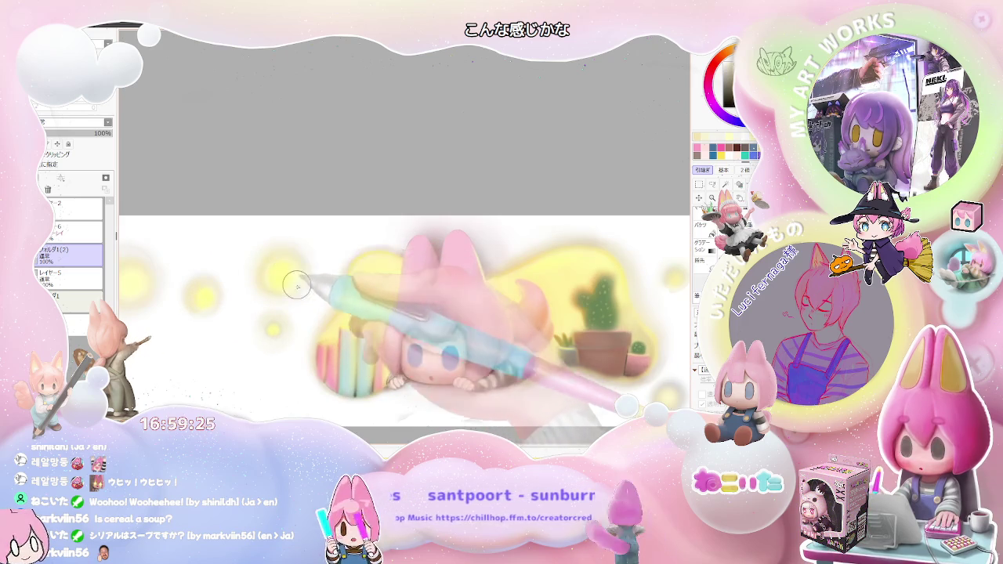
pyautogui.scroll(-2, 291, 306)
pyautogui.scroll(2, 287, 323)
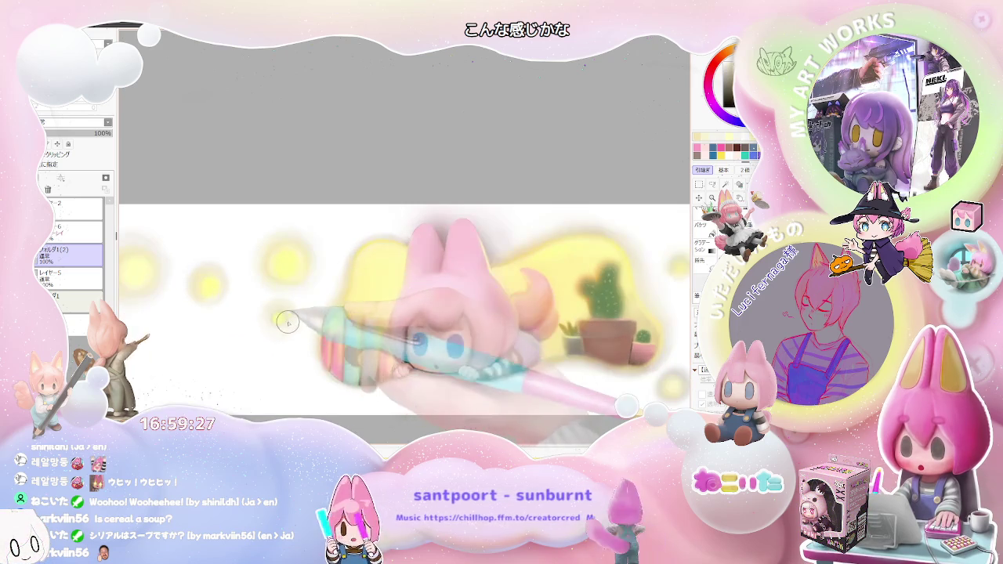
pyautogui.scroll(-4, 267, 315)
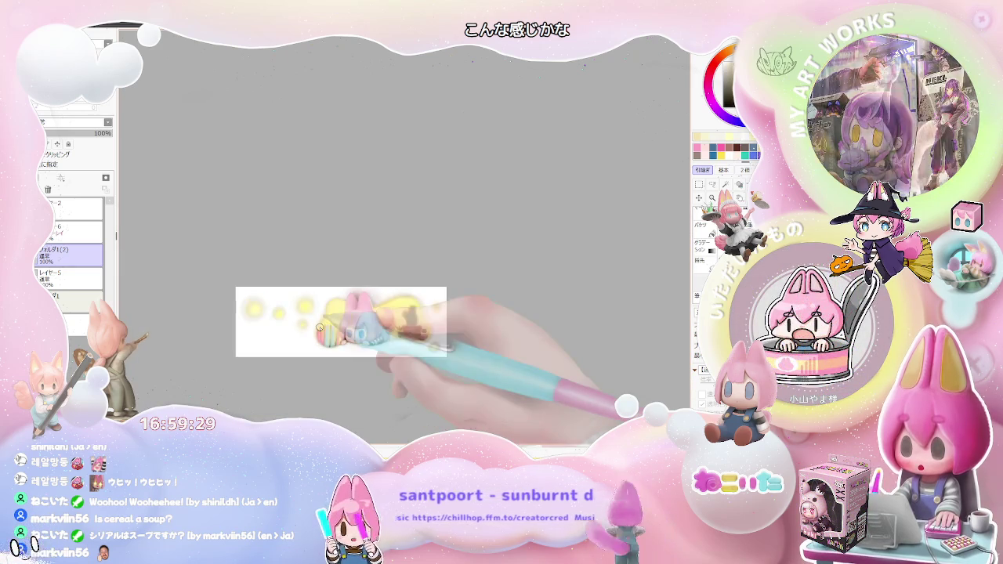
pyautogui.scroll(-1, 337, 302)
pyautogui.scroll(3, 367, 366)
pyautogui.scroll(2, 362, 366)
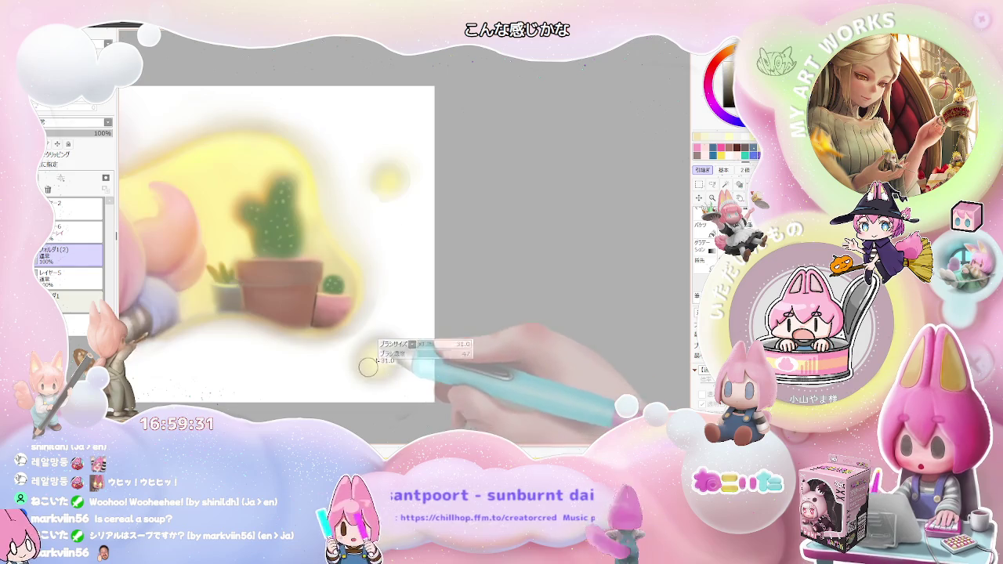
pyautogui.scroll(-1, 379, 377)
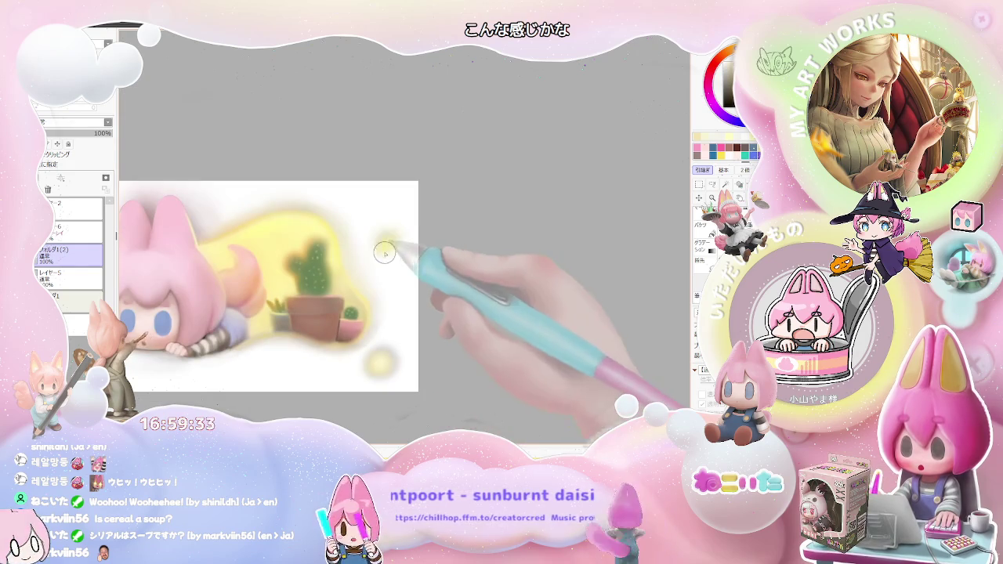
pyautogui.scroll(-1, 404, 249)
pyautogui.scroll(-1, 412, 247)
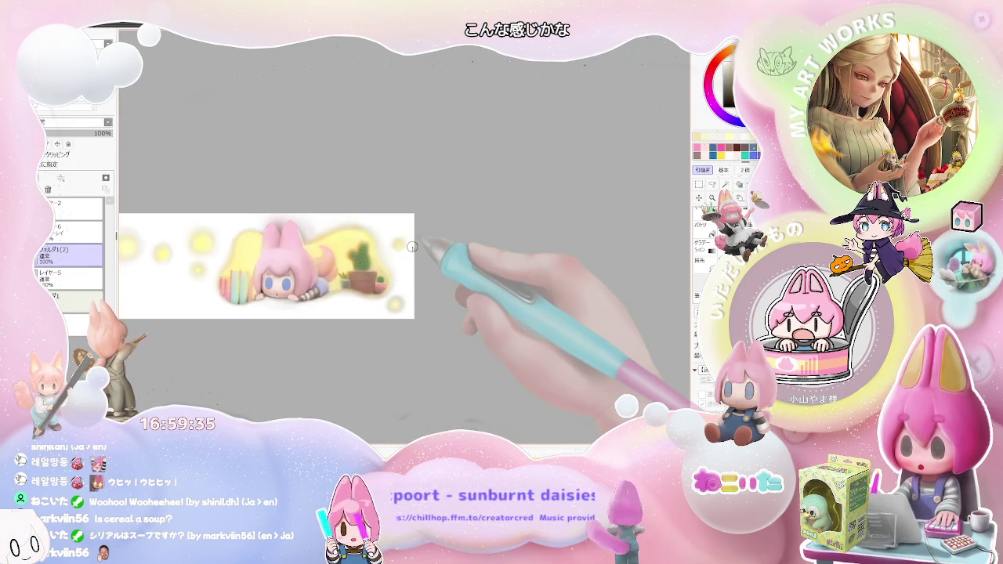
pyautogui.scroll(2, 309, 235)
pyautogui.scroll(3, 321, 242)
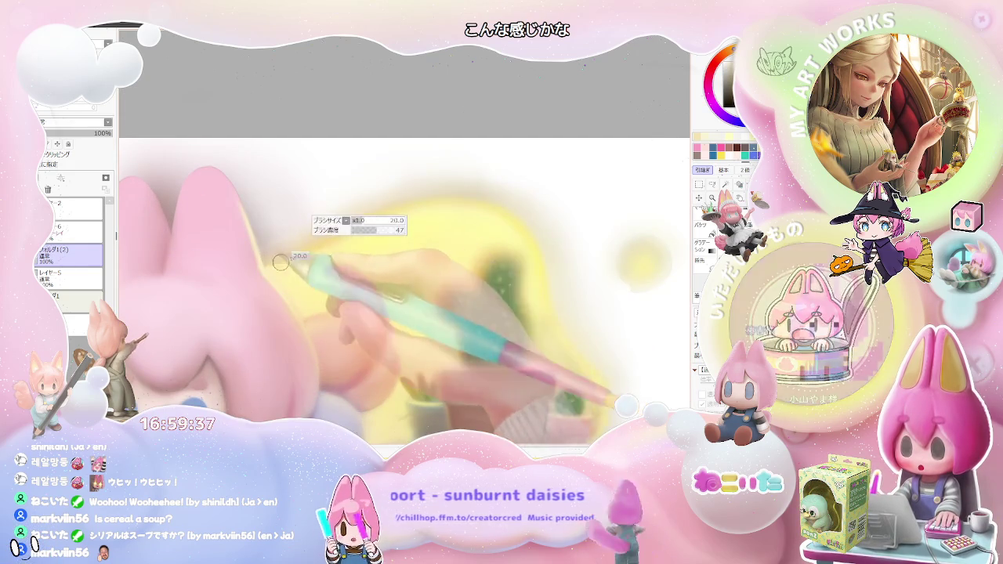
pyautogui.scroll(-1, 391, 211)
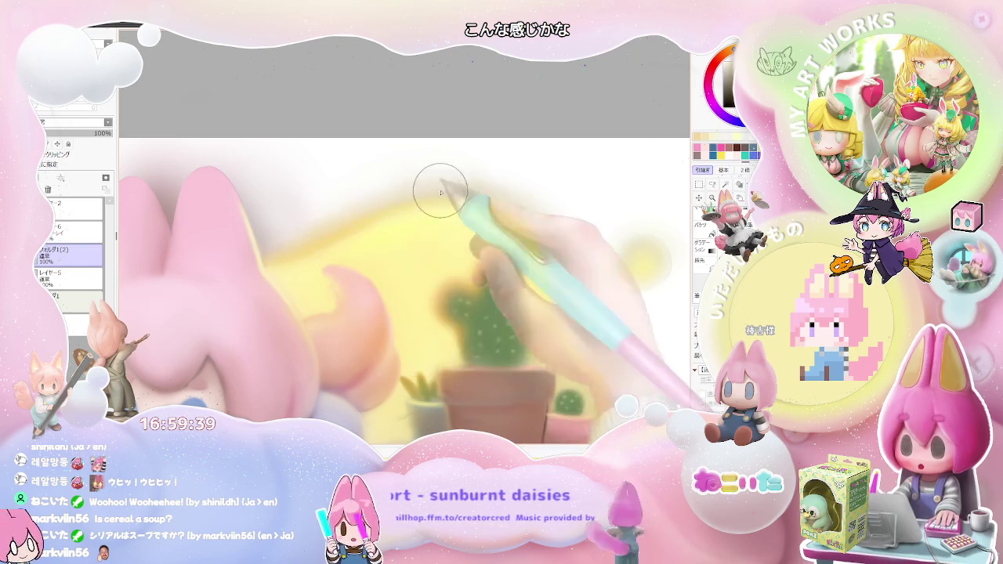
pyautogui.scroll(-1, 502, 223)
pyautogui.scroll(-1, 533, 235)
pyautogui.press('Delete')
pyautogui.press('Delete')
pyautogui.press('Delete')
pyautogui.press('Delete')
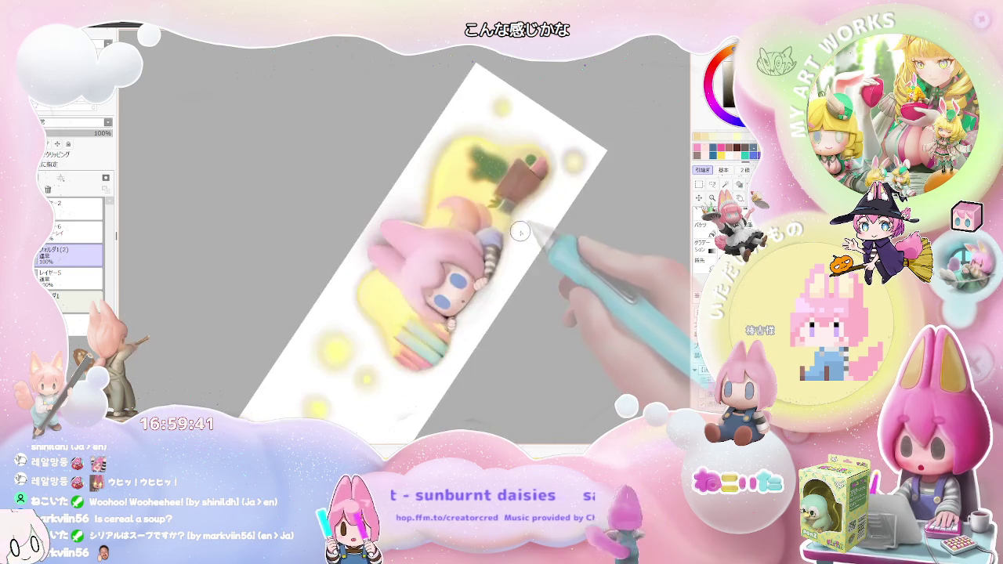
pyautogui.press('Delete')
pyautogui.scroll(2, 368, 305)
pyautogui.scroll(1, 361, 315)
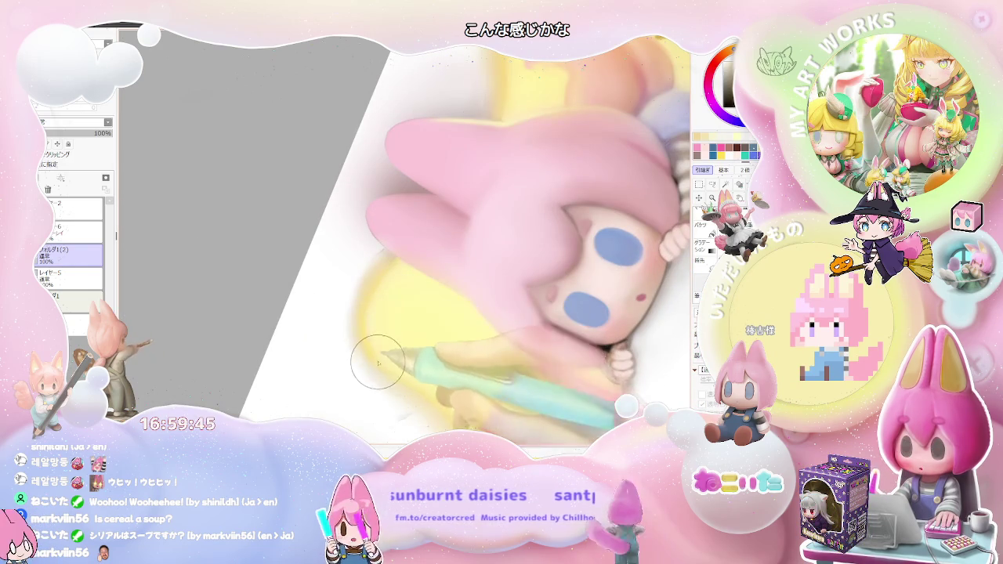
pyautogui.scroll(-2, 396, 369)
pyautogui.scroll(-1, 416, 384)
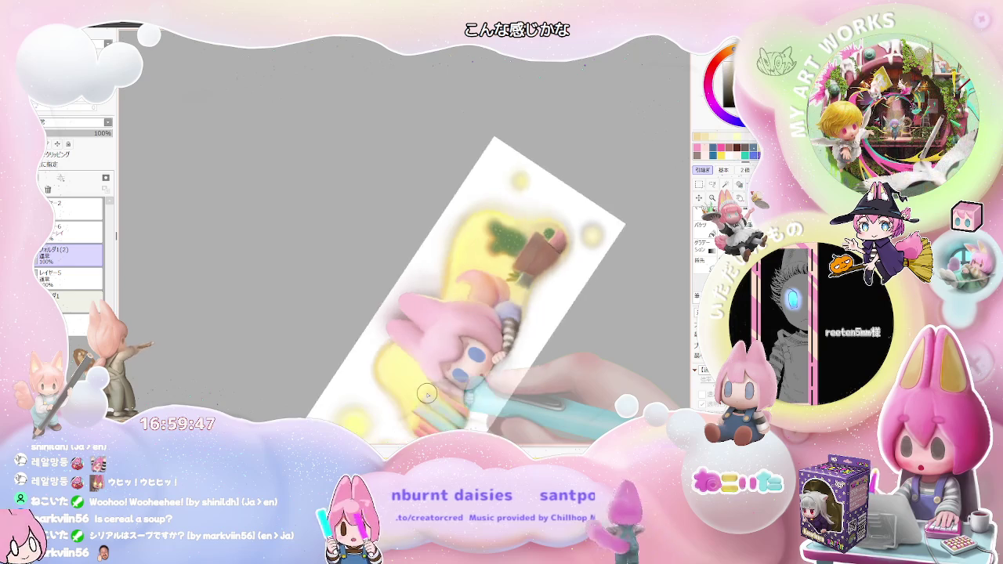
pyautogui.press('Home')
pyautogui.scroll(-1, 427, 394)
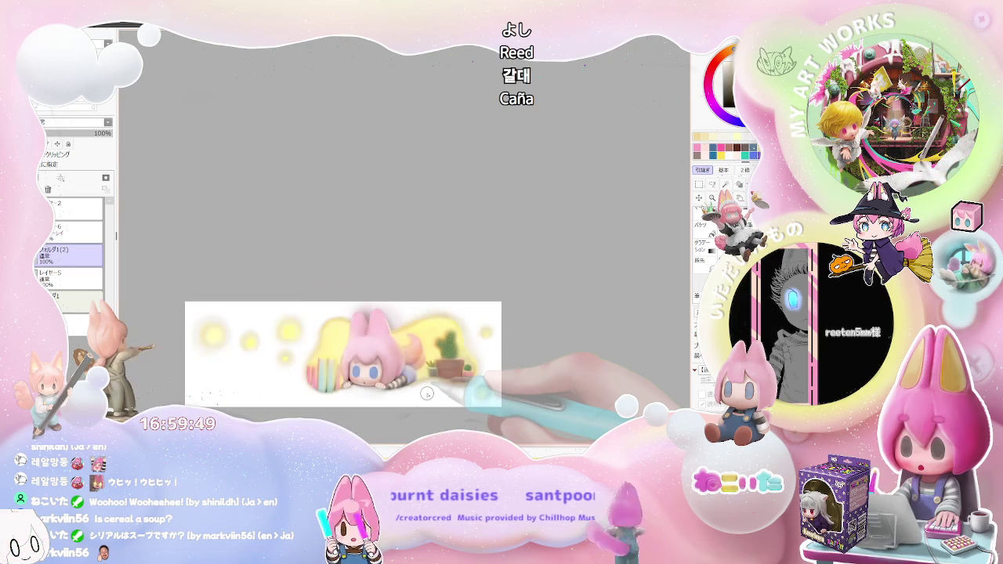
pyautogui.scroll(1, 365, 368)
pyautogui.scroll(2, 365, 368)
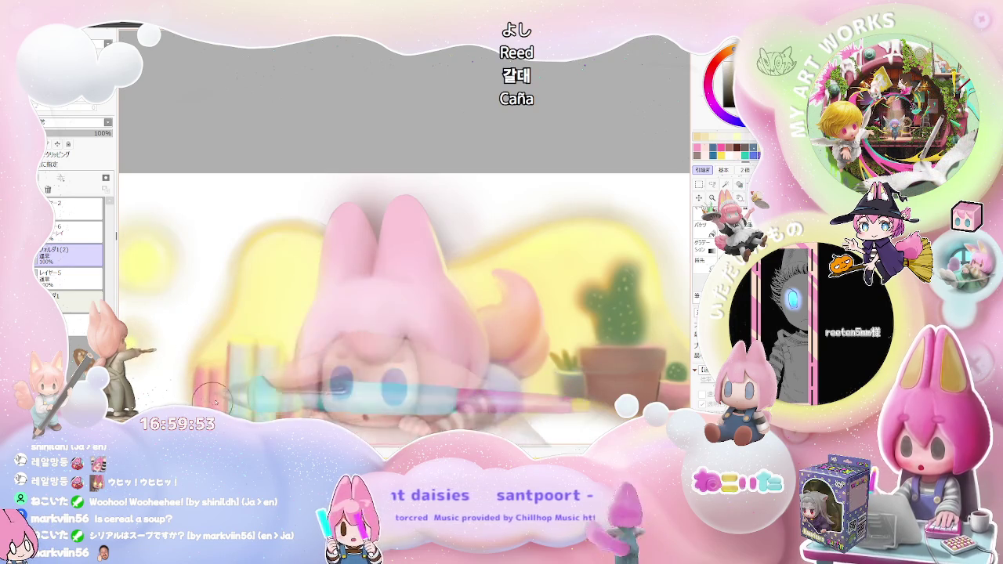
pyautogui.scroll(-2, 214, 400)
pyautogui.moveTo(214, 401); pyautogui.dragTo(460, 330)
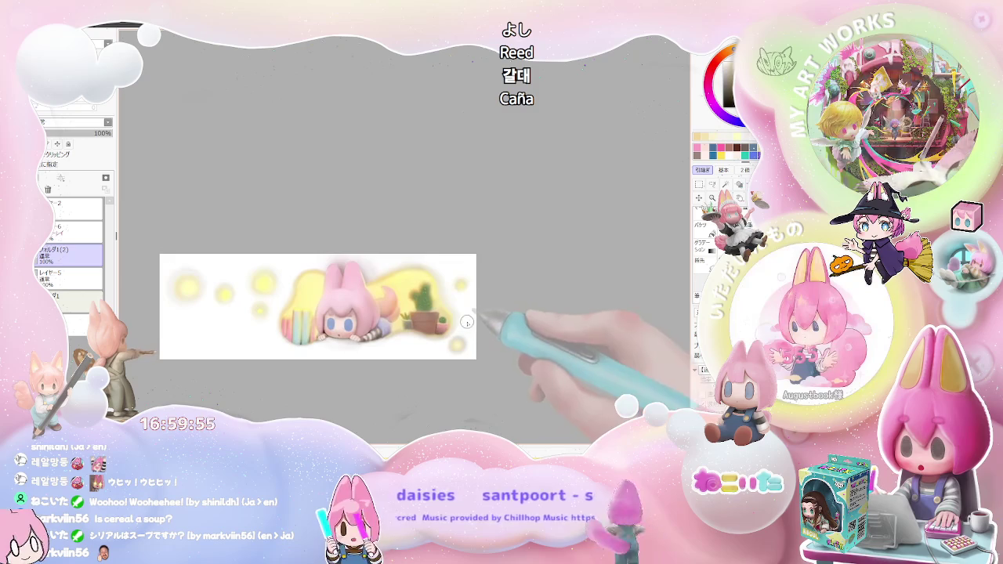
pyautogui.scroll(2, 426, 347)
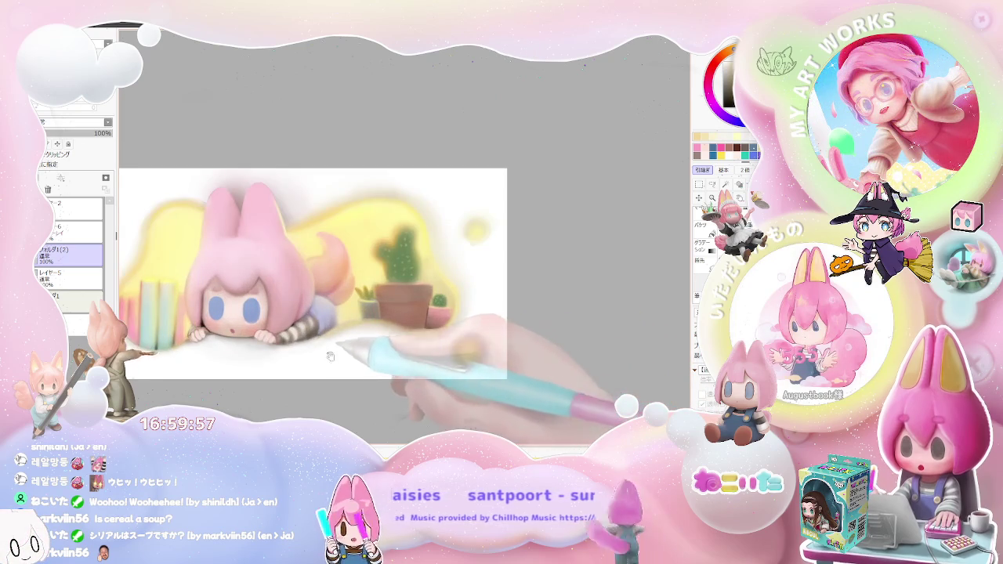
pyautogui.scroll(1, 392, 346)
pyautogui.scroll(2, 345, 329)
pyautogui.scroll(1, 271, 329)
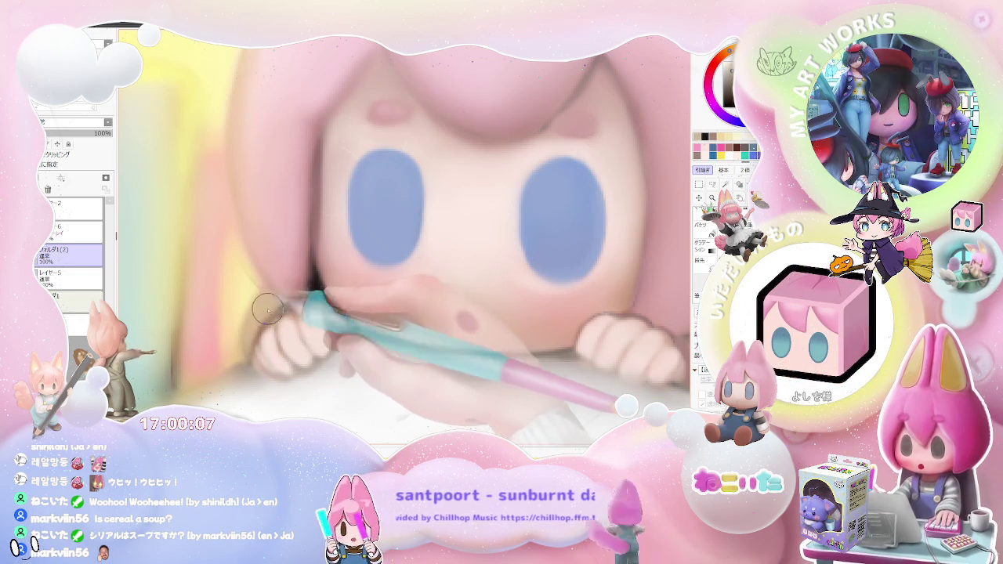
pyautogui.scroll(-2, 201, 337)
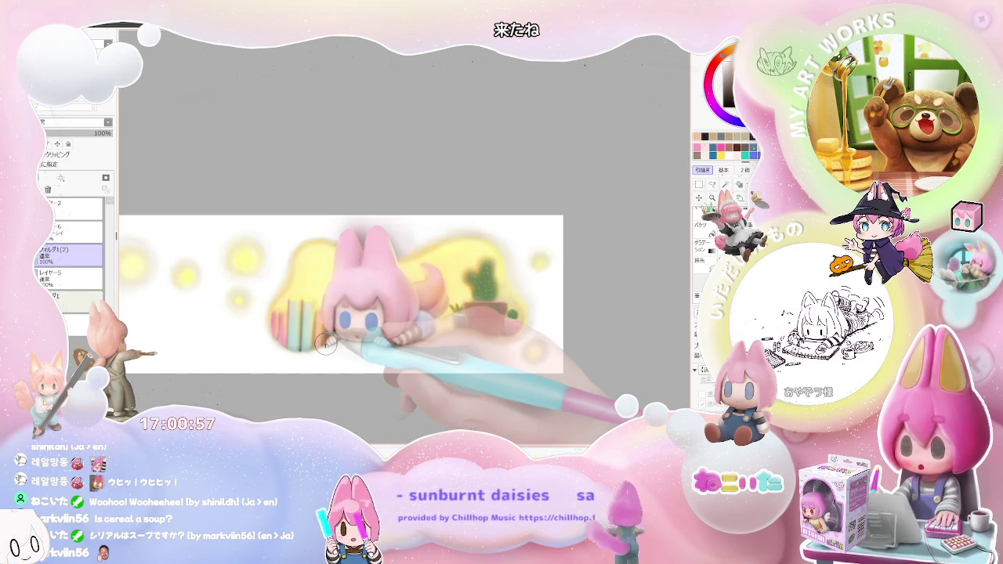
pyautogui.scroll(3, 325, 345)
pyautogui.scroll(2, 337, 337)
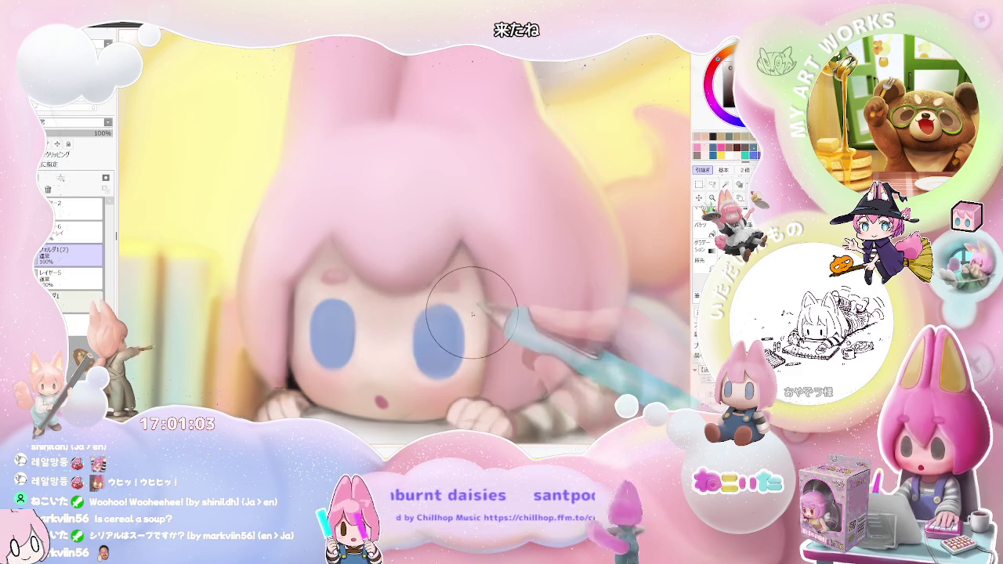
pyautogui.scroll(-4, 470, 314)
pyautogui.scroll(-1, 492, 328)
pyautogui.scroll(3, 493, 328)
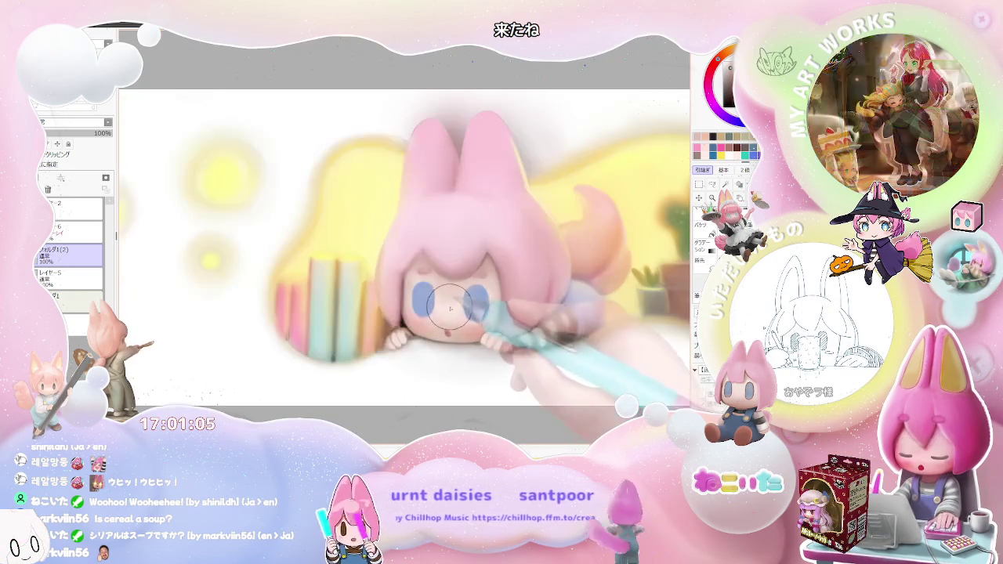
pyautogui.scroll(1, 492, 328)
pyautogui.scroll(5, 486, 270)
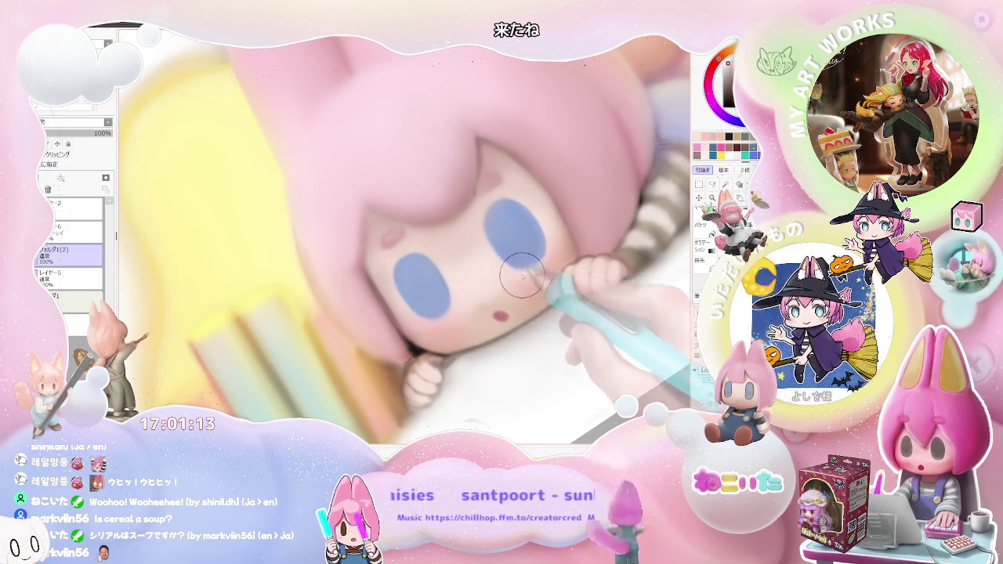
pyautogui.scroll(-5, 477, 293)
pyautogui.scroll(-2, 589, 279)
pyautogui.press('Delete')
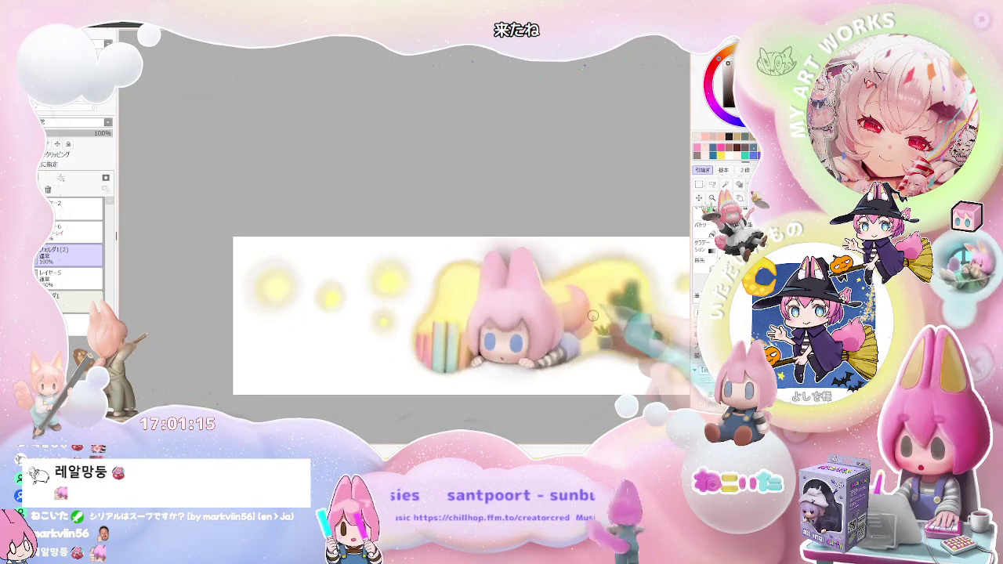
pyautogui.moveTo(577, 335); pyautogui.dragTo(457, 337)
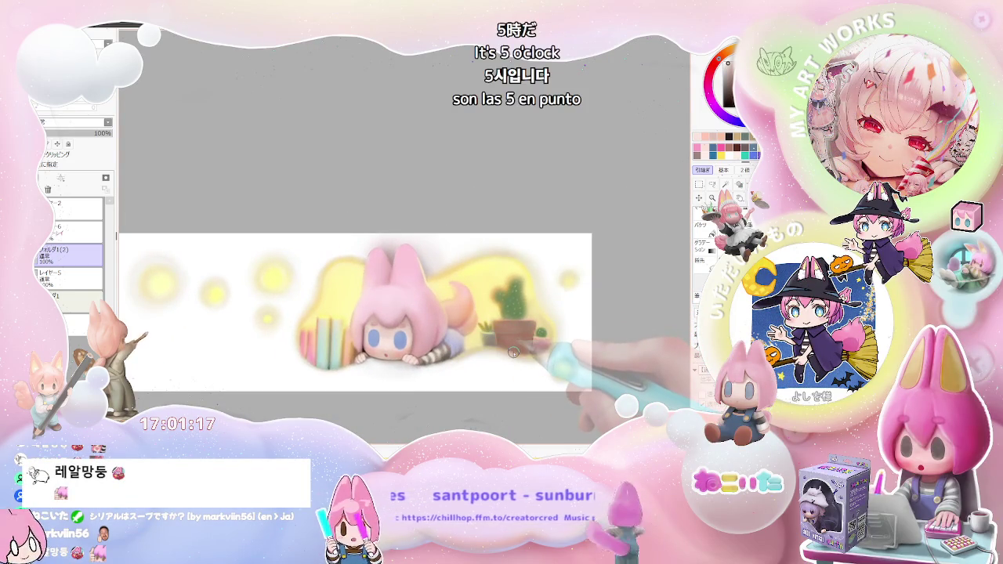
pyautogui.scroll(5, 362, 289)
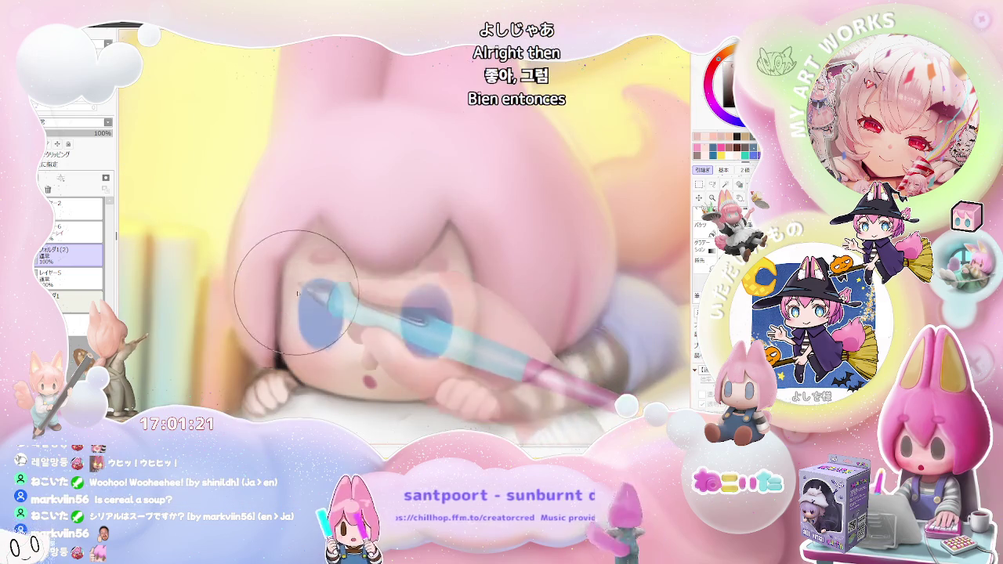
pyautogui.scroll(-5, 464, 291)
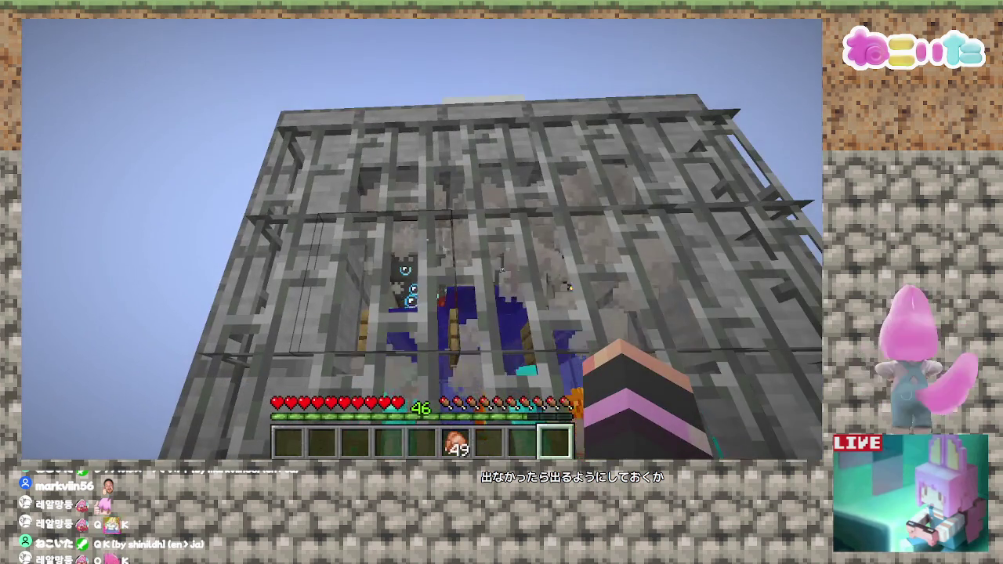
# Step: Open and close the game menu, then open the creative inventory
pyautogui.press('Escape')
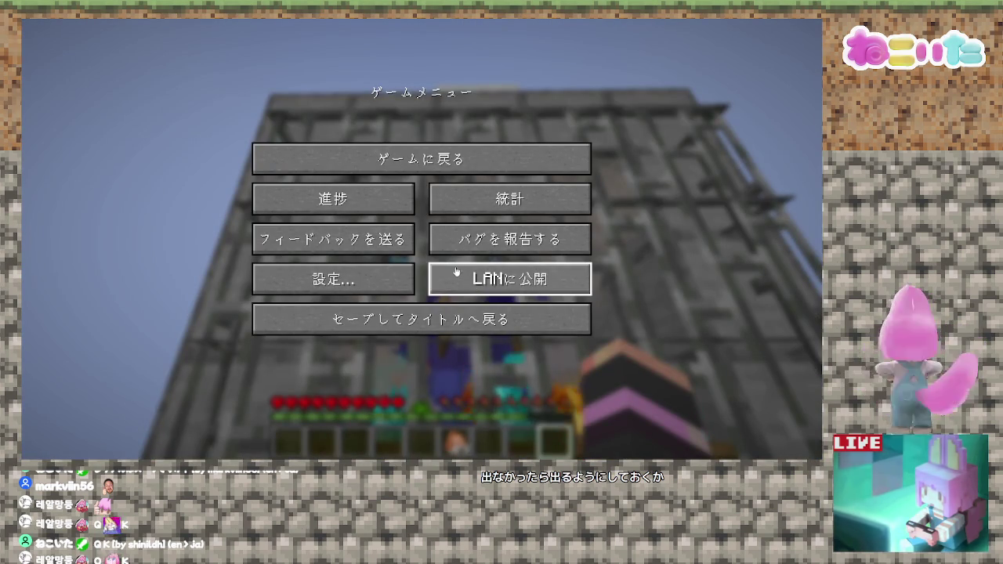
pyautogui.press('Escape')
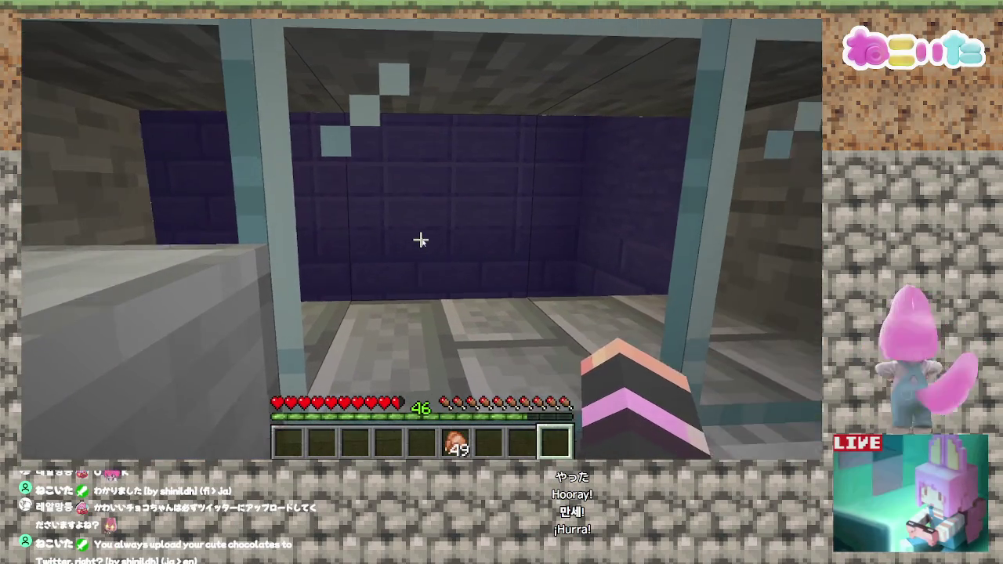
pyautogui.press('e')
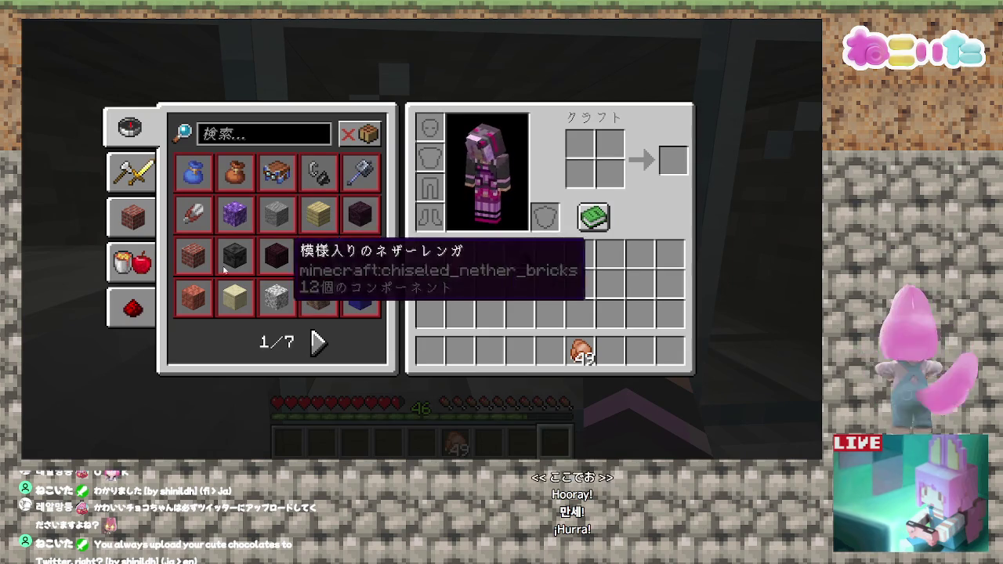
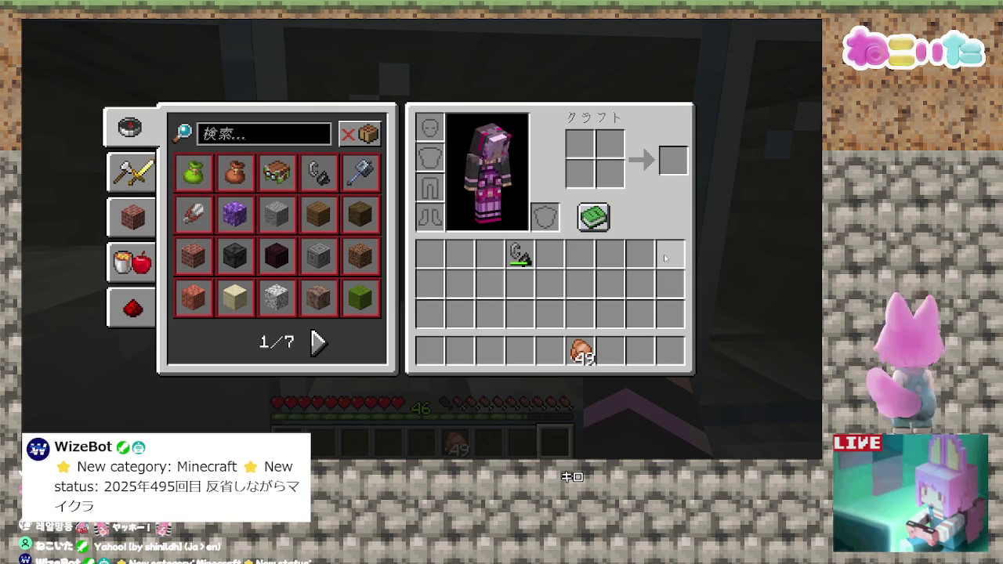
# Step: Close the inventory and climb the ladder through the grate onto the snowy rooftop
pyautogui.press('e')
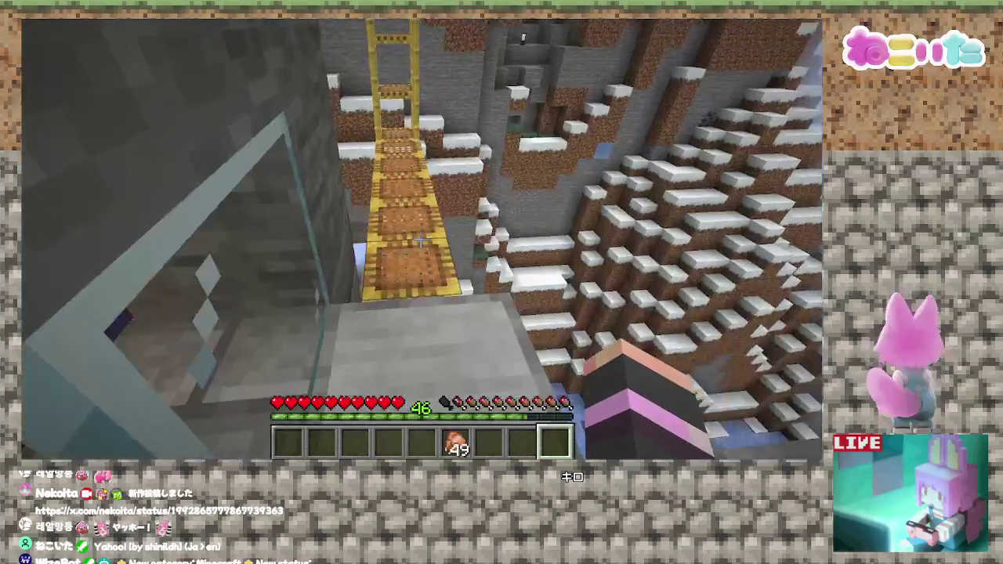
pyautogui.press('w')
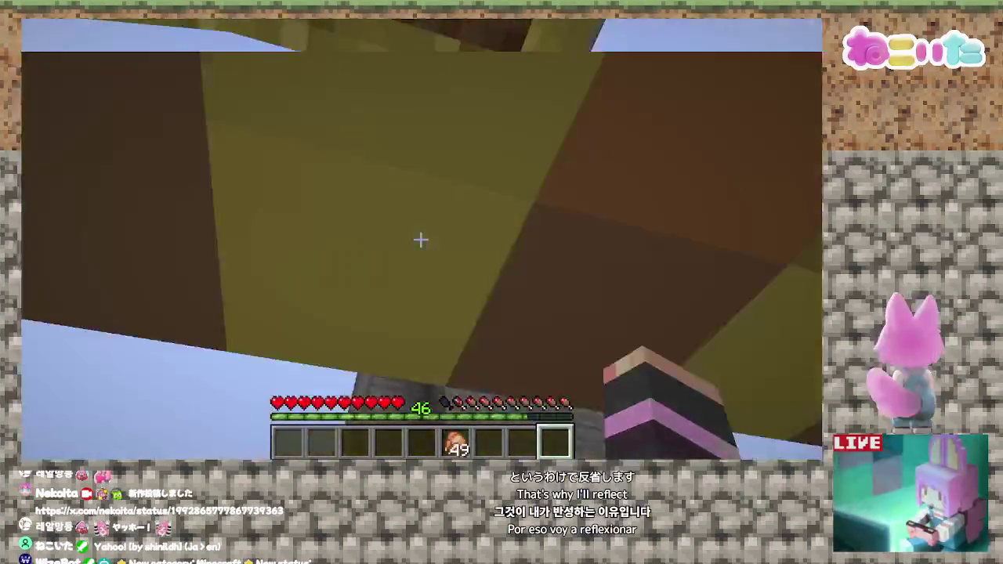
pyautogui.press('w')
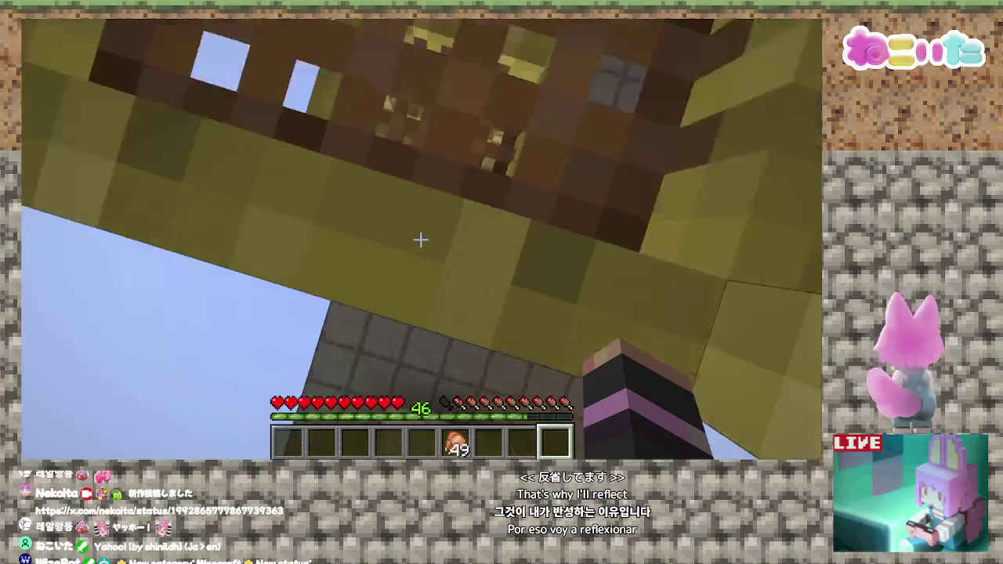
pyautogui.press('w')
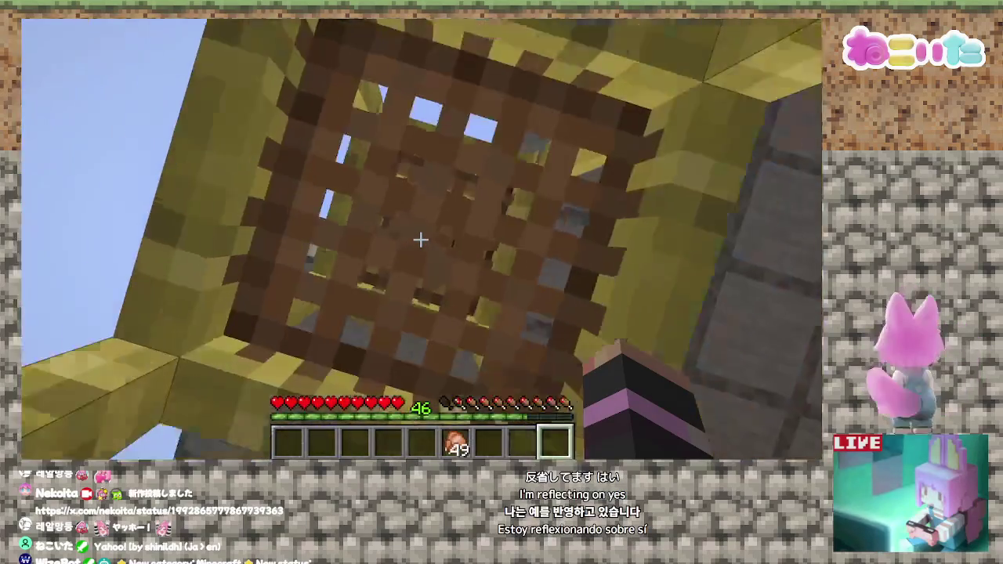
pyautogui.press('w')
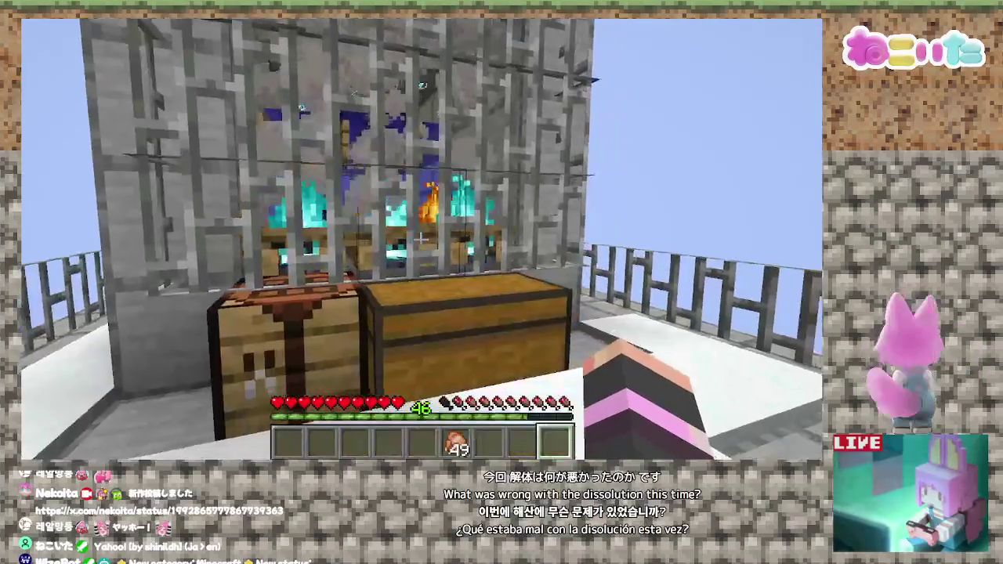
# Step: Move up against the caged spawner, then open the large chest beside it and close it
pyautogui.press('w')
pyautogui.press('space')
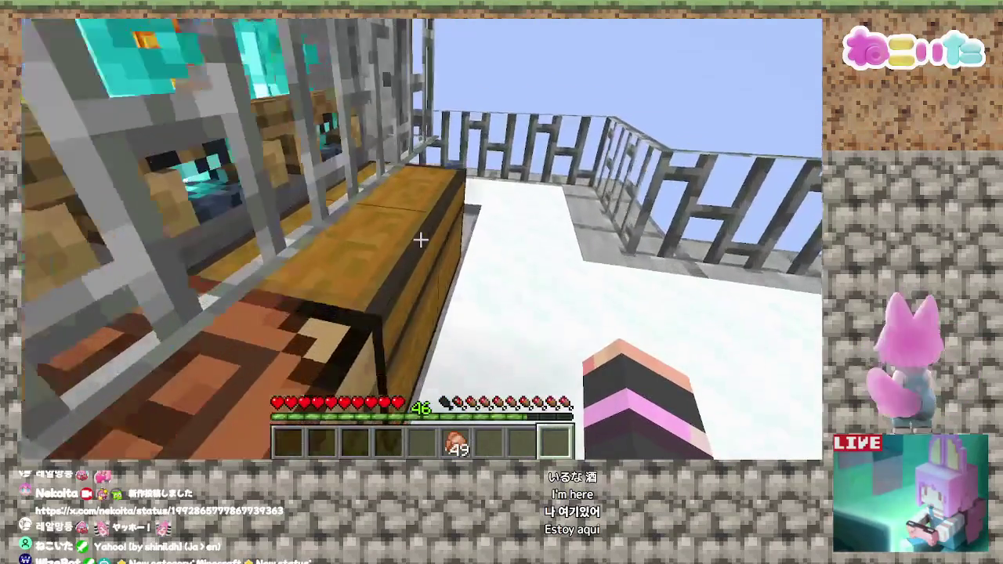
pyautogui.rightClick(421, 240)
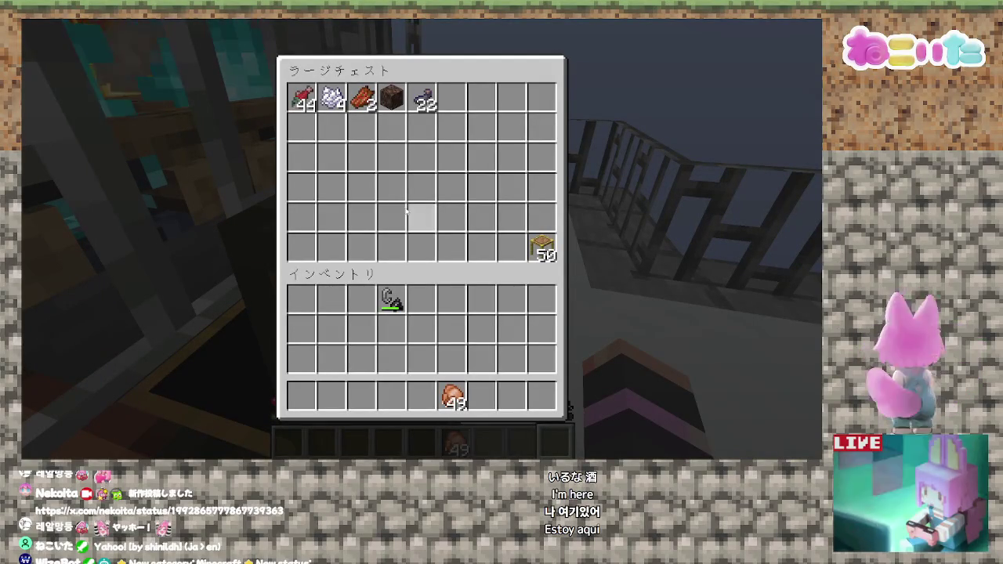
pyautogui.press('Escape')
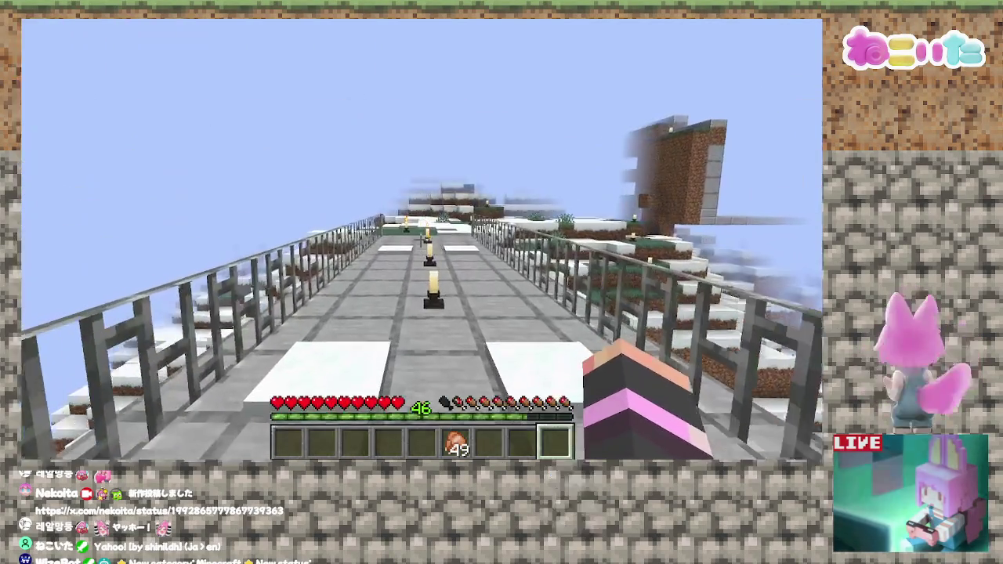
# Step: Pause the game and open Options > Video Settings, scrolling down to the distance sliders
pyautogui.press('e')
pyautogui.press('Escape')
pyautogui.press('Escape')
pyautogui.click(385, 276)
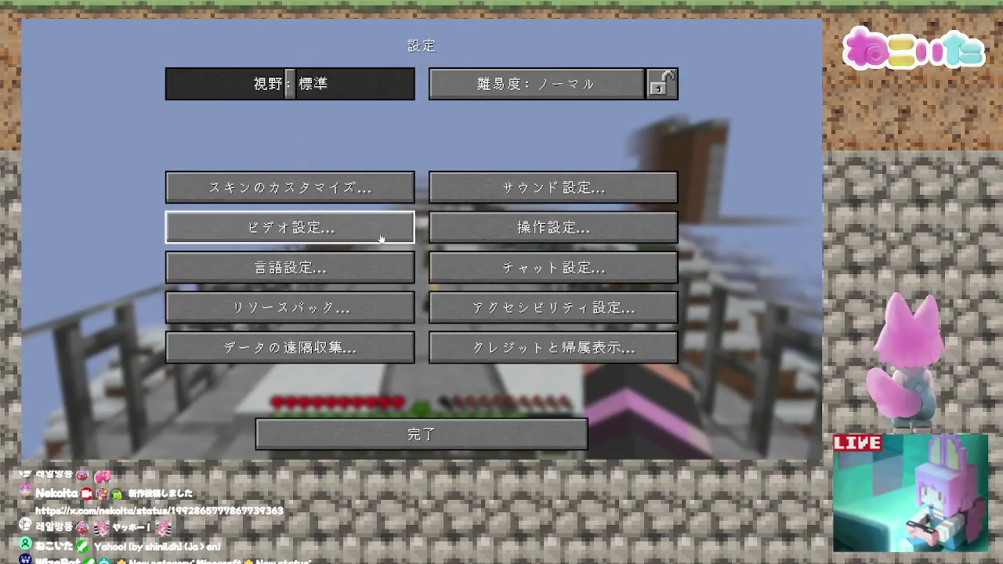
pyautogui.click(381, 238)
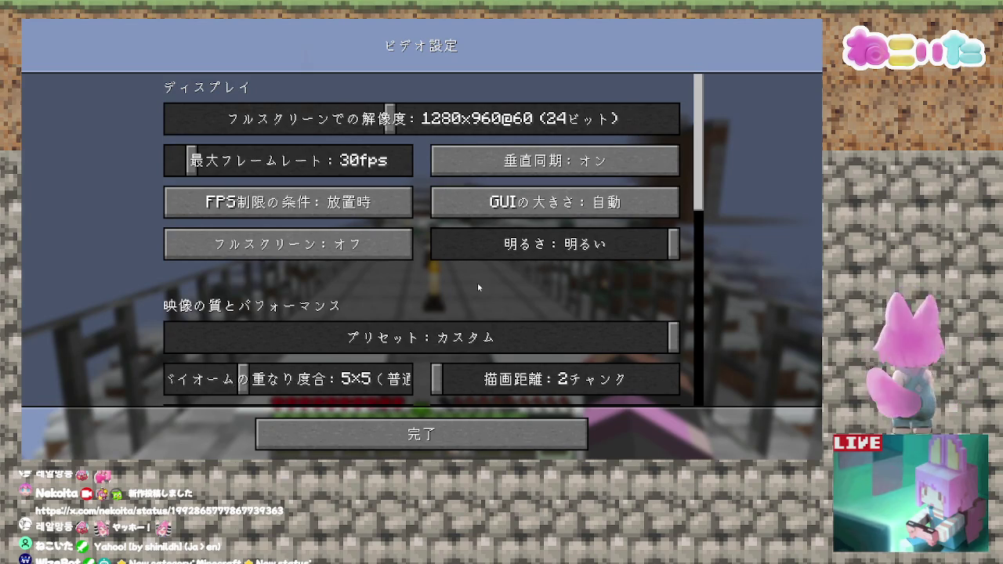
pyautogui.scroll(-1, 478, 287)
pyautogui.scroll(-1, 462, 274)
pyautogui.scroll(-1, 447, 263)
# Step: Set Render Distance and Simulation Distance to 10 chunks, confirm with Done, and resume play
pyautogui.moveTo(436, 254); pyautogui.dragTo(463, 261)
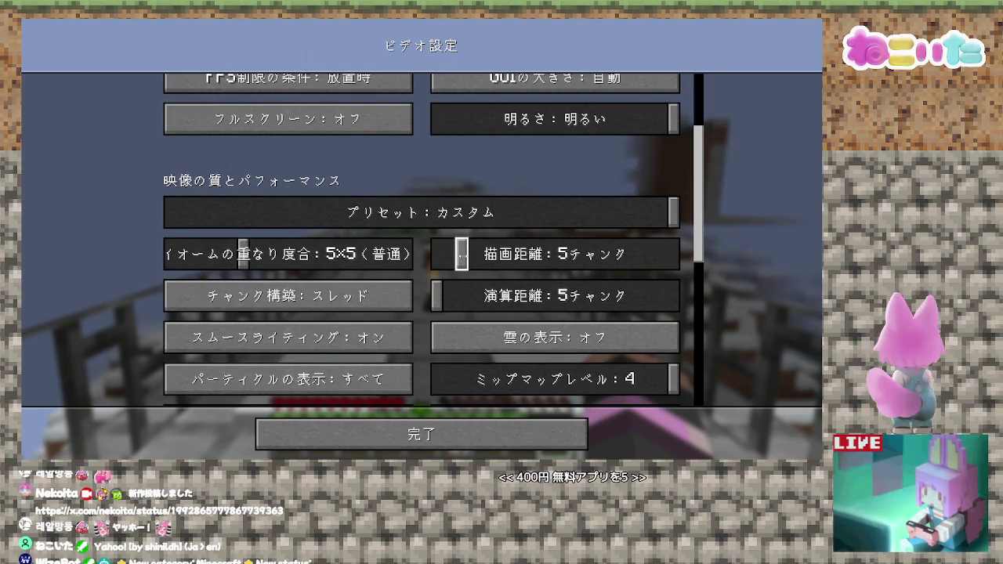
pyautogui.click(473, 296)
pyautogui.moveTo(473, 298); pyautogui.dragTo(484, 297)
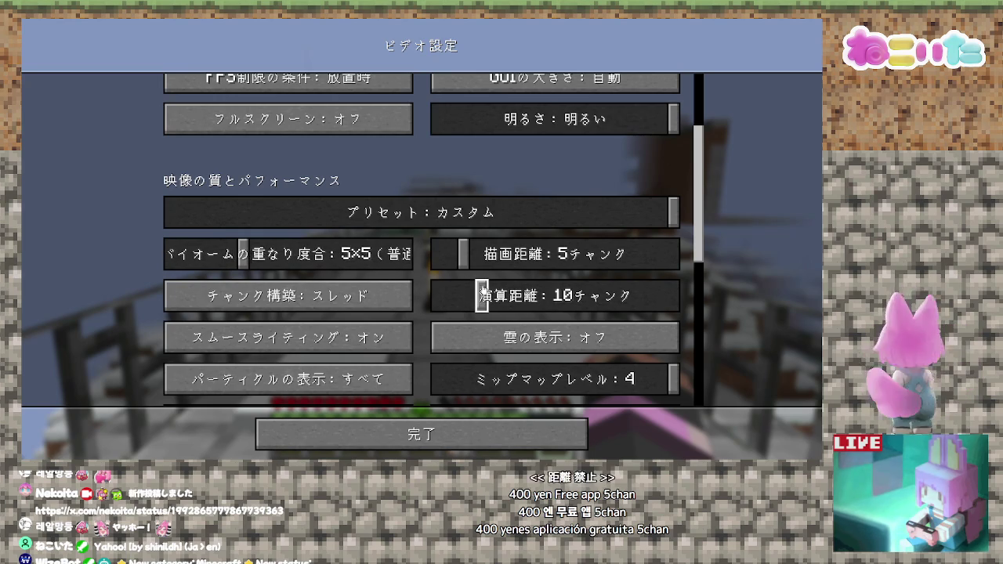
pyautogui.moveTo(478, 254); pyautogui.dragTo(500, 254)
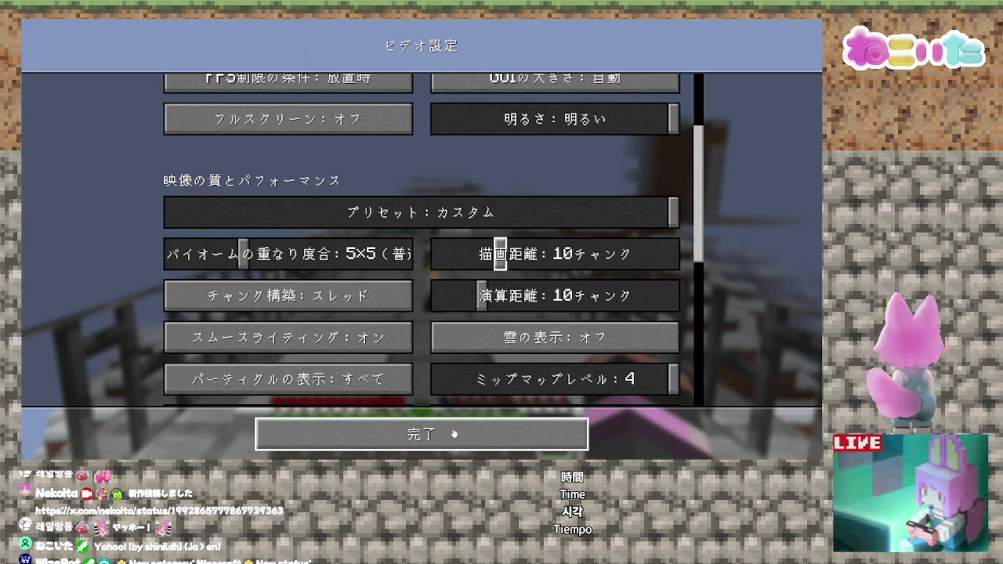
pyautogui.click(448, 433)
pyautogui.click(451, 432)
pyautogui.press('Escape')
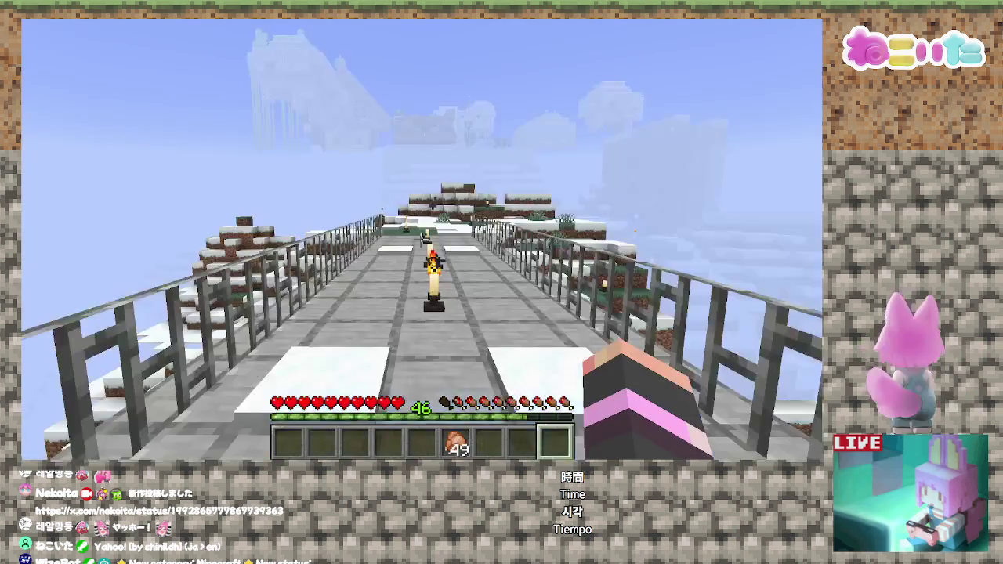
# Step: Walk off the bridge across the snowy ground to the terraced hill and glass pillar
pyautogui.press('w')
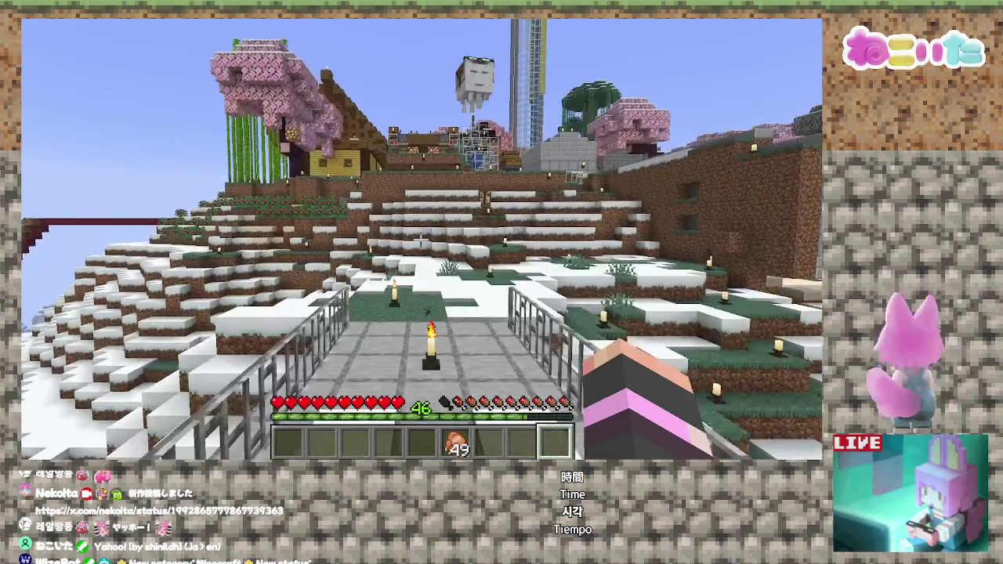
pyautogui.press('w')
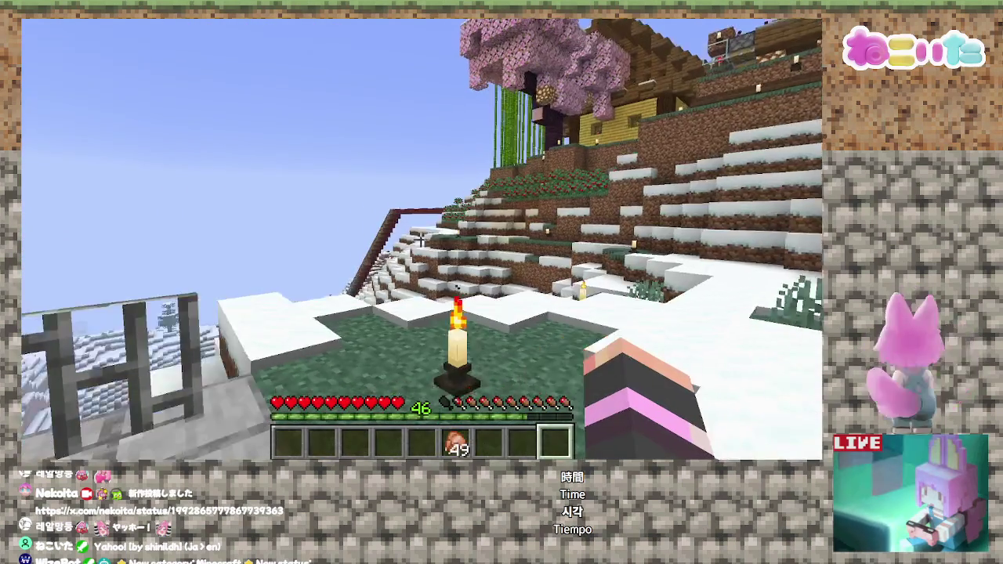
pyautogui.press('w')
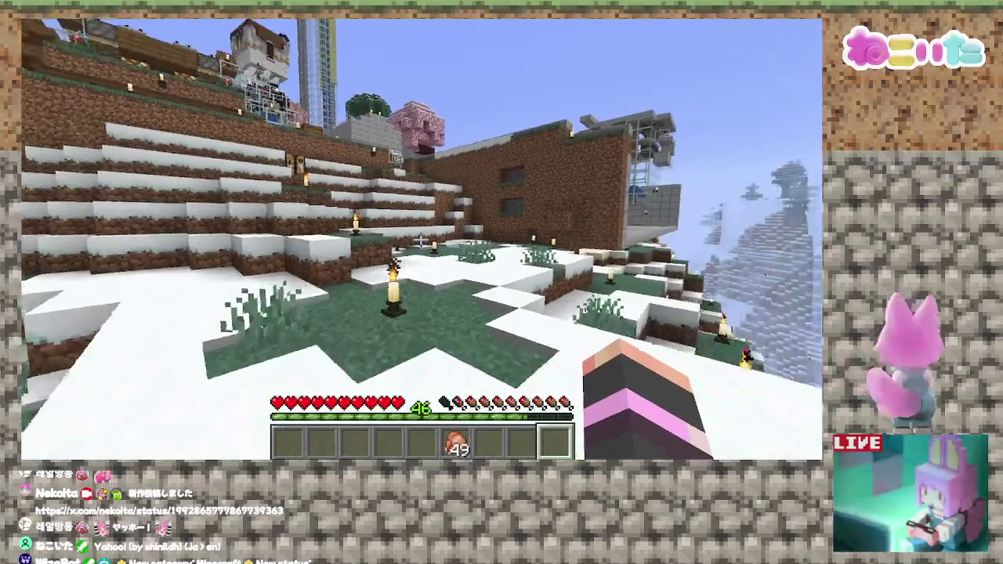
pyautogui.press('w')
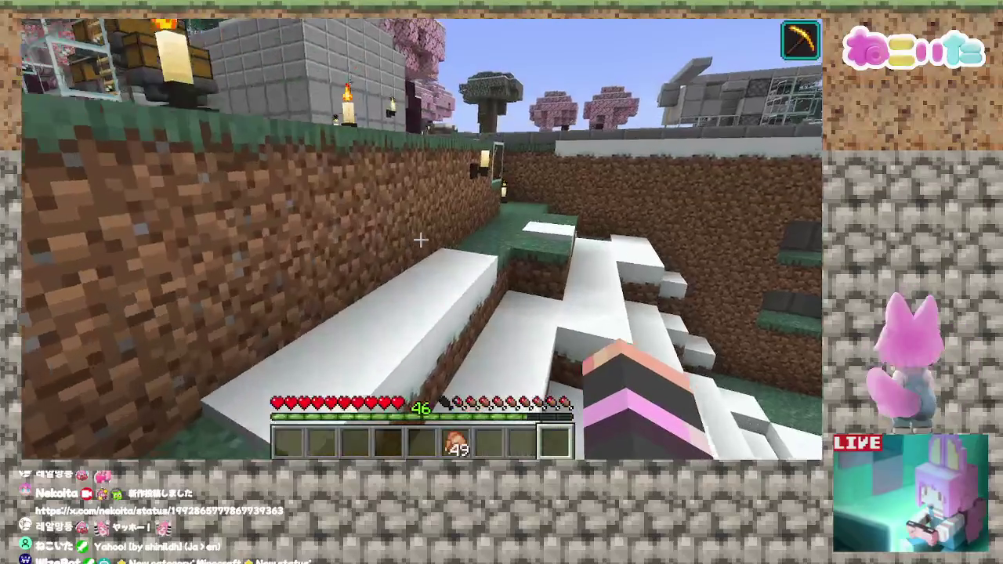
pyautogui.press('w')
# Step: Cross the base past the chests and moss field into the coloured-wool corridor
pyautogui.press('s')
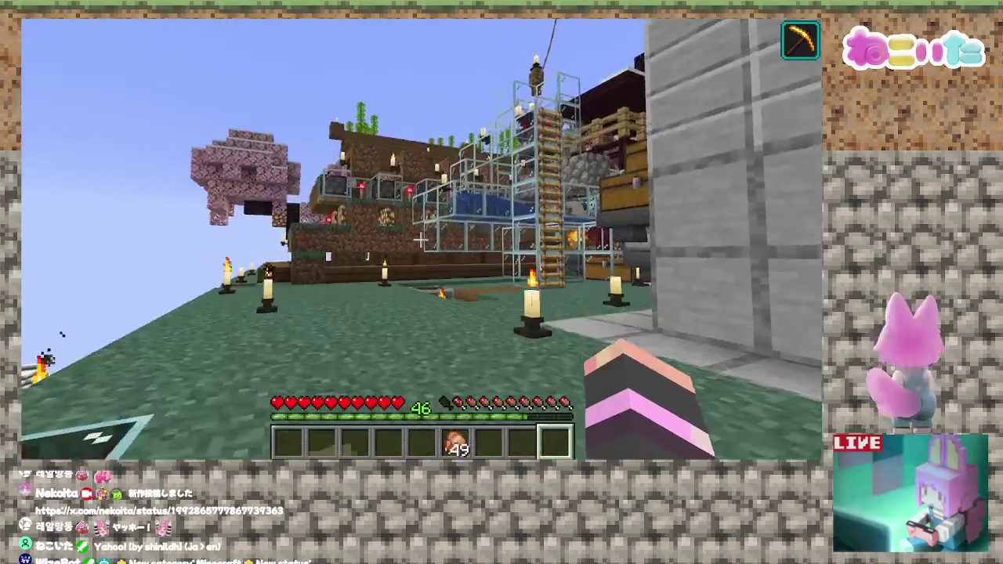
pyautogui.press('w')
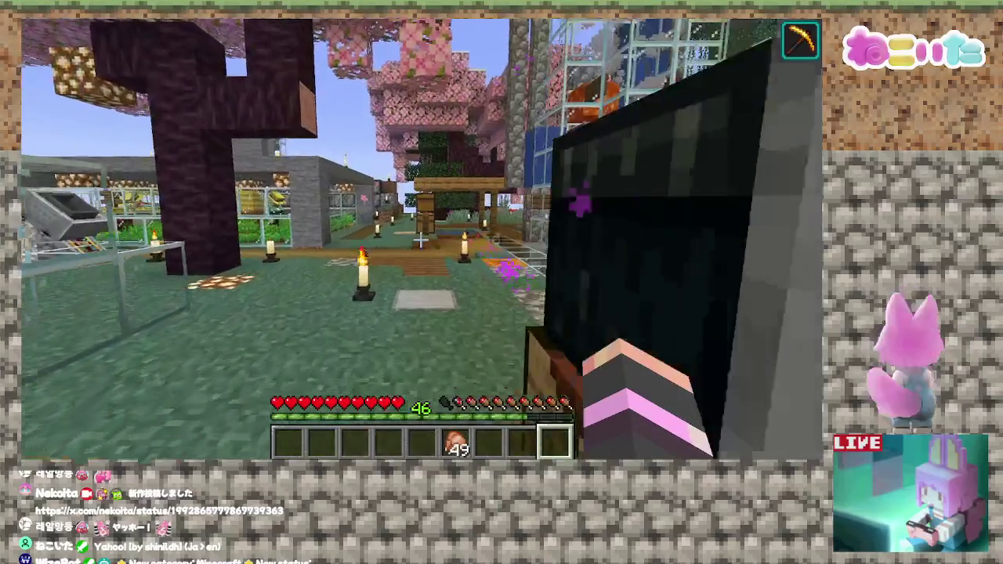
pyautogui.press('w')
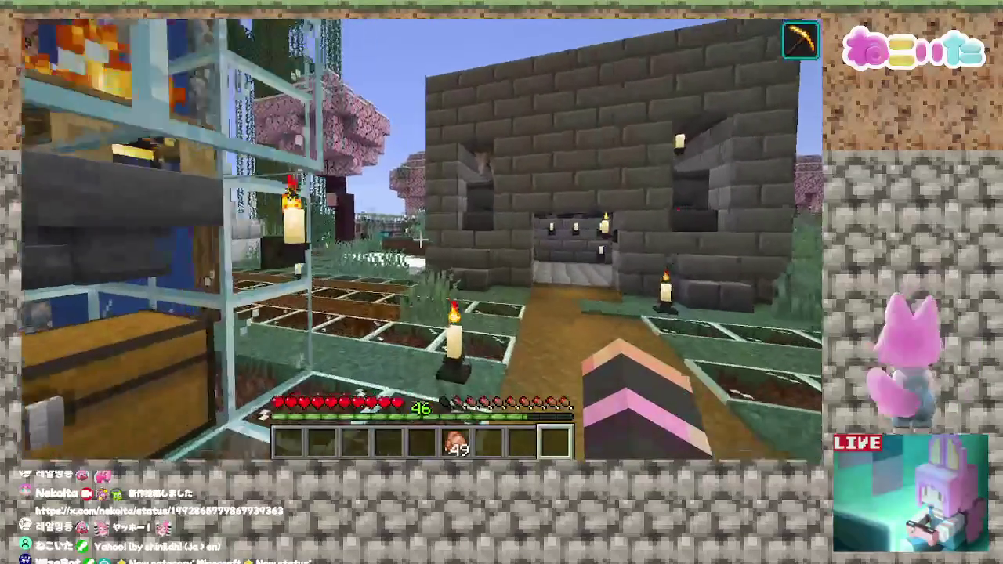
pyautogui.press('s')
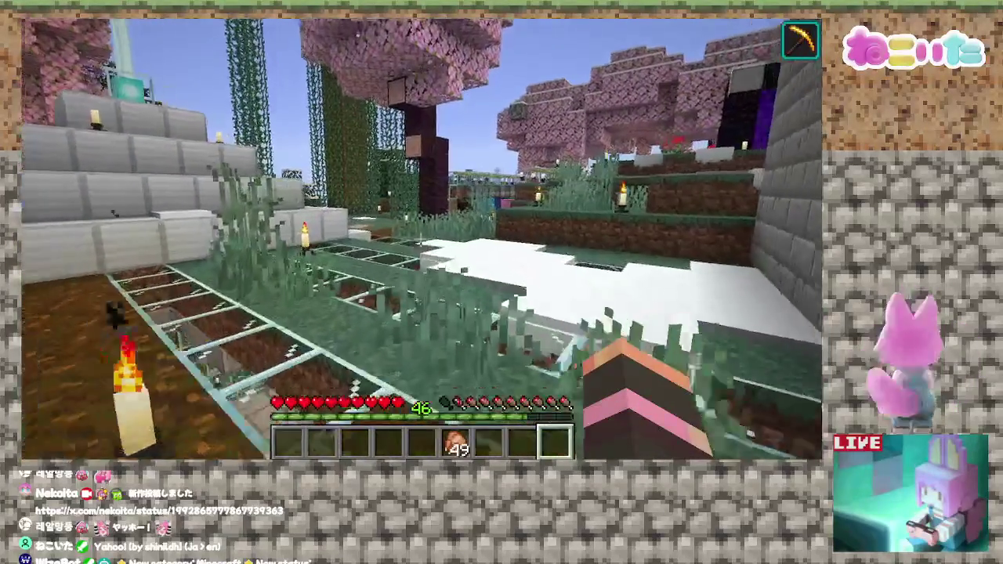
pyautogui.press('w')
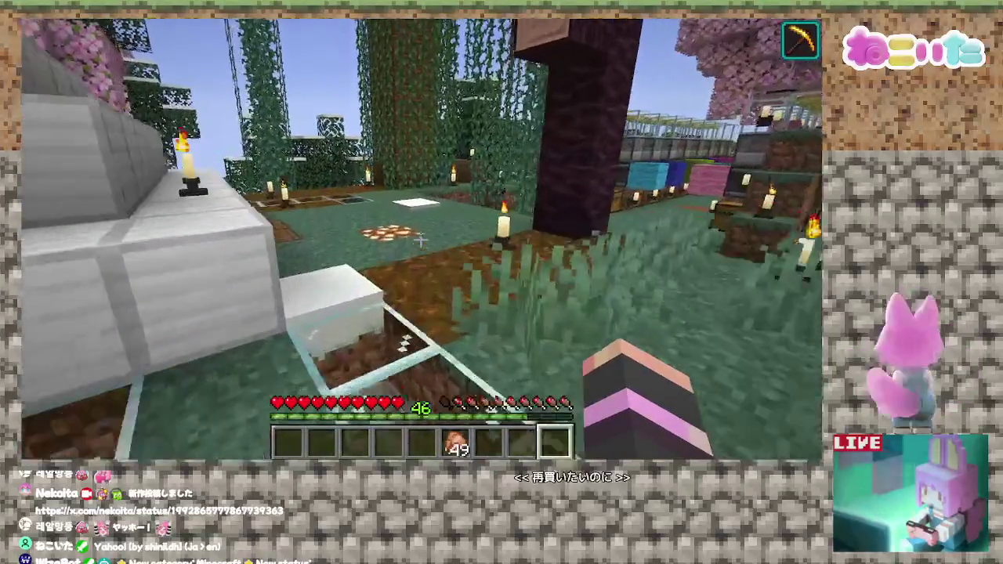
pyautogui.press('w')
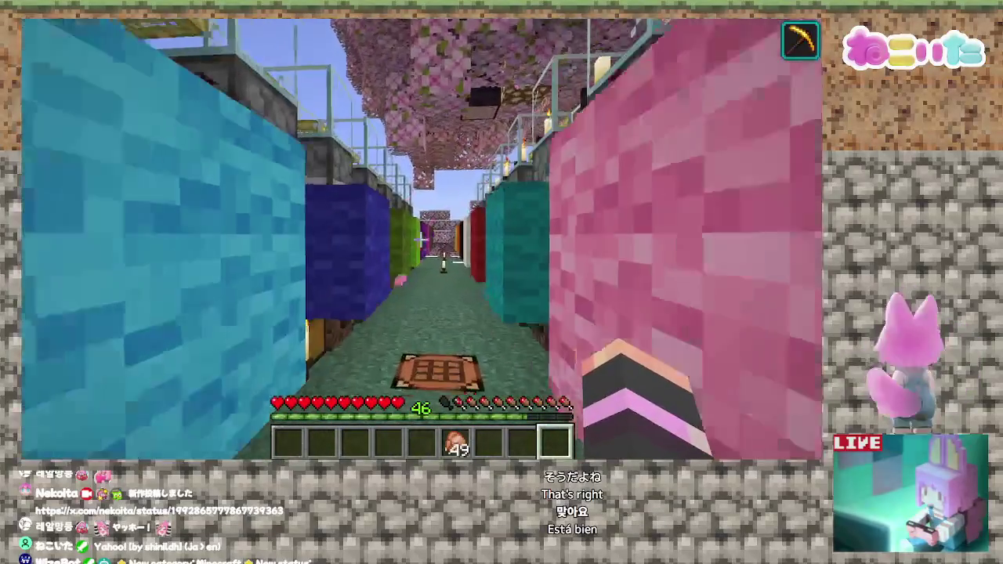
pyautogui.press('w')
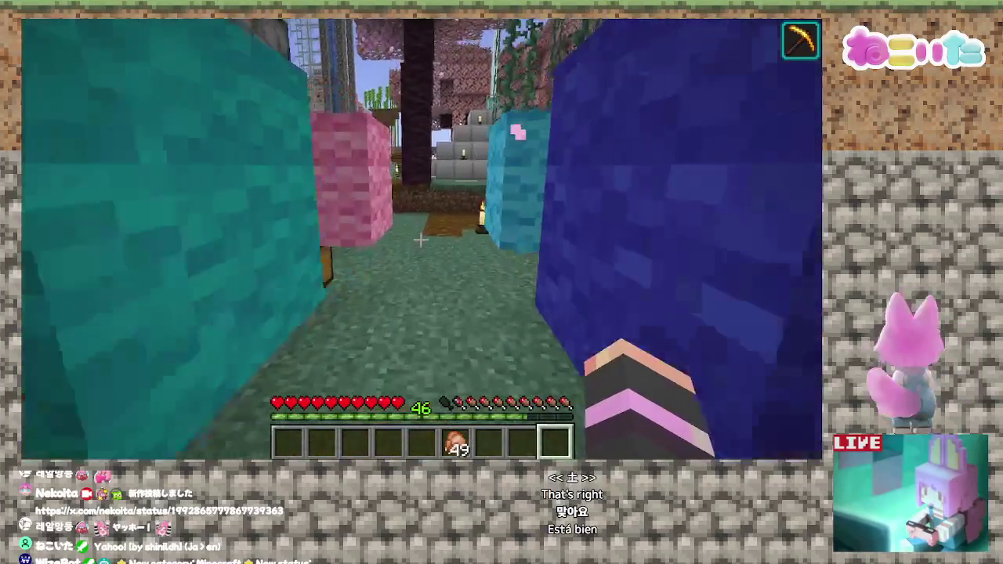
pyautogui.press('w')
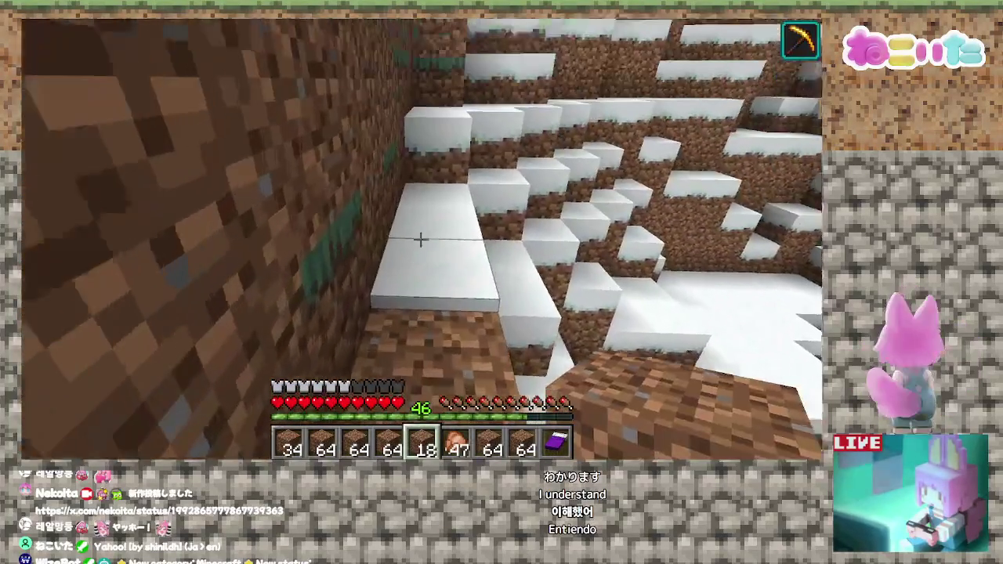
# Step: Place a run of dirt blocks into the hillside gap and along the snowy slope
pyautogui.rightClick(421, 240)
pyautogui.rightClick(421, 240)
pyautogui.rightClick(421, 240)
pyautogui.rightClick(421, 240)
pyautogui.rightClick(421, 240)
pyautogui.rightClick(421, 240)
pyautogui.rightClick(421, 240)
pyautogui.rightClick(421, 240)
pyautogui.rightClick(421, 240)
pyautogui.rightClick(421, 240)
pyautogui.rightClick(421, 240)
pyautogui.rightClick(421, 240)
pyautogui.rightClick(421, 240)
# Step: Switch to the larger dirt stack in slot 1 and build the fill higher beside the dirt wall
pyautogui.press('1')
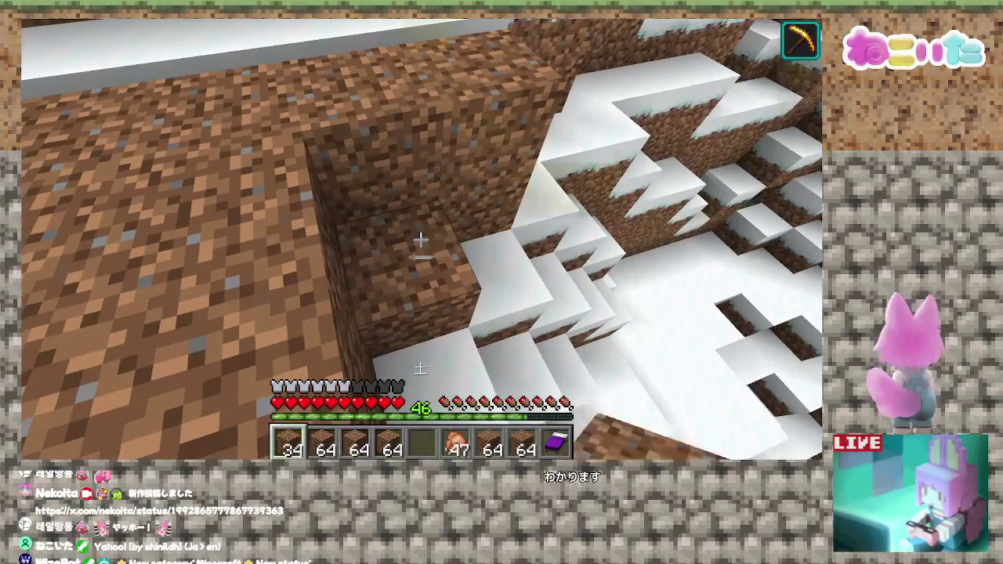
pyautogui.rightClick(421, 239)
pyautogui.rightClick(421, 240)
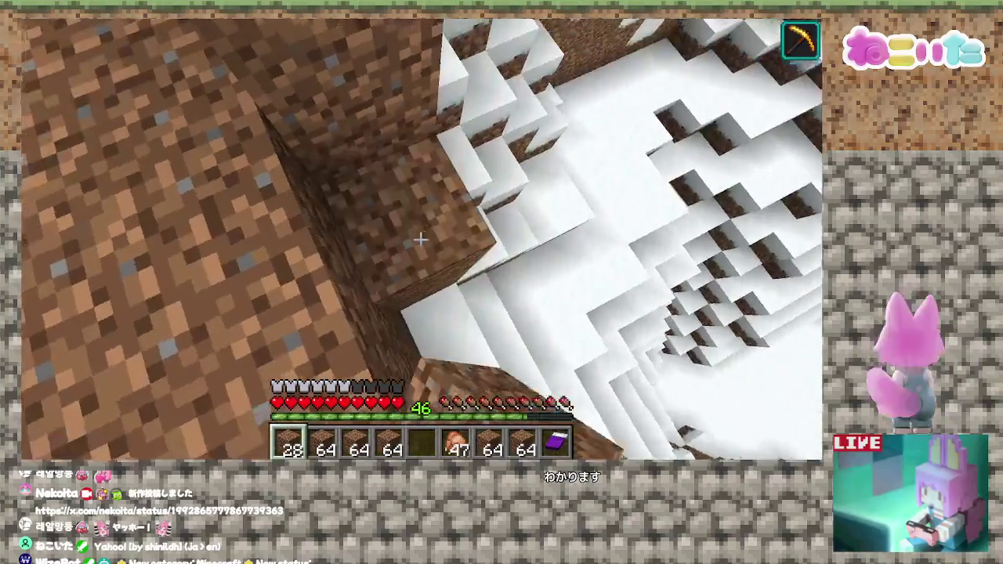
pyautogui.rightClick(421, 240)
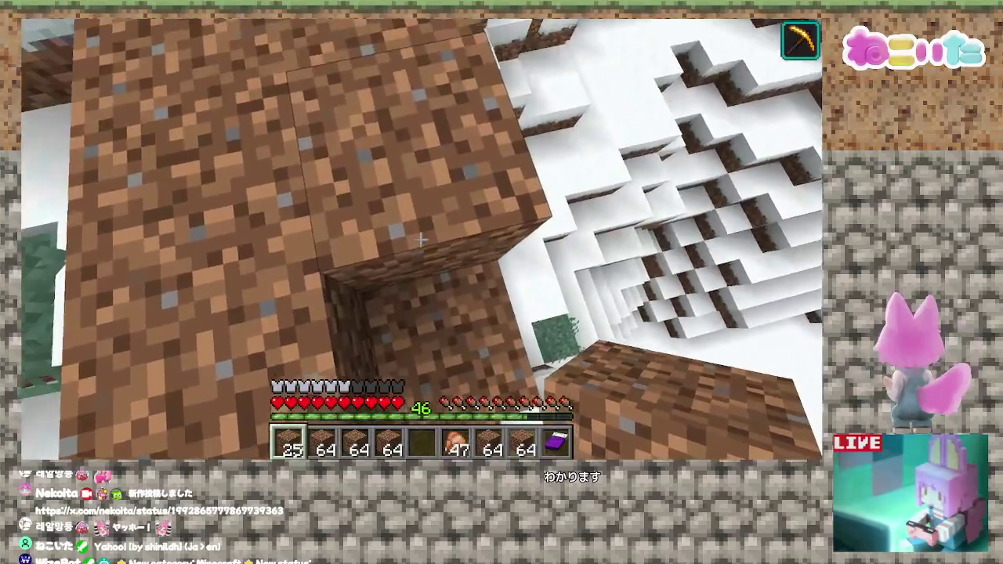
pyautogui.rightClick(420, 239)
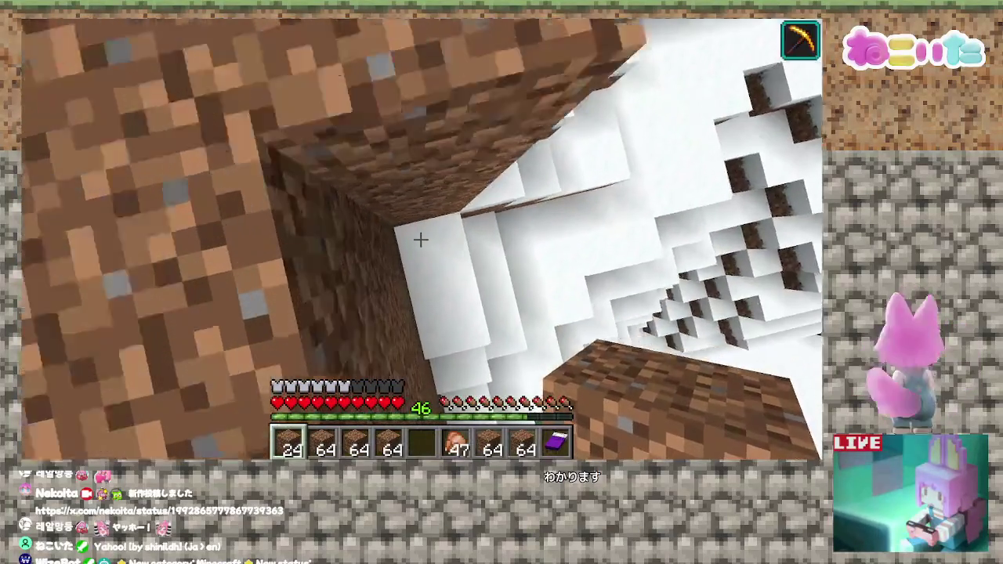
pyautogui.rightClick(421, 239)
pyautogui.rightClick(421, 240)
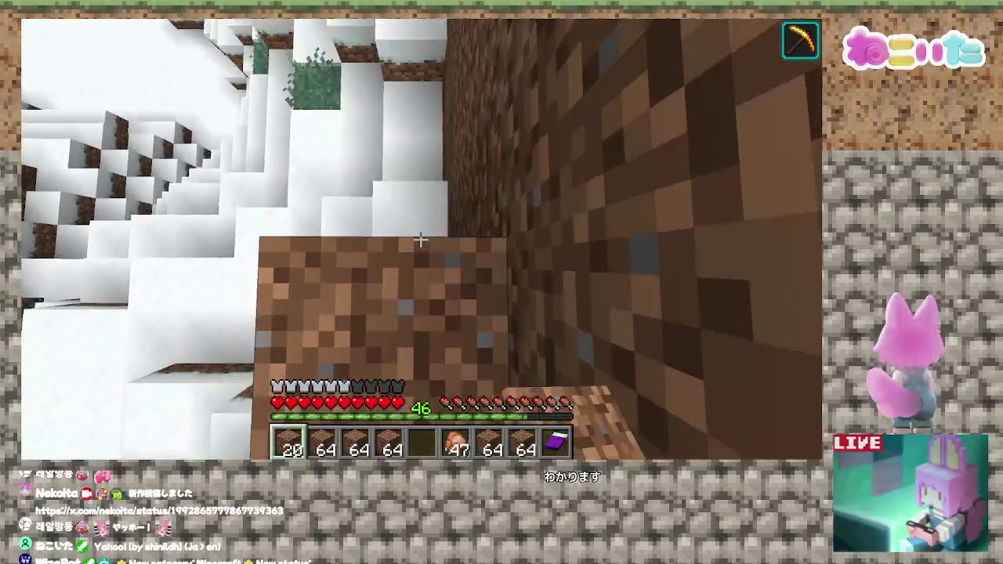
pyautogui.rightClick(421, 239)
pyautogui.rightClick(421, 239)
pyautogui.rightClick(421, 239)
pyautogui.rightClick(420, 239)
# Step: Fill the remaining corner gap with dirt until the stack runs out, then select slot 2
pyautogui.rightClick(421, 240)
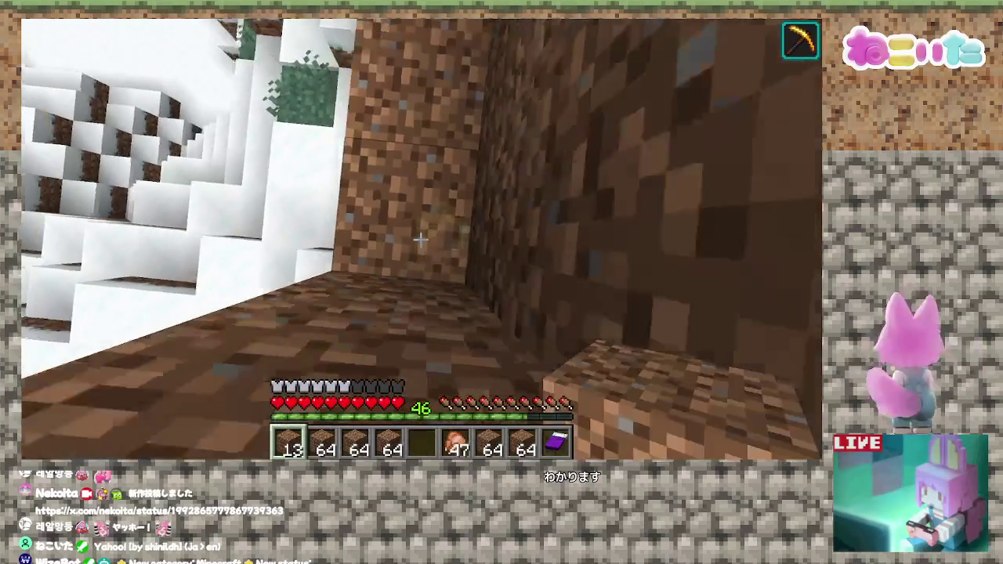
pyautogui.rightClick(420, 239)
pyautogui.rightClick(421, 239)
pyautogui.rightClick(421, 239)
pyautogui.rightClick(421, 239)
pyautogui.rightClick(421, 239)
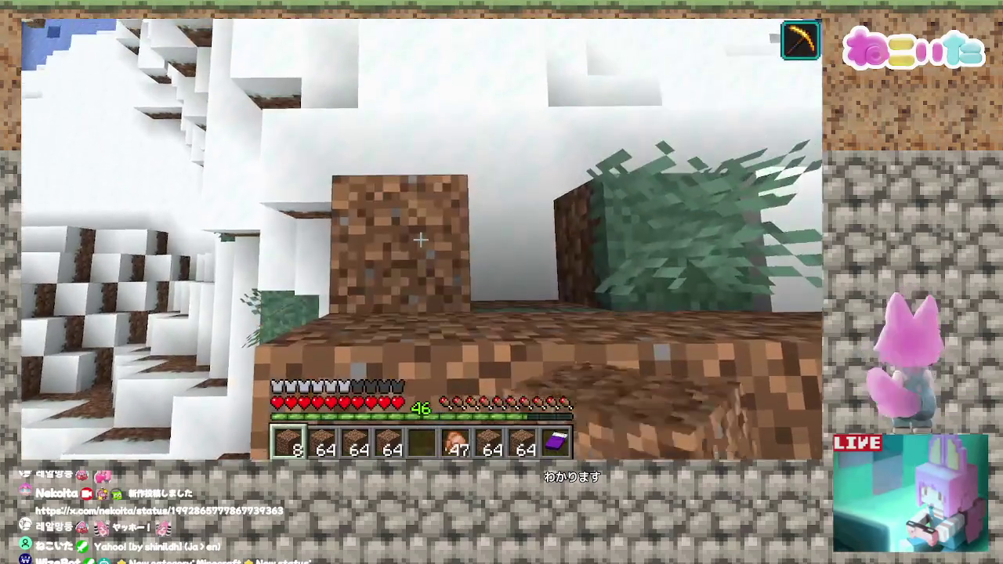
pyautogui.rightClick(421, 239)
pyautogui.rightClick(421, 239)
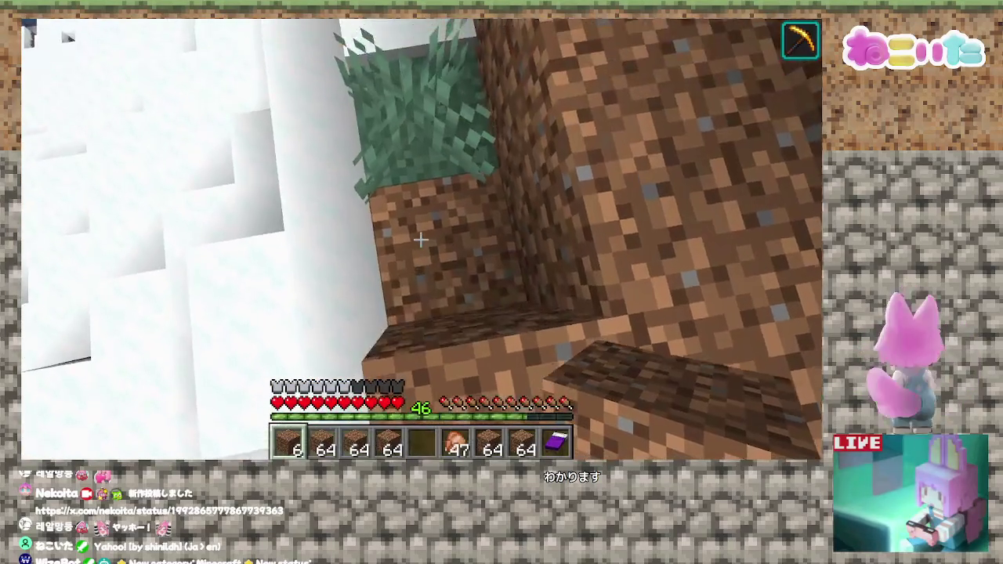
pyautogui.rightClick(421, 239)
pyautogui.rightClick(421, 239)
pyautogui.rightClick(421, 239)
pyautogui.rightClick(421, 239)
pyautogui.rightClick(421, 239)
pyautogui.rightClick(421, 239)
pyautogui.press('2')
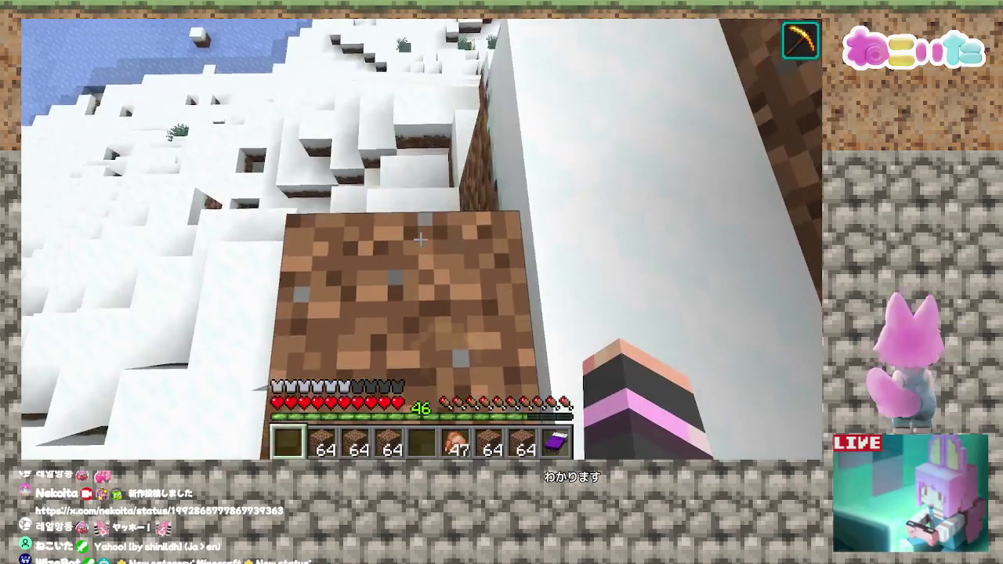